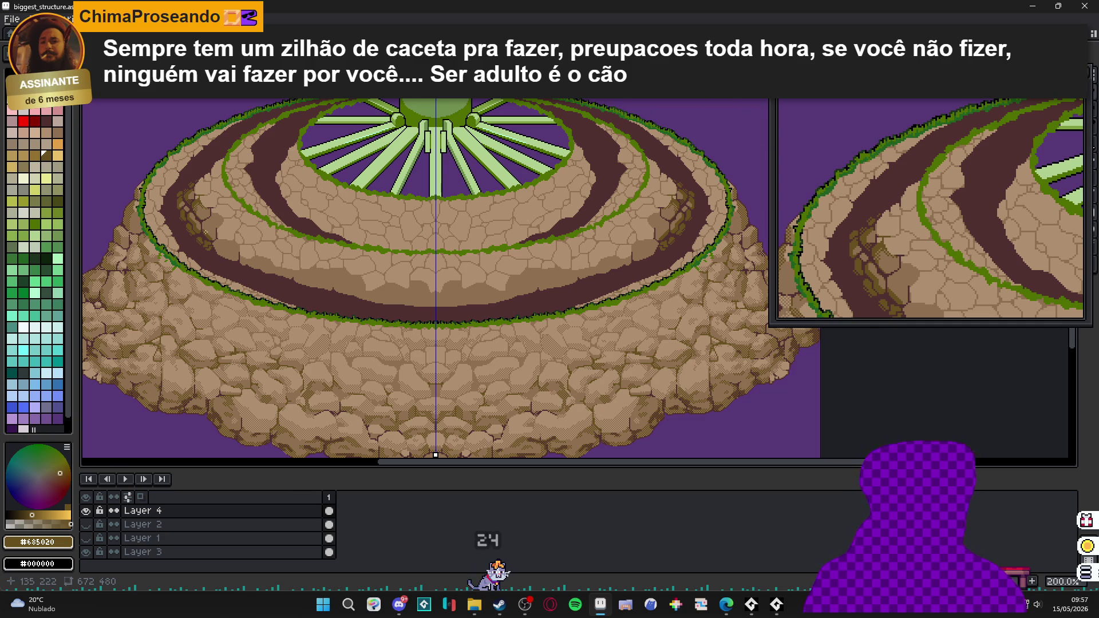
- Zoom in on the rock crack and place the first olive #685020 checkerboard dither pixels
scroll(205, 232, "up", 5)
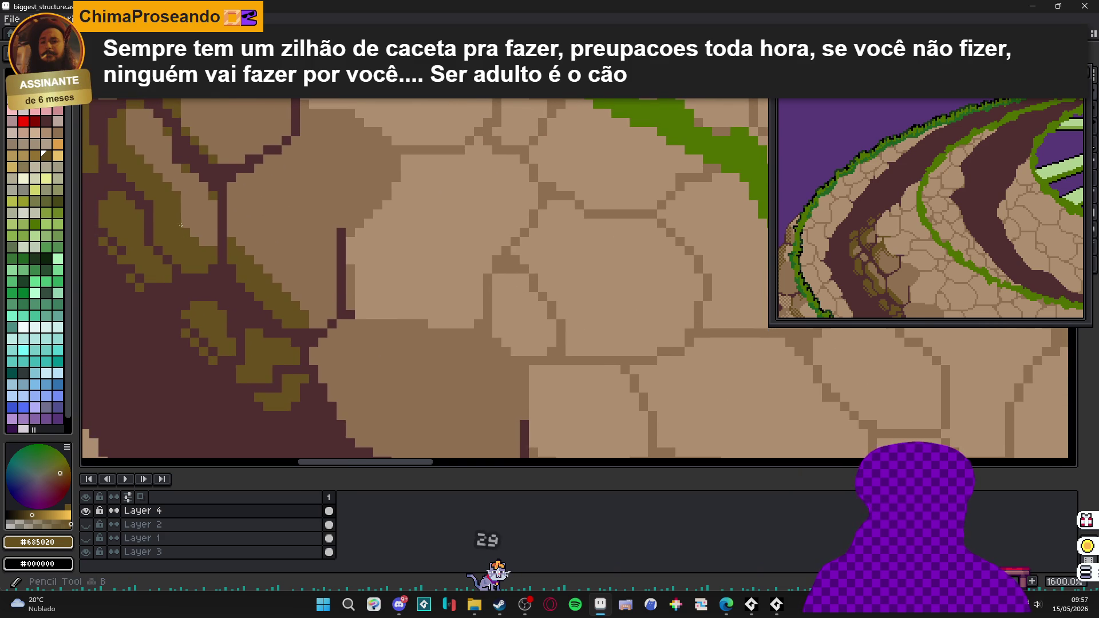
scroll(482, 270, "down", 6)
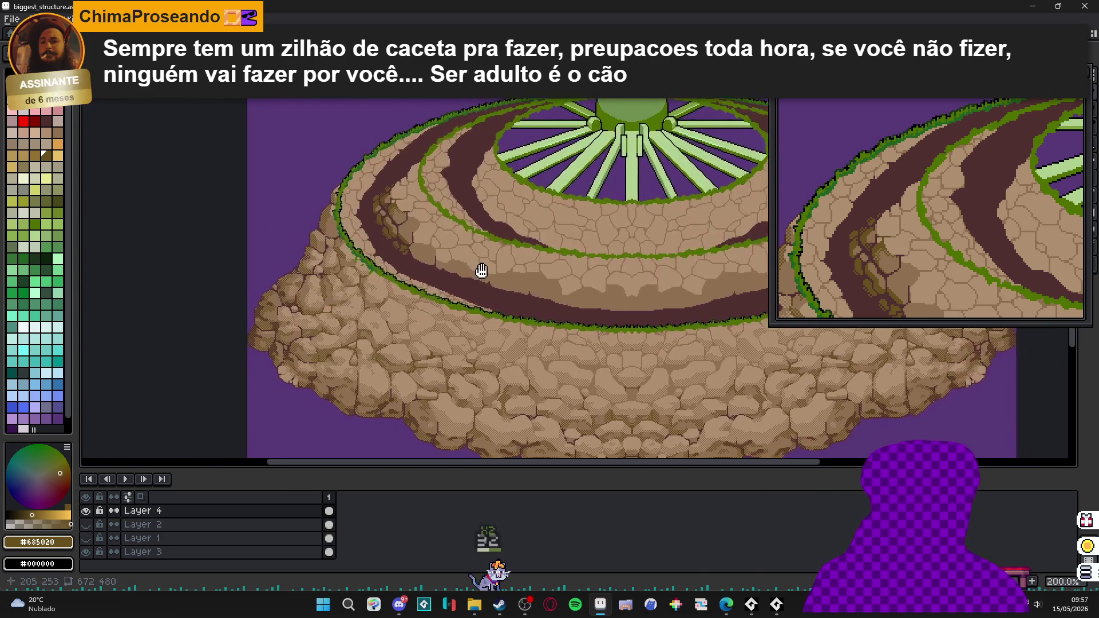
left_click_drag(481, 270, 399, 272)
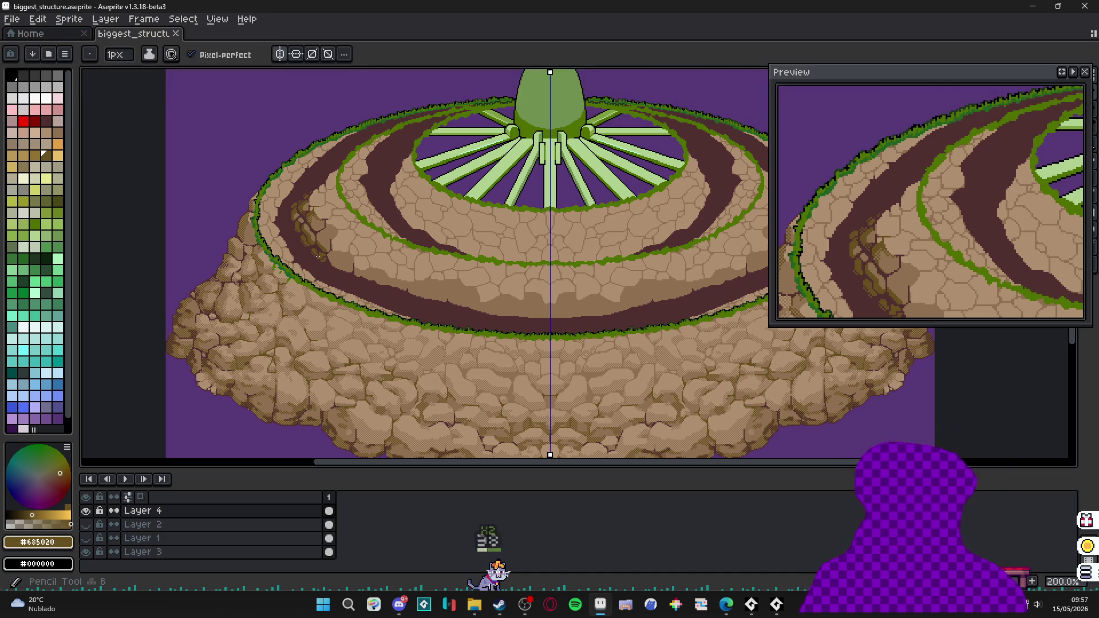
scroll(327, 250, "up", 3)
scroll(335, 246, "up", 4)
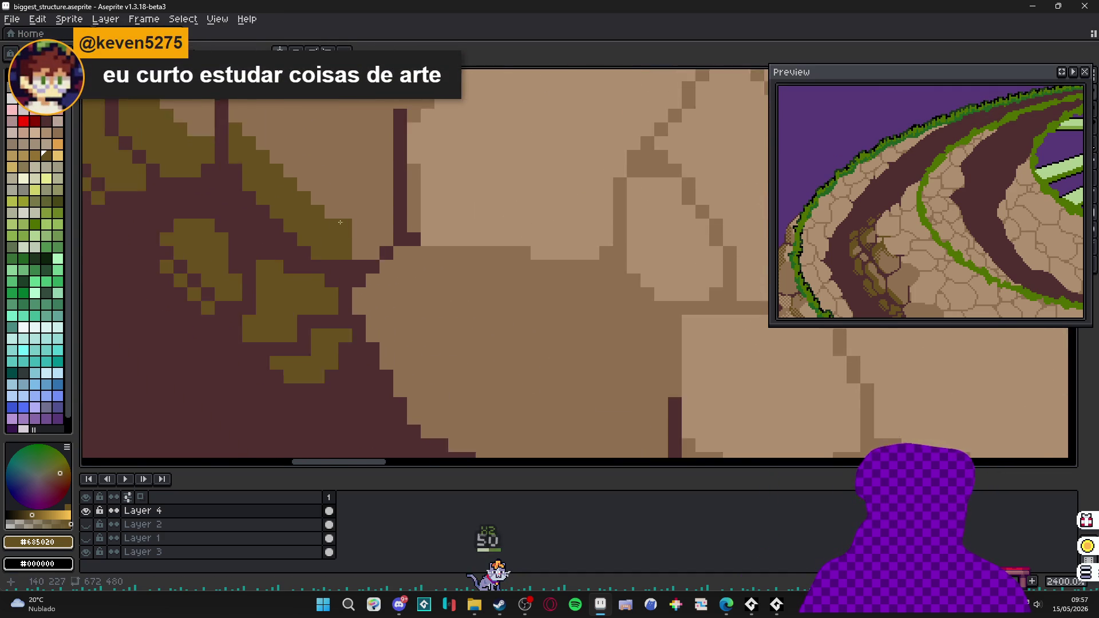
scroll(364, 314, "up", 4)
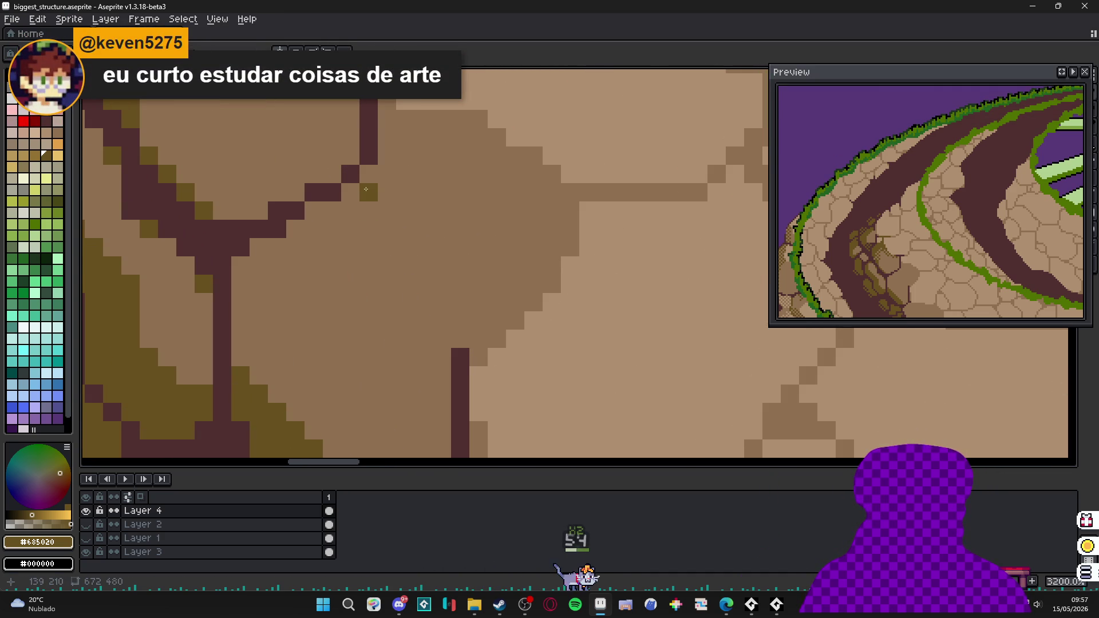
left_click(387, 211)
left_click(368, 228)
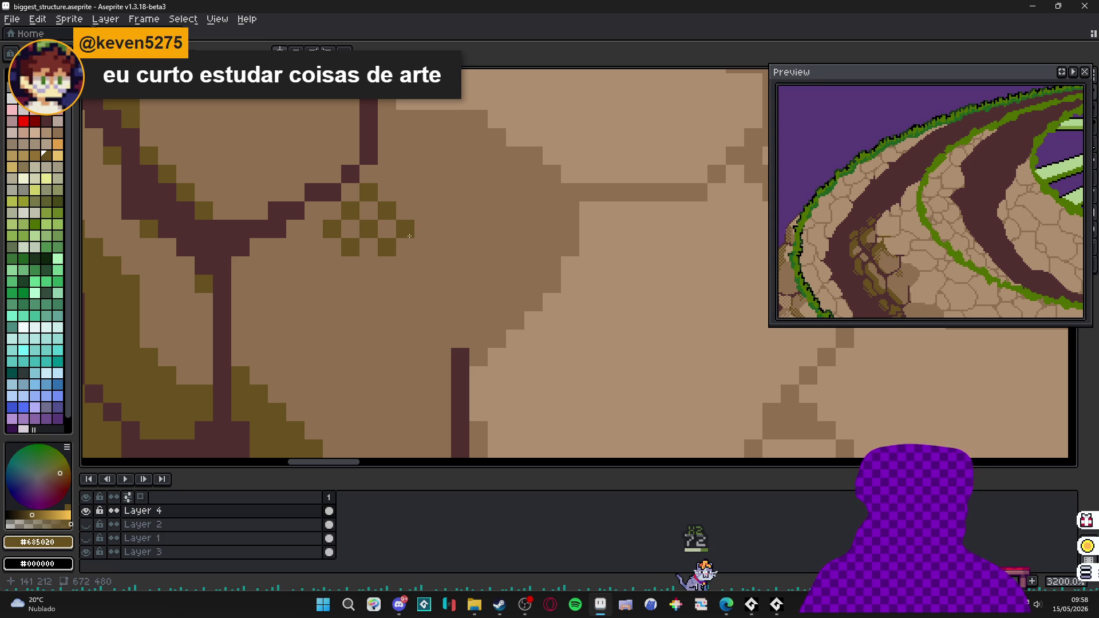
left_click(437, 224)
- Add more olive dither pixels, undoing two misplaced ones and repainting them lower in the pattern
scroll(427, 252, "down", 2)
scroll(413, 269, "up", 2)
left_click(412, 269)
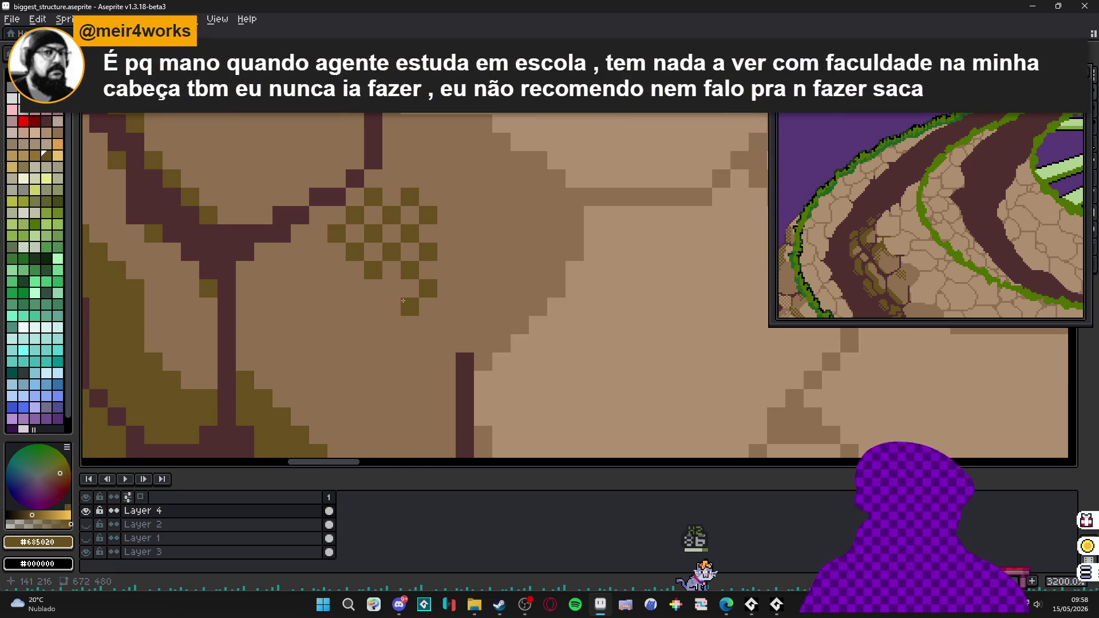
key("ctrl+z")
left_click(461, 235)
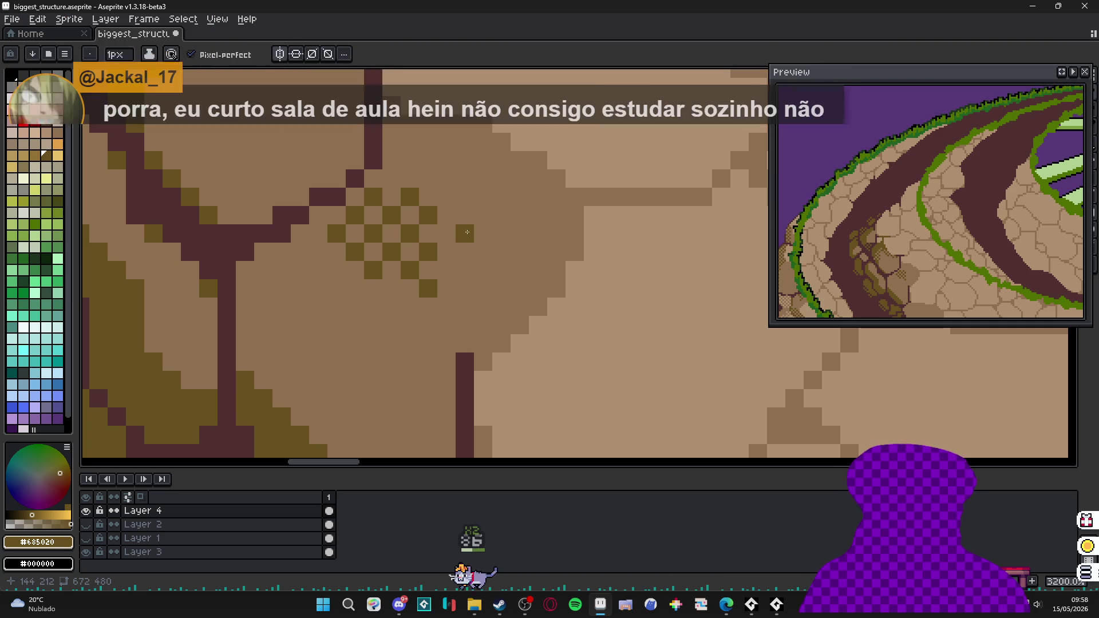
key("ctrl+z")
left_click(441, 280)
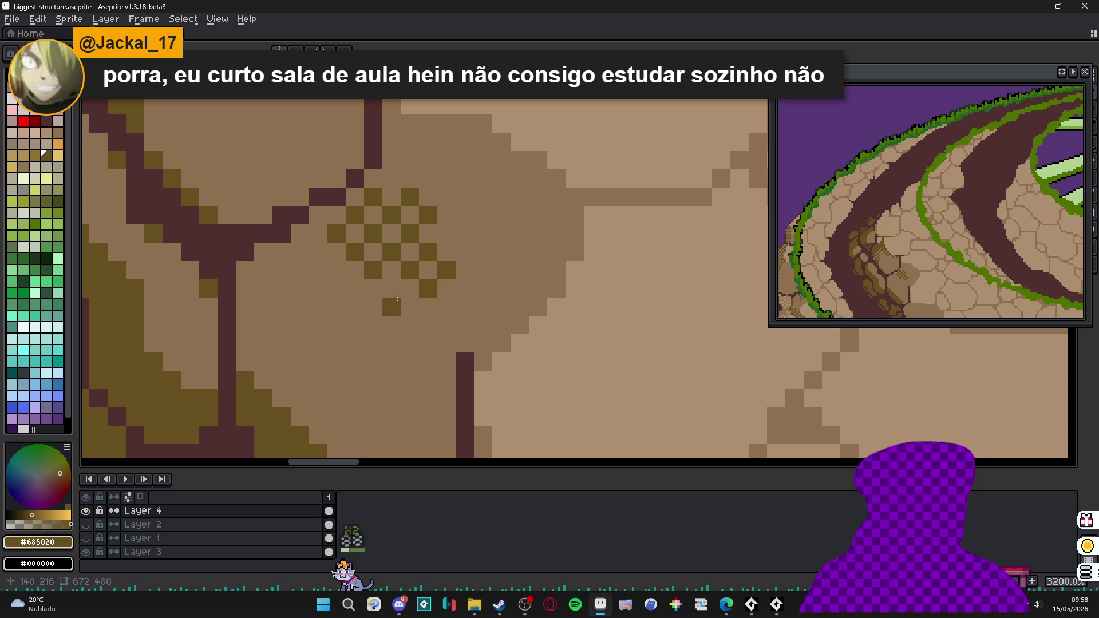
- Cover a stray olive pixel with stone brown, then extend the olive dither diagonally
scroll(446, 304, "down", 3)
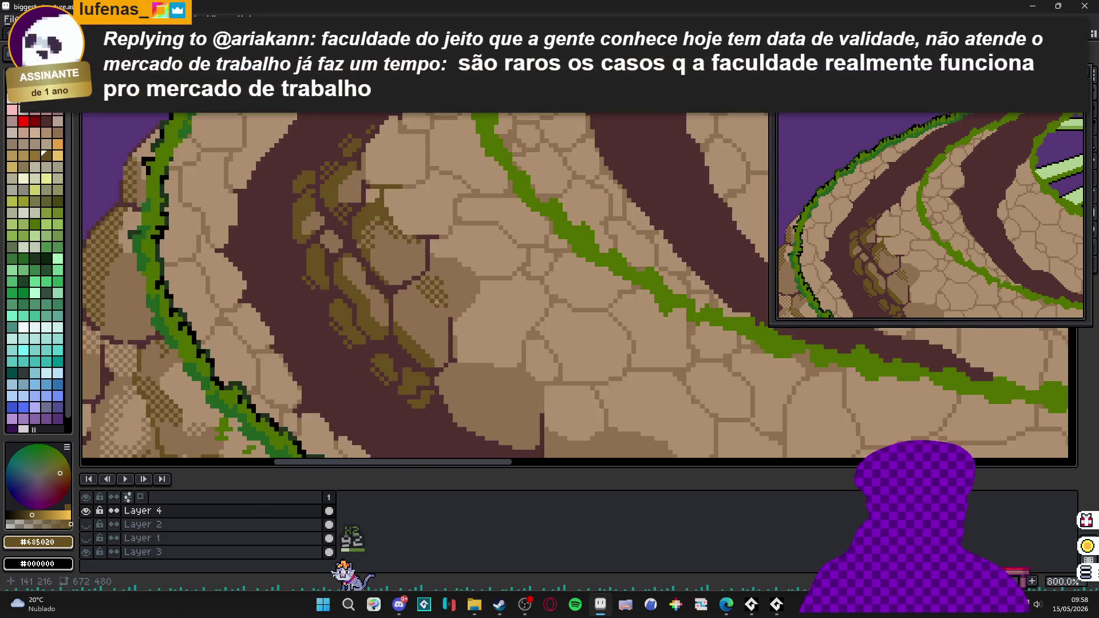
scroll(444, 287, "up", 2)
left_click(442, 271, "alt")
left_click(435, 262)
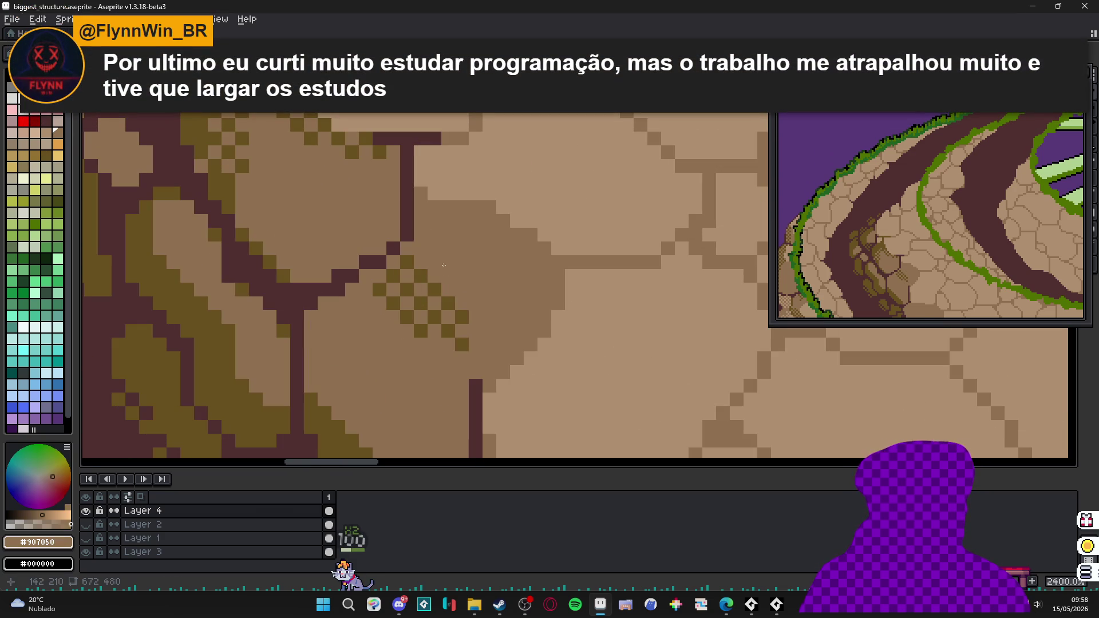
left_click(441, 280, "alt")
left_click(447, 280)
scroll(459, 289, "down", 3)
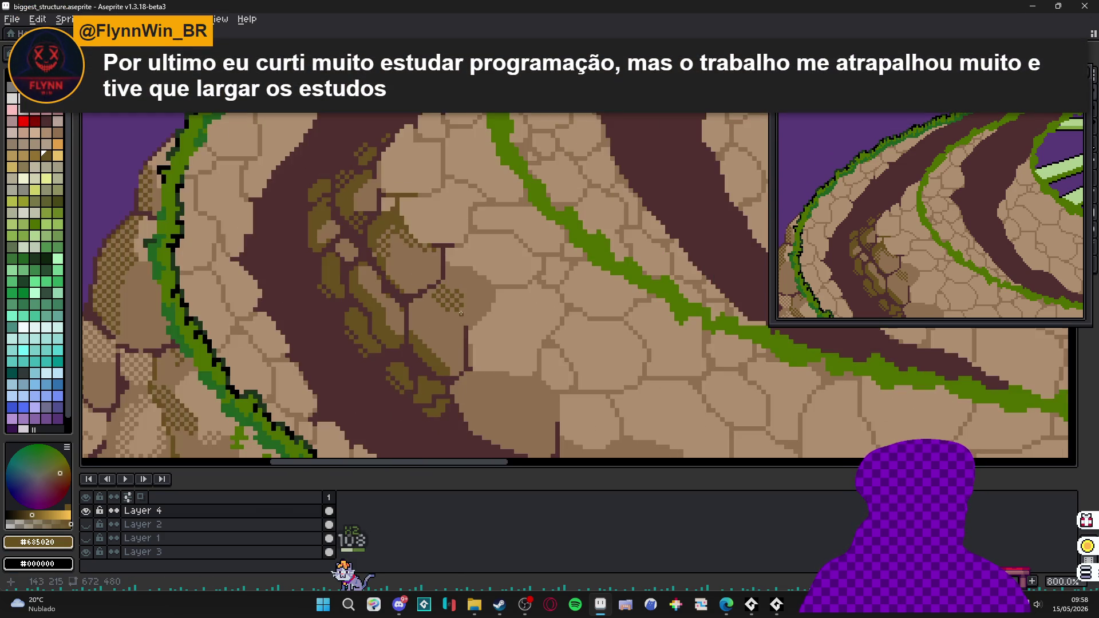
scroll(453, 323, "up", 8)
scroll(484, 225, "down", 3)
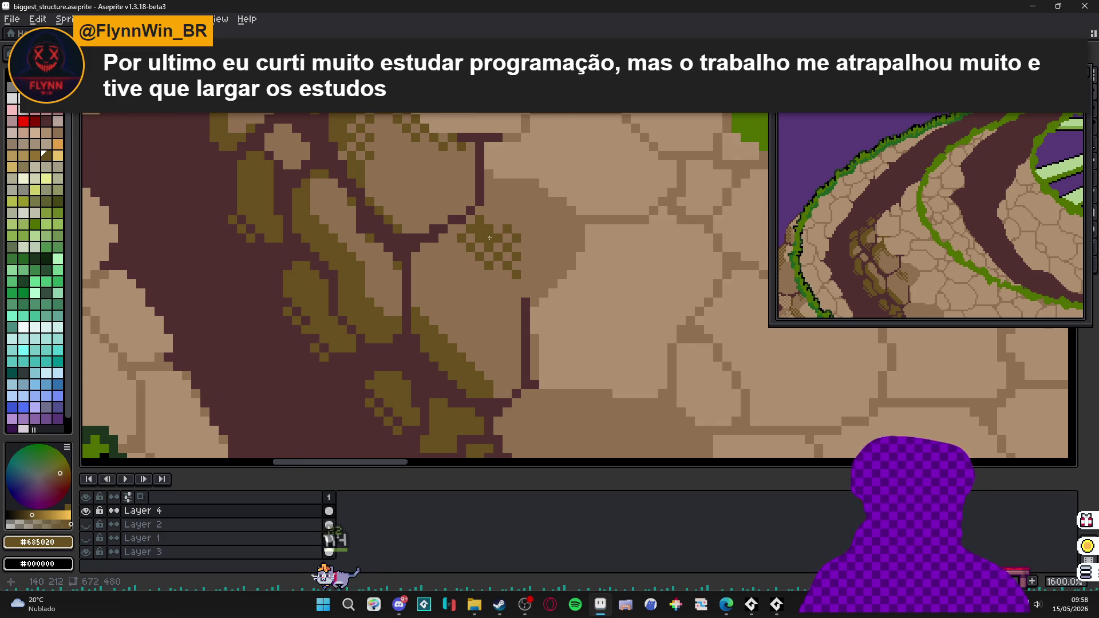
scroll(490, 238, "down", 5)
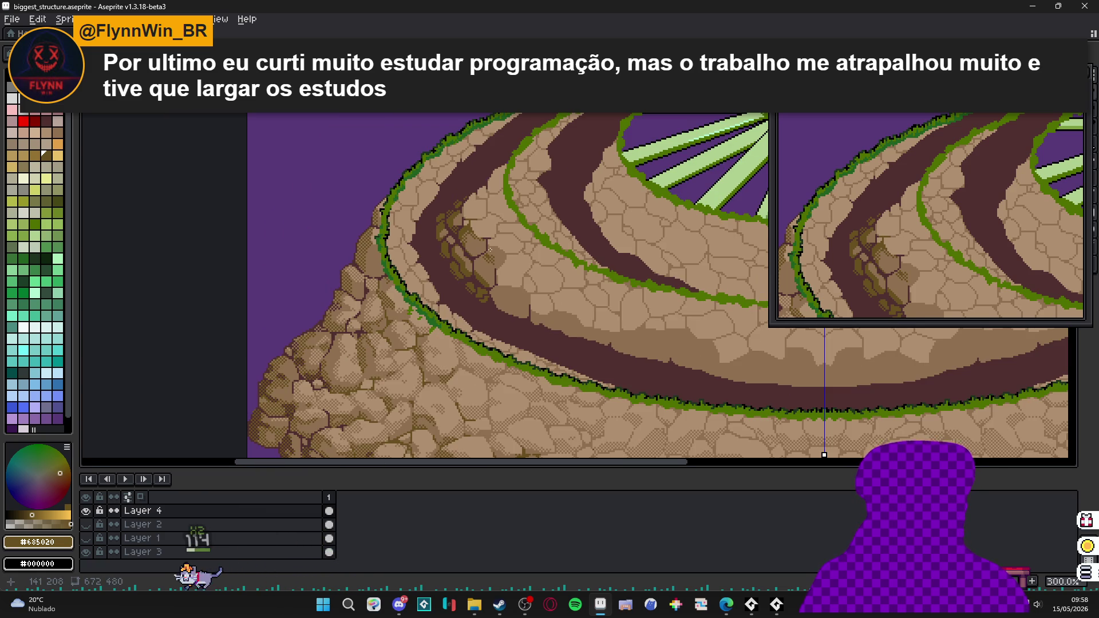
scroll(488, 269, "up", 7)
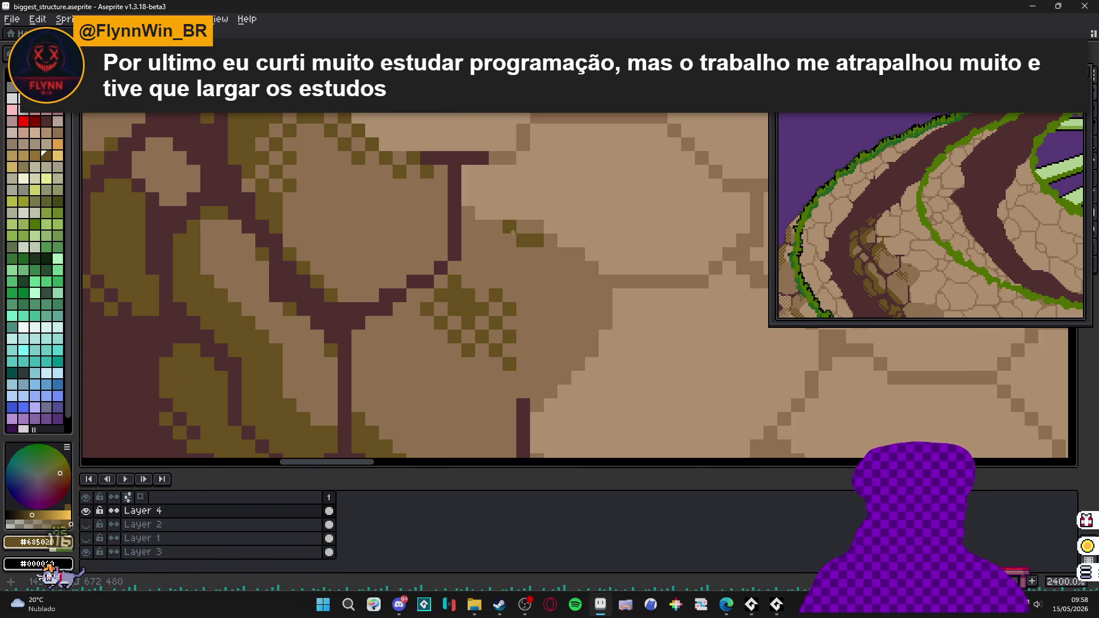
left_click(524, 227)
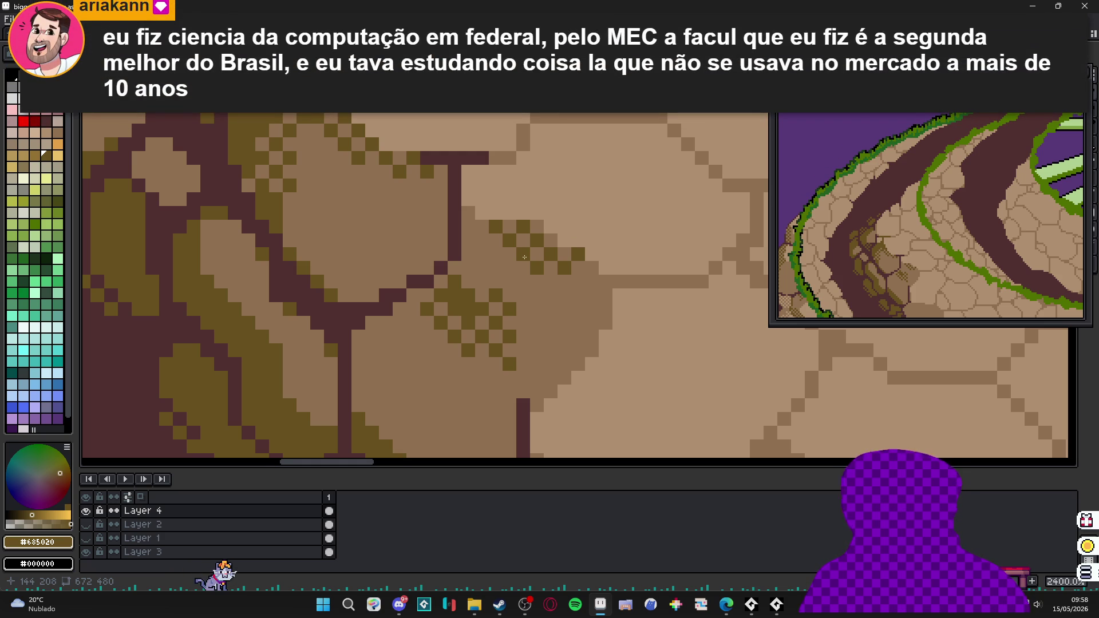
- Paint dark olive pixels diagonally along the stone edges of the left rock cluster
scroll(524, 257, "down", 6)
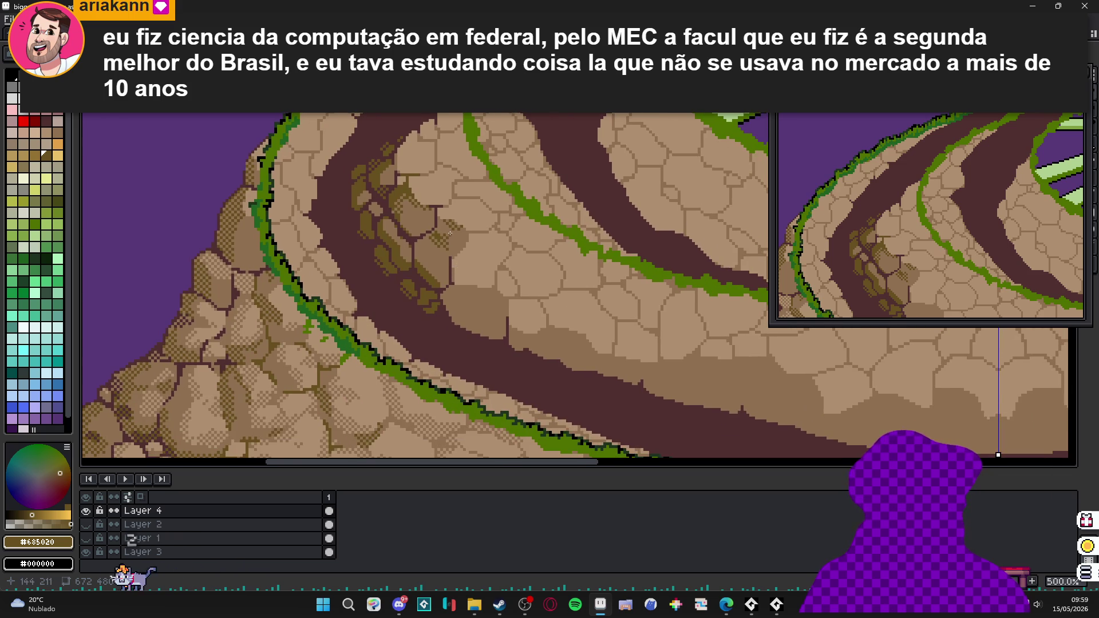
scroll(450, 233, "up", 10)
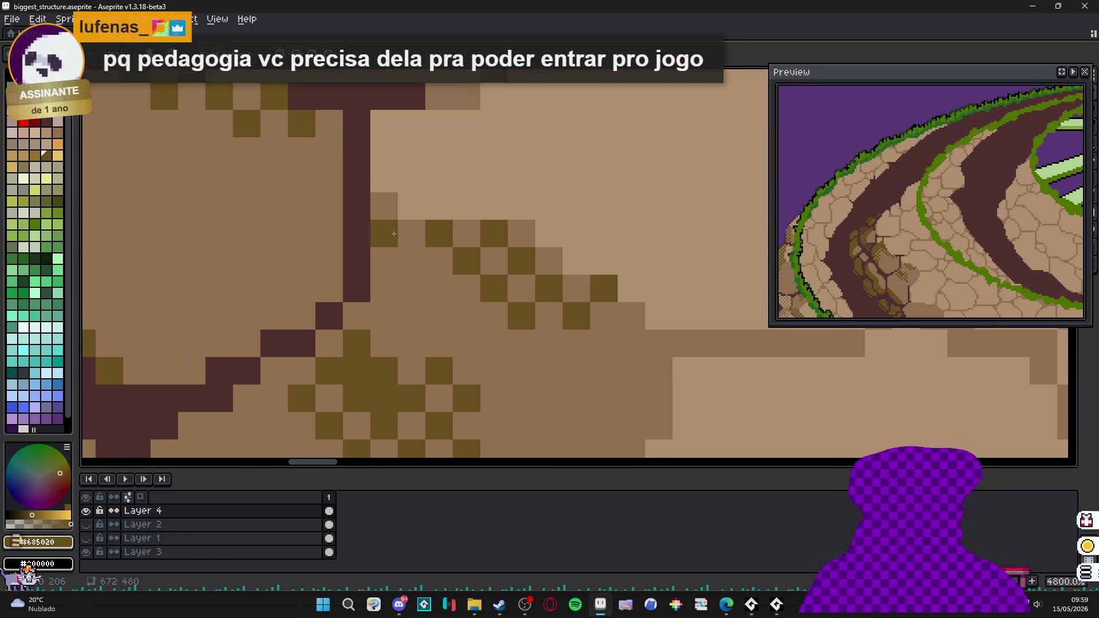
left_click(414, 254)
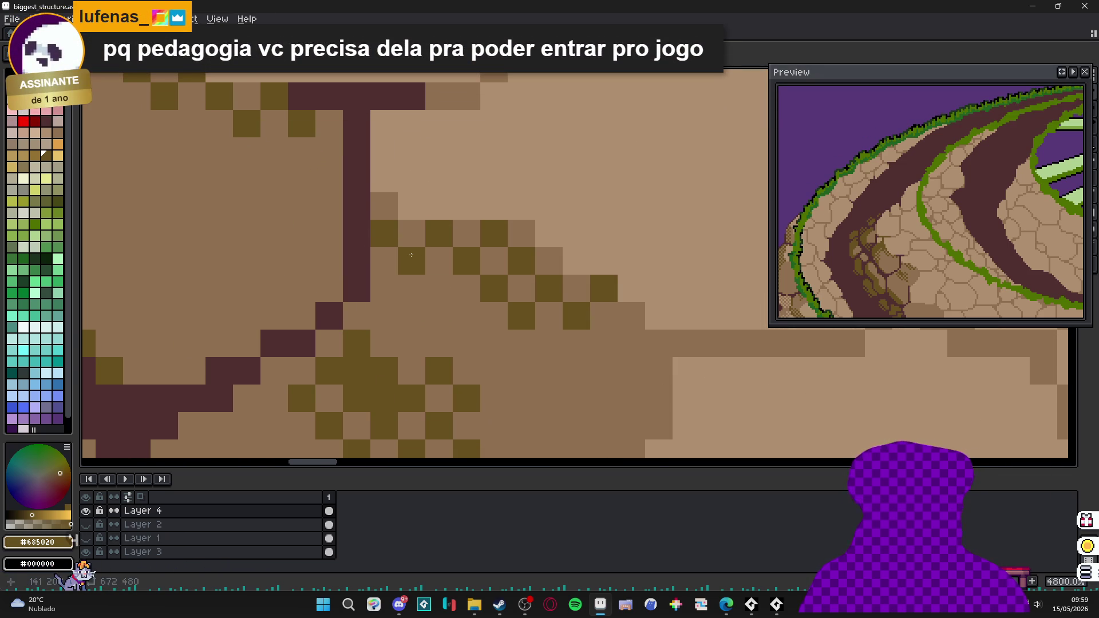
scroll(414, 255, "down", 6)
scroll(481, 269, "up", 4)
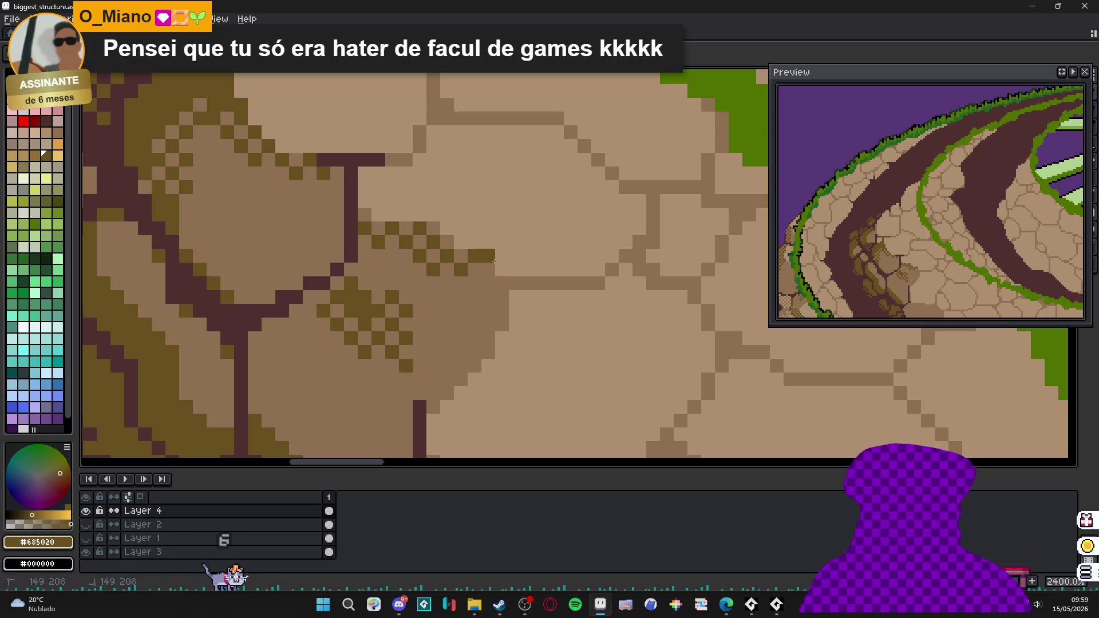
left_click(488, 269)
left_click(476, 283)
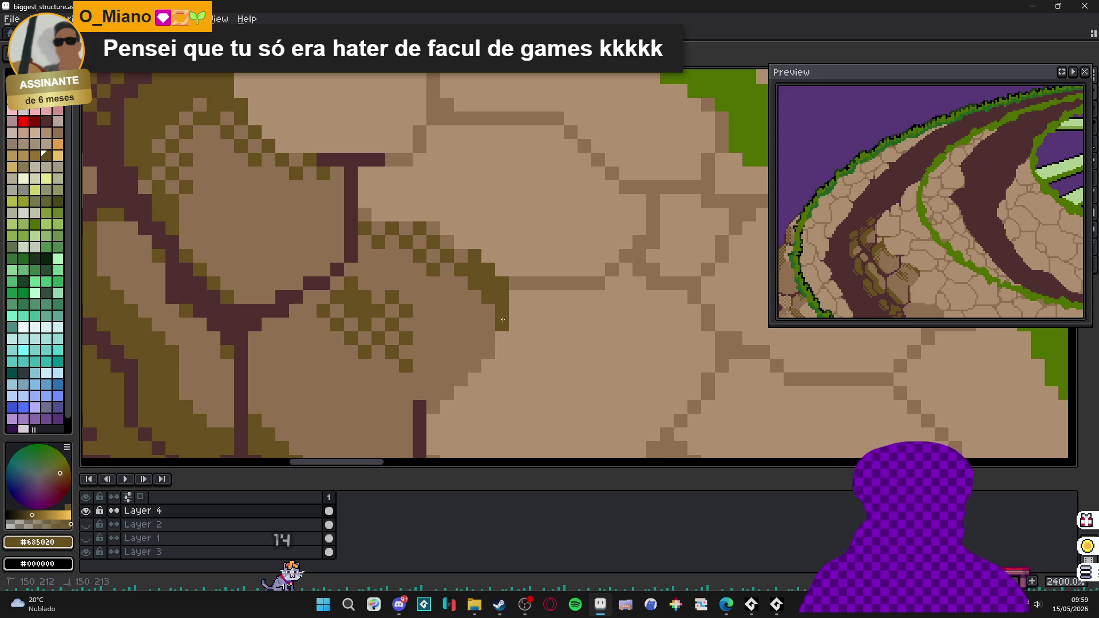
left_click(461, 256)
left_click(434, 229)
- Sample the light brown stone colour and zoom in and out to review the dither
scroll(452, 246, "down", 3)
scroll(465, 261, "up", 3)
left_click(465, 261, "alt")
scroll(465, 261, "up", 1)
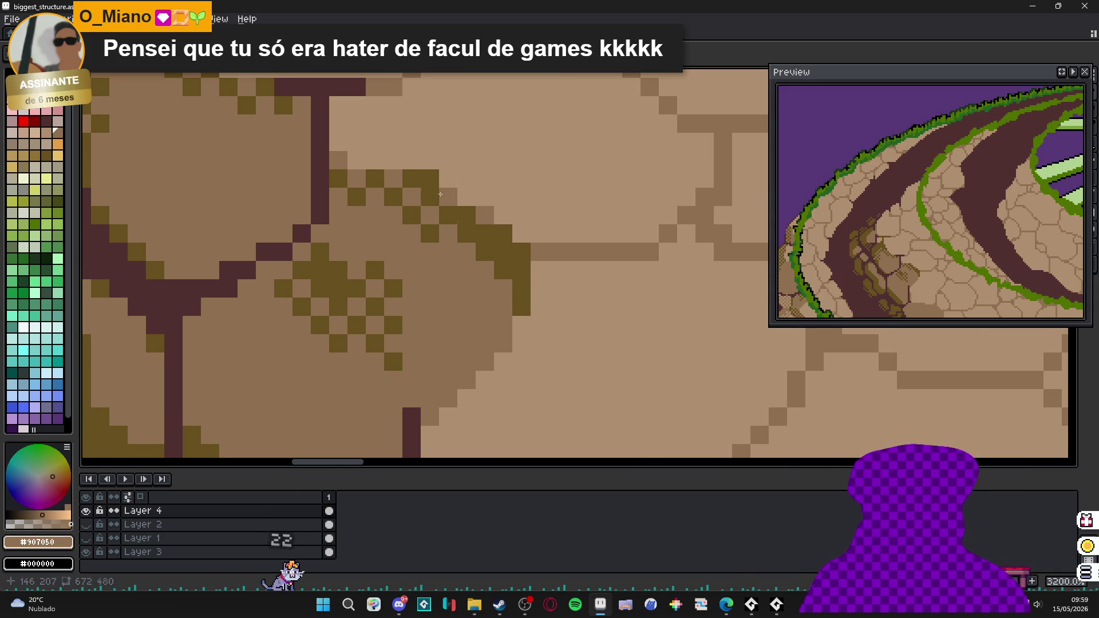
scroll(484, 286, "down", 5)
scroll(484, 288, "down", 2)
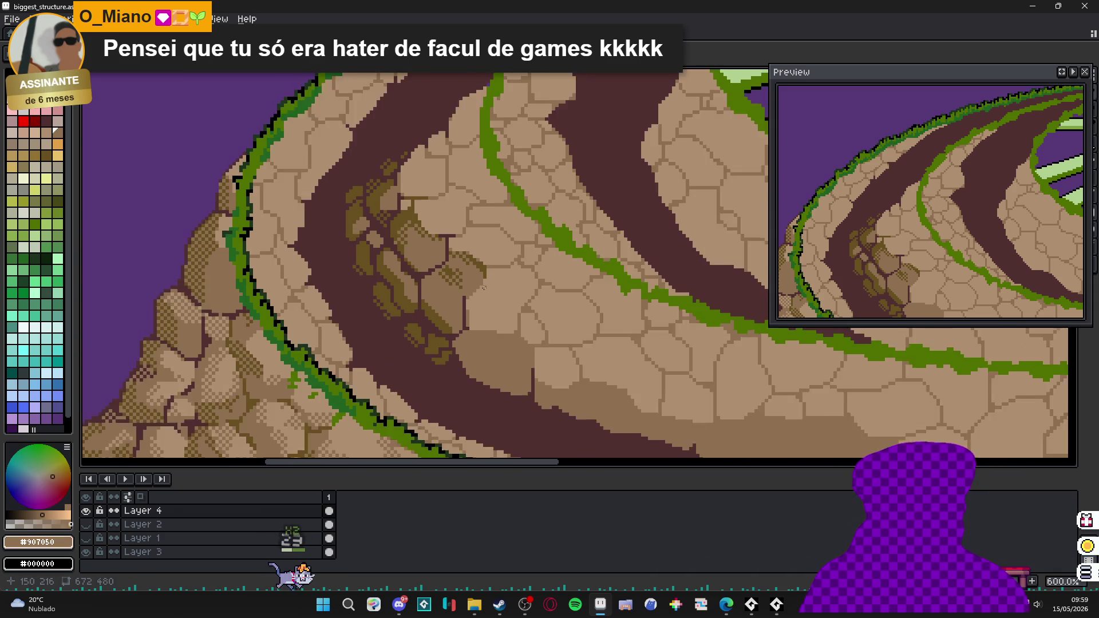
scroll(480, 286, "up", 6)
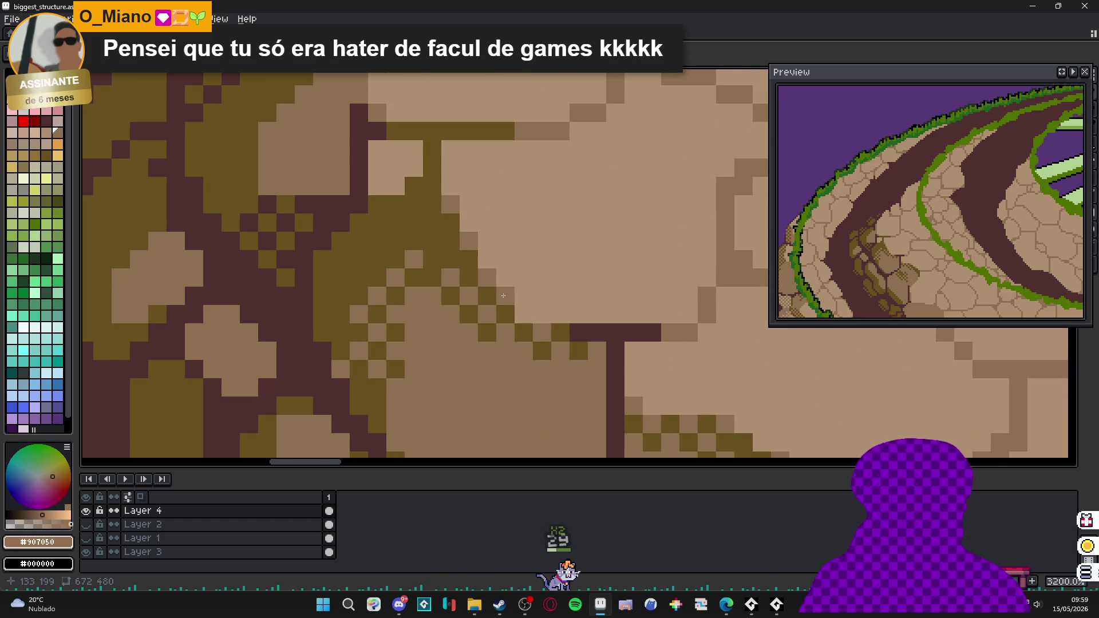
scroll(482, 286, "down", 6)
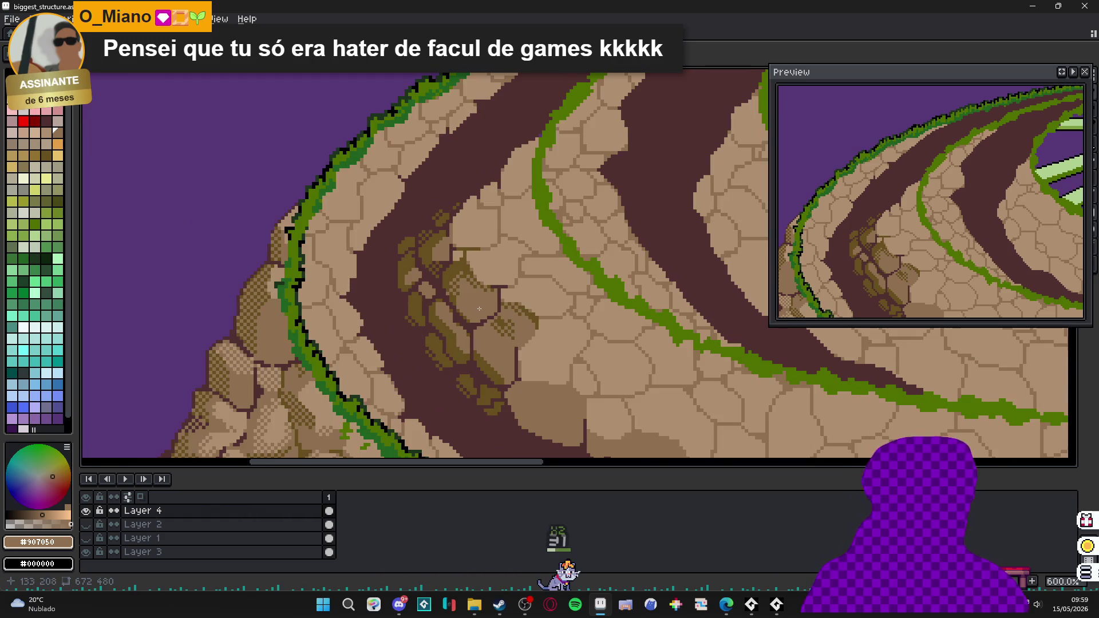
scroll(479, 290, "down", 3)
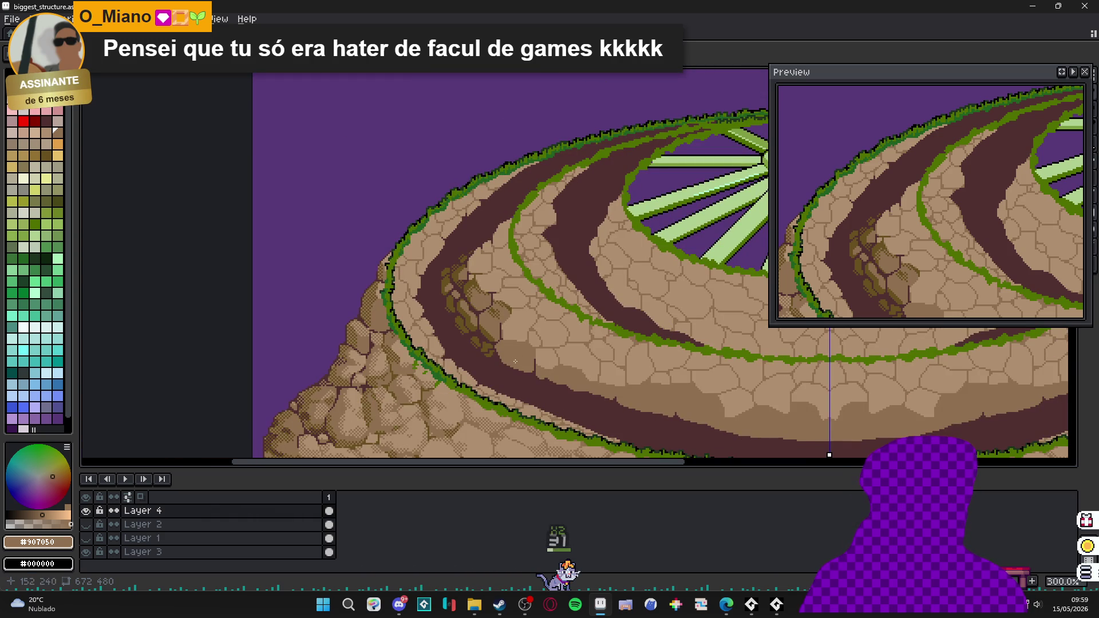
scroll(492, 329, "down", 2)
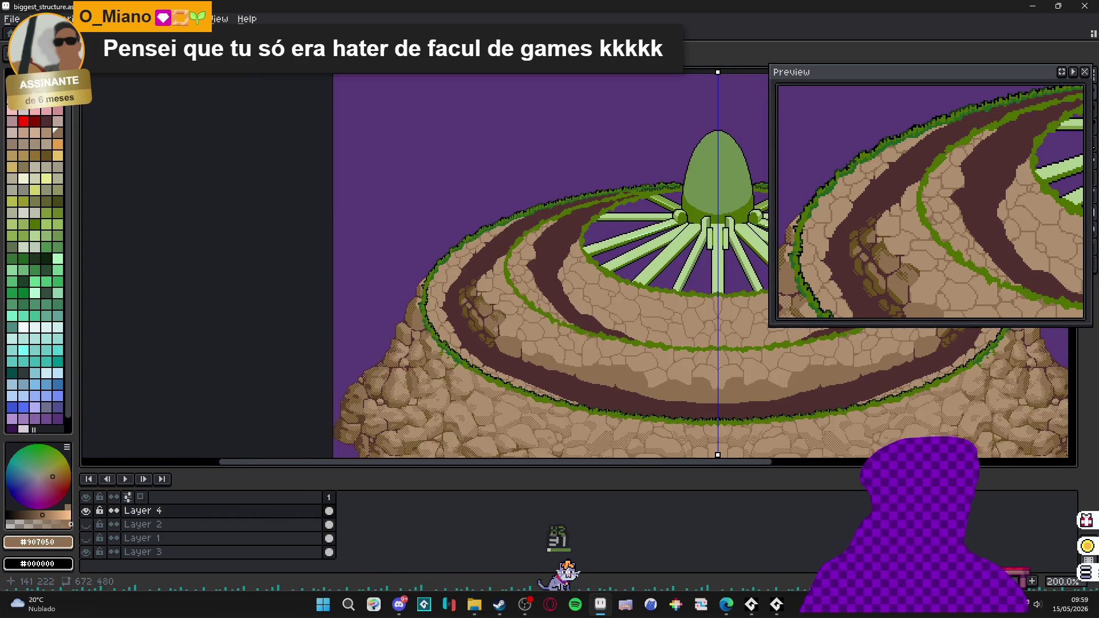
scroll(447, 297, "up", 8)
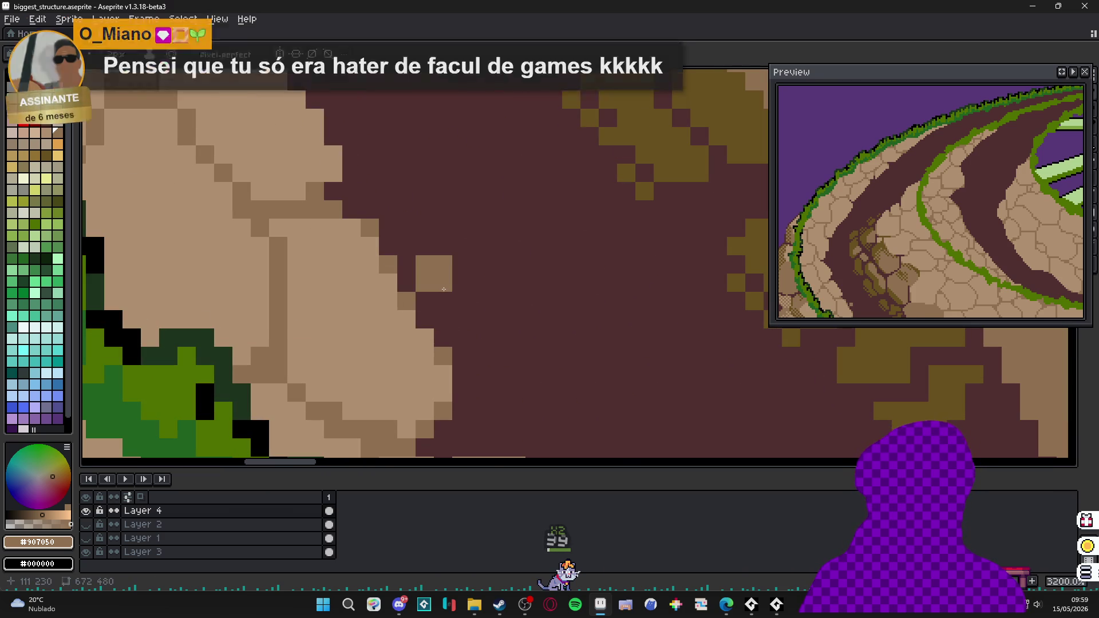
- Paint light-brown pixel blocks along the rock edge
left_click(459, 305)
mouse_move(452, 319)
left_mouse_down()
mouse_move(479, 311)
mouse_move(419, 335)
mouse_move(387, 275)
mouse_move(368, 267)
left_mouse_up()
left_click(490, 329)
scroll(495, 368, "down", 5)
scroll(494, 369, "up", 5)
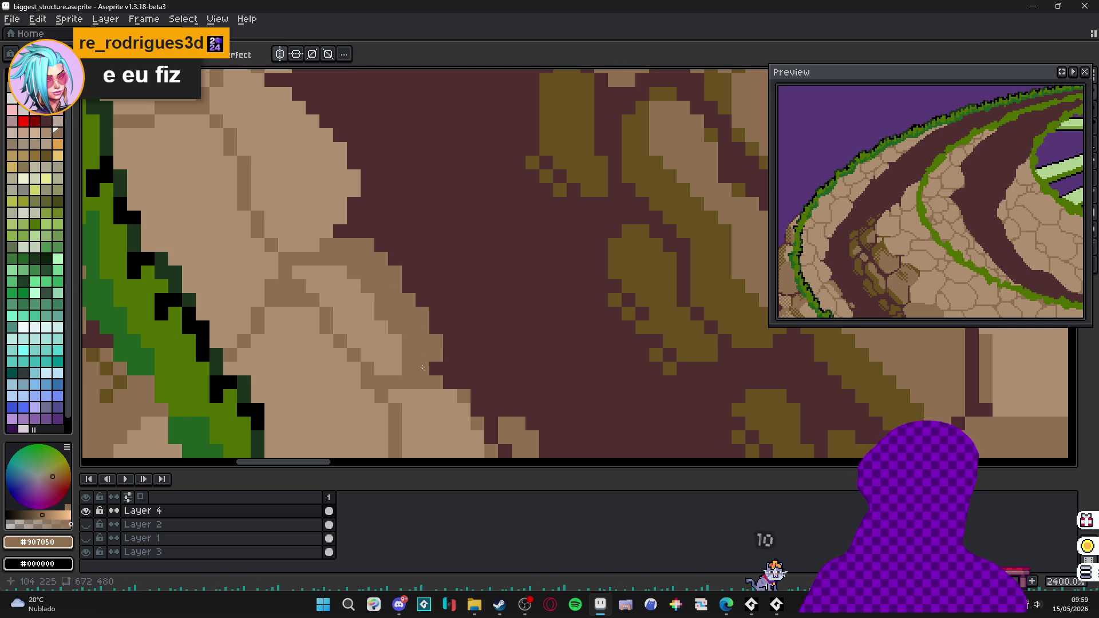
- Sample the dark maroon crack colour and paint a short maroon stroke over the path
left_click(363, 259, "alt")
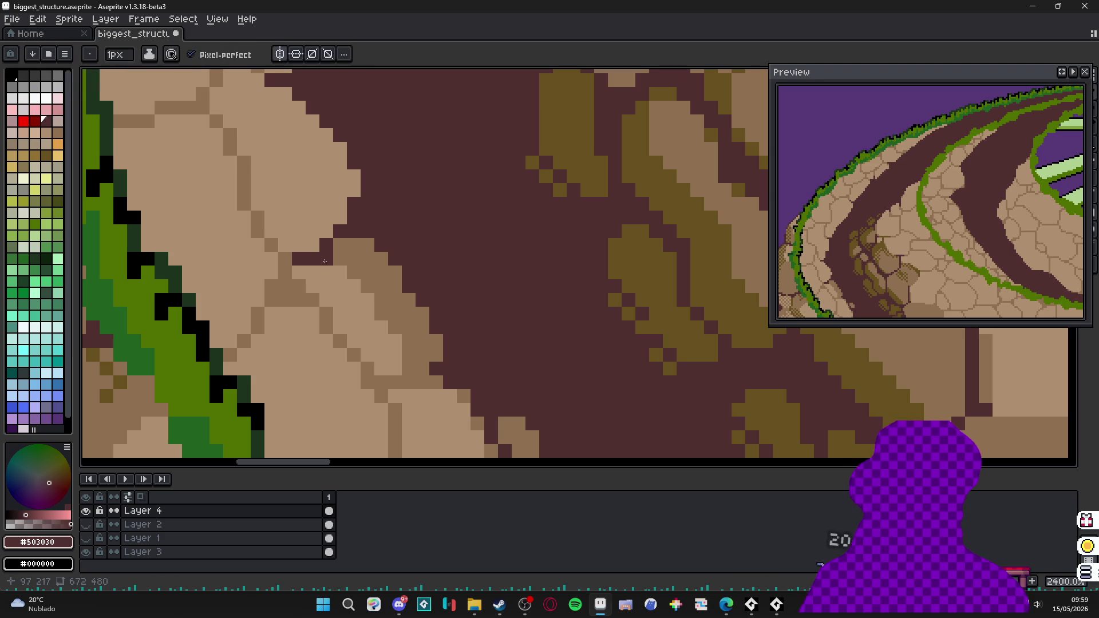
left_click_drag(293, 266, 338, 246)
scroll(338, 246, "down", 2)
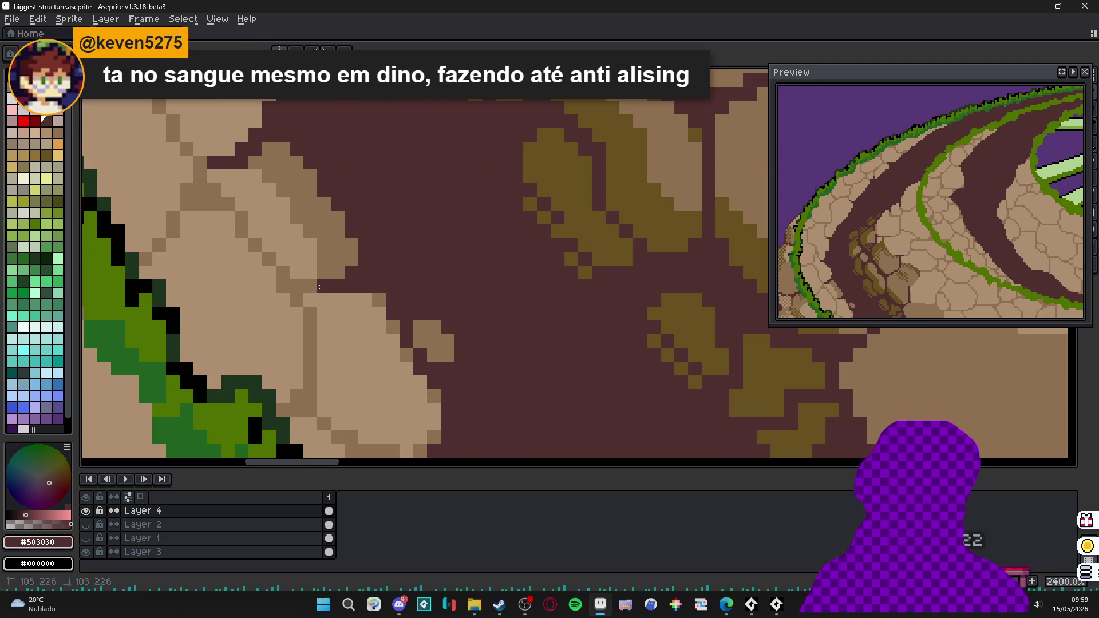
scroll(320, 286, "down", 5)
scroll(336, 256, "up", 4)
- Pick tan #907050 and place small tan pebble blocks on the maroon path
left_click(336, 255, "alt")
left_click(371, 279)
scroll(368, 281, "up", 2)
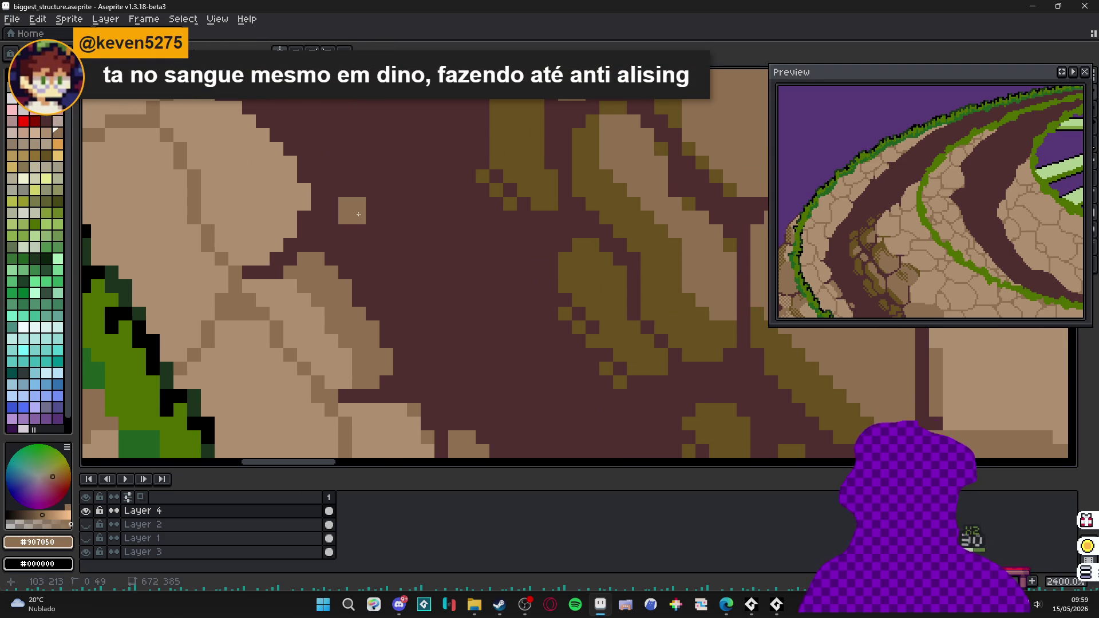
mouse_move(355, 237)
left_mouse_down()
mouse_move(346, 246)
mouse_move(320, 204)
mouse_move(343, 204)
mouse_move(358, 220)
left_mouse_up()
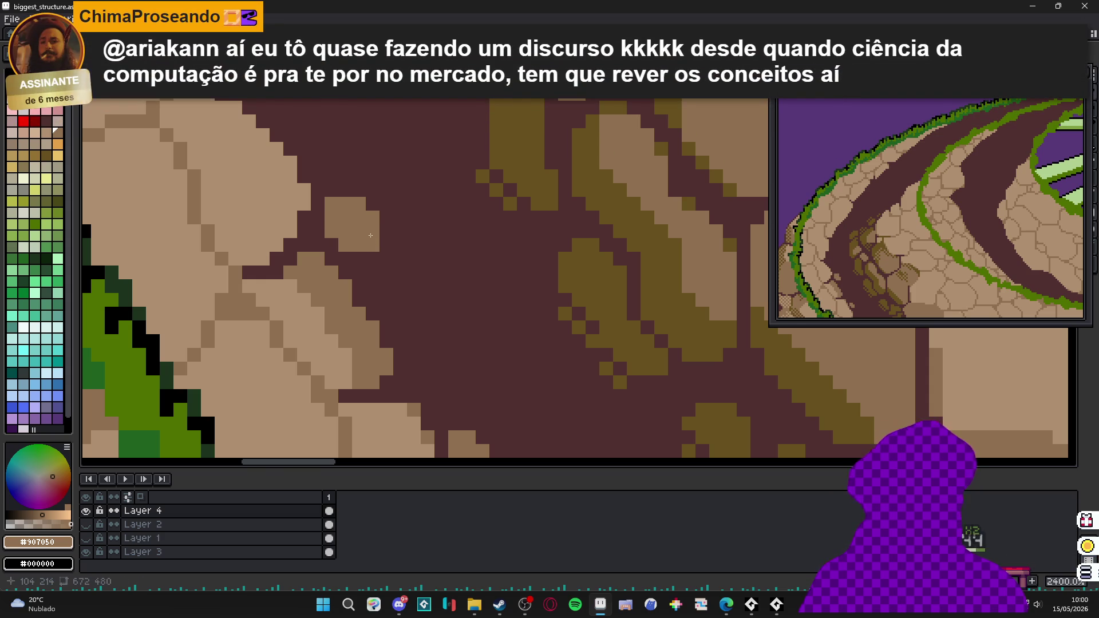
left_click(373, 217)
scroll(373, 218, "down", 2)
scroll(375, 241, "up", 2)
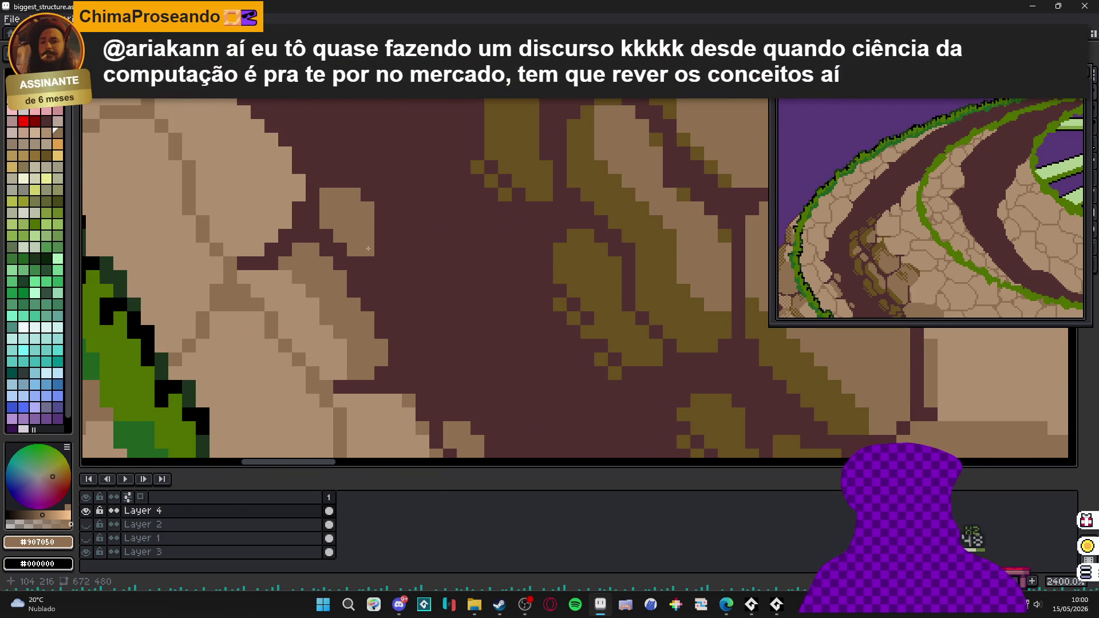
left_click_drag(409, 359, 422, 372)
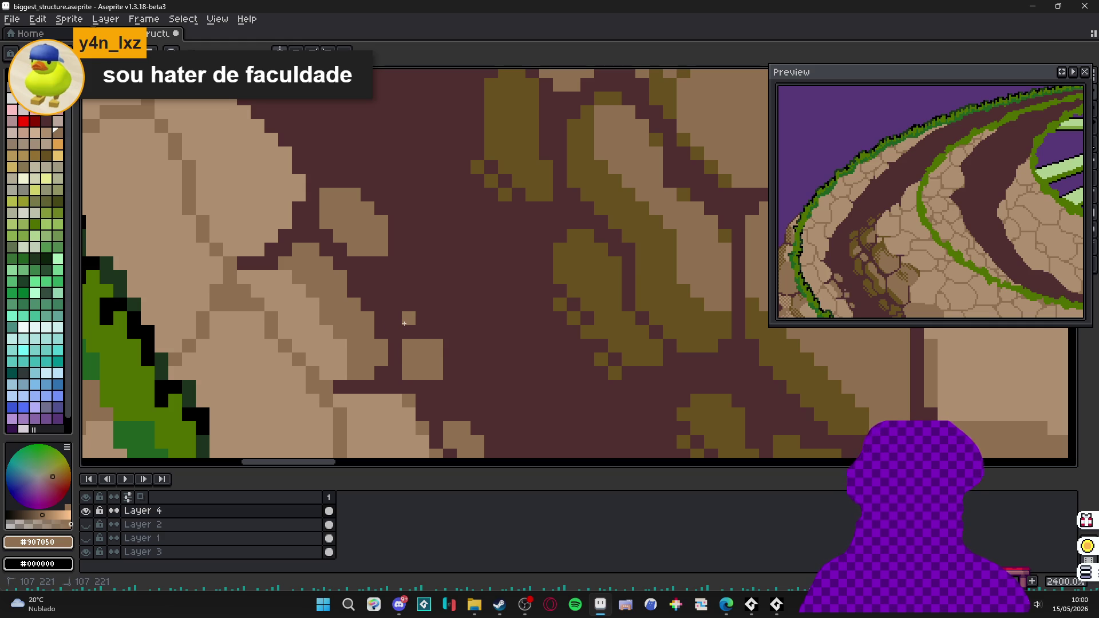
scroll(398, 306, "down", 3)
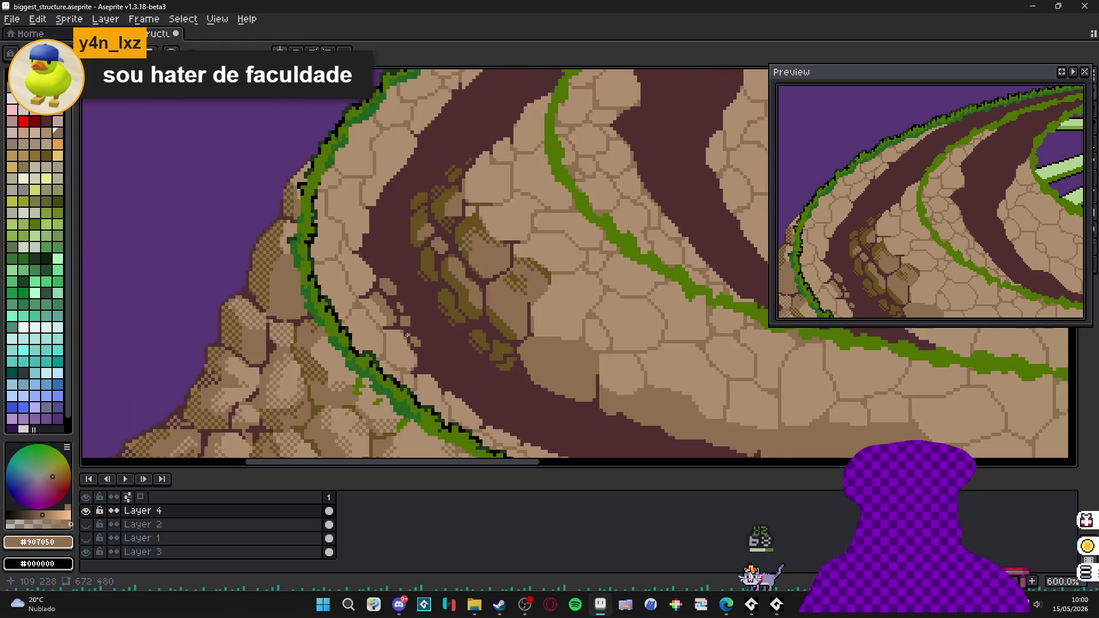
scroll(404, 317, "up", 4)
- Enlarge the brush to 2px and stamp two tan 2x2 pebbles on the path
scroll(406, 321, "down", 4)
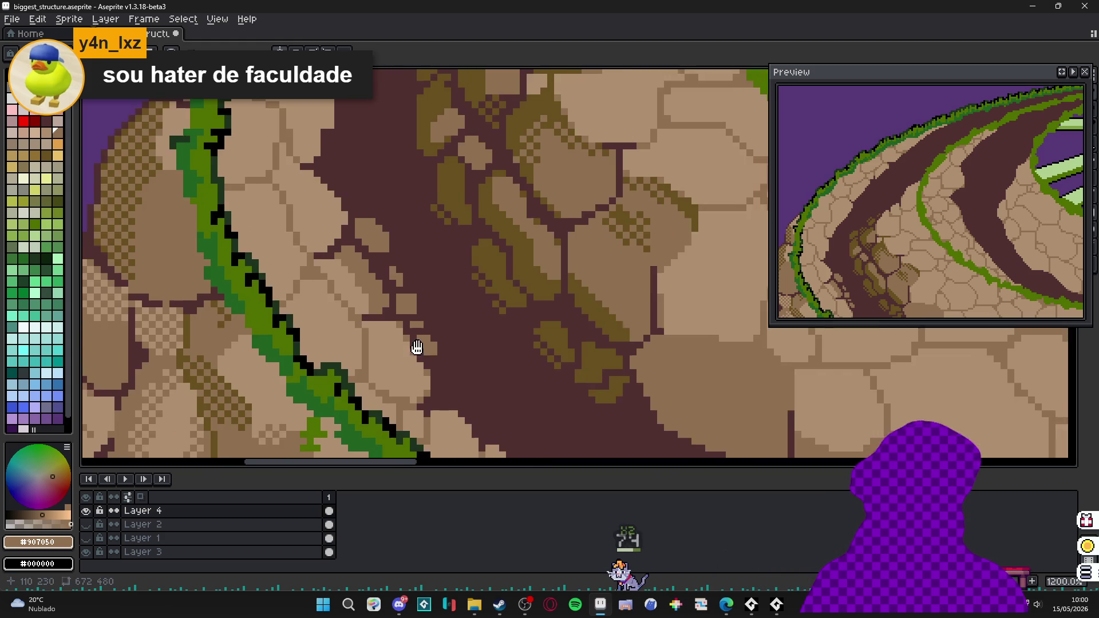
scroll(411, 353, "up", 3)
key("plus")
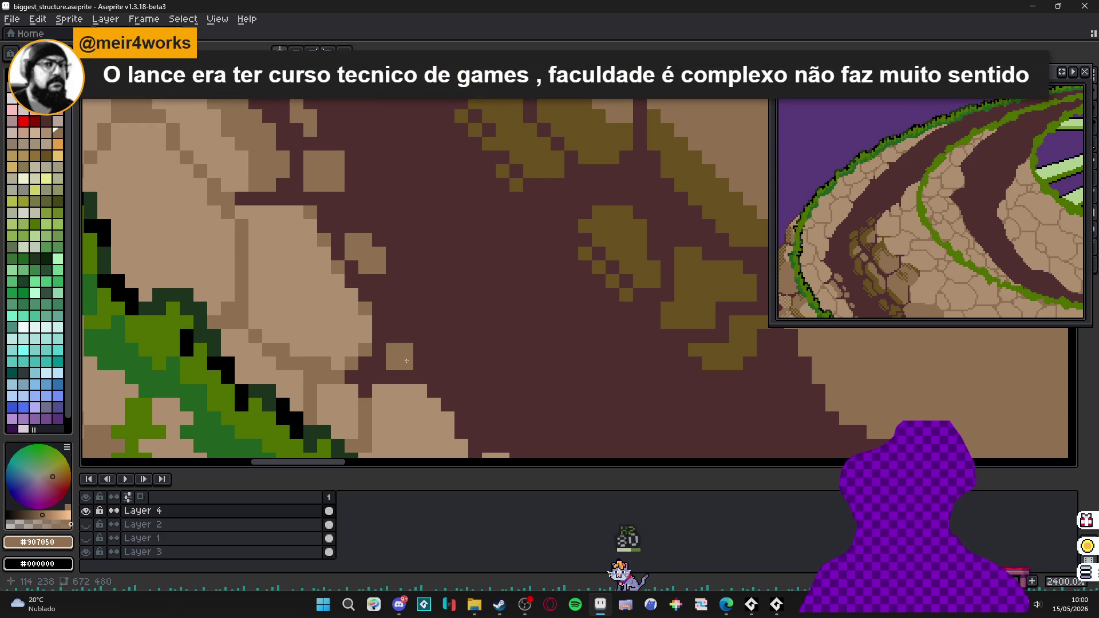
left_click(406, 360)
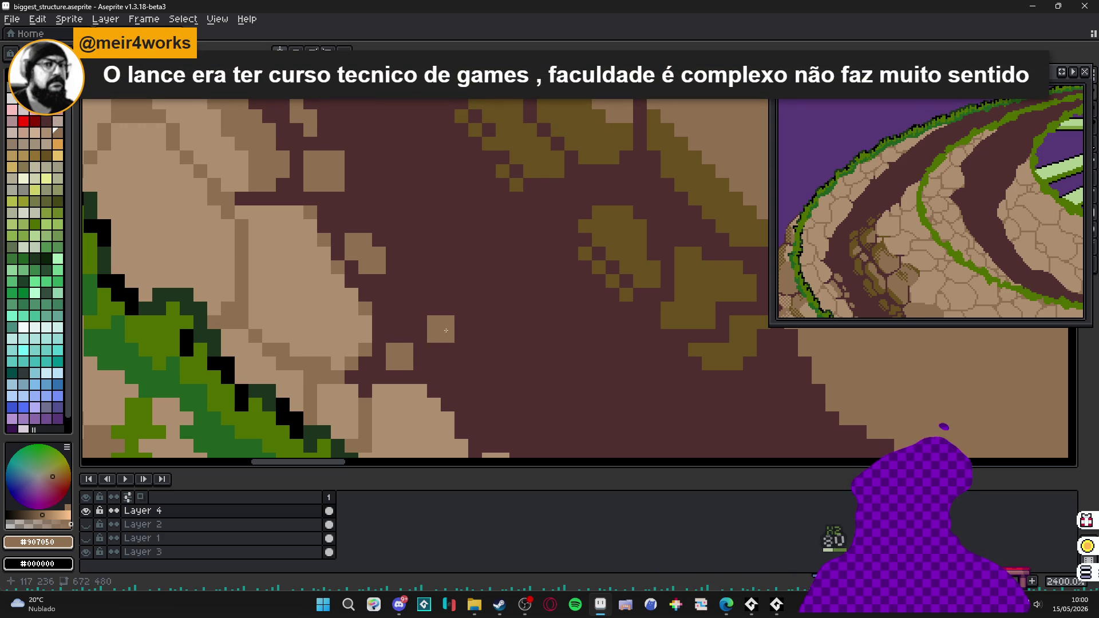
left_click(485, 315)
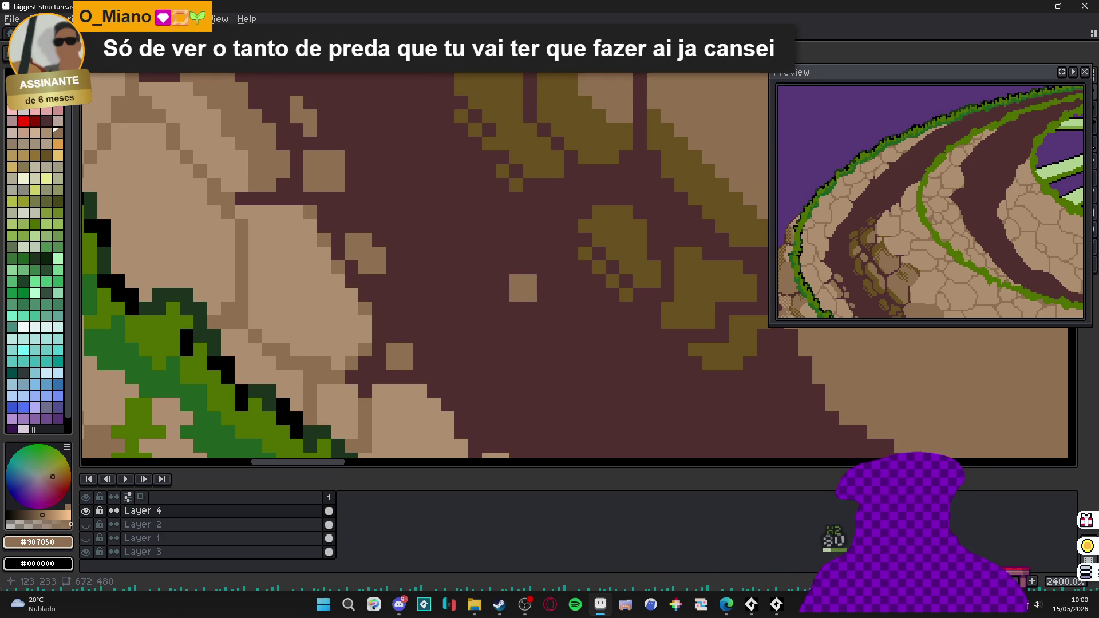
- Paint a darker brown patch along the path, then pick maroon #503030 from it
scroll(423, 272, "down", 8)
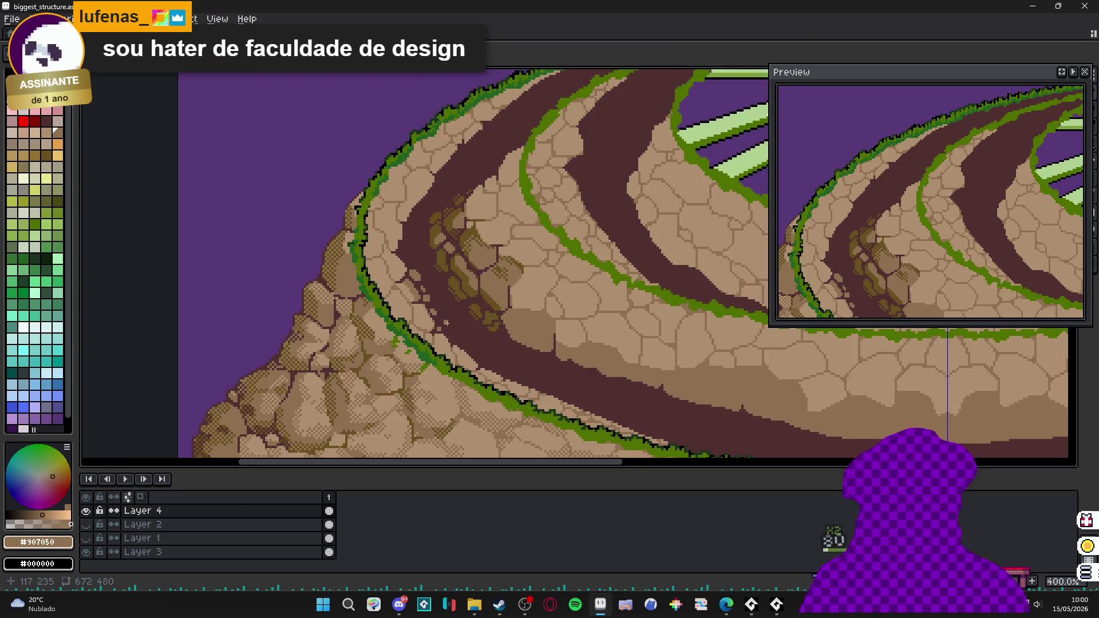
left_click_drag(405, 247, 393, 240)
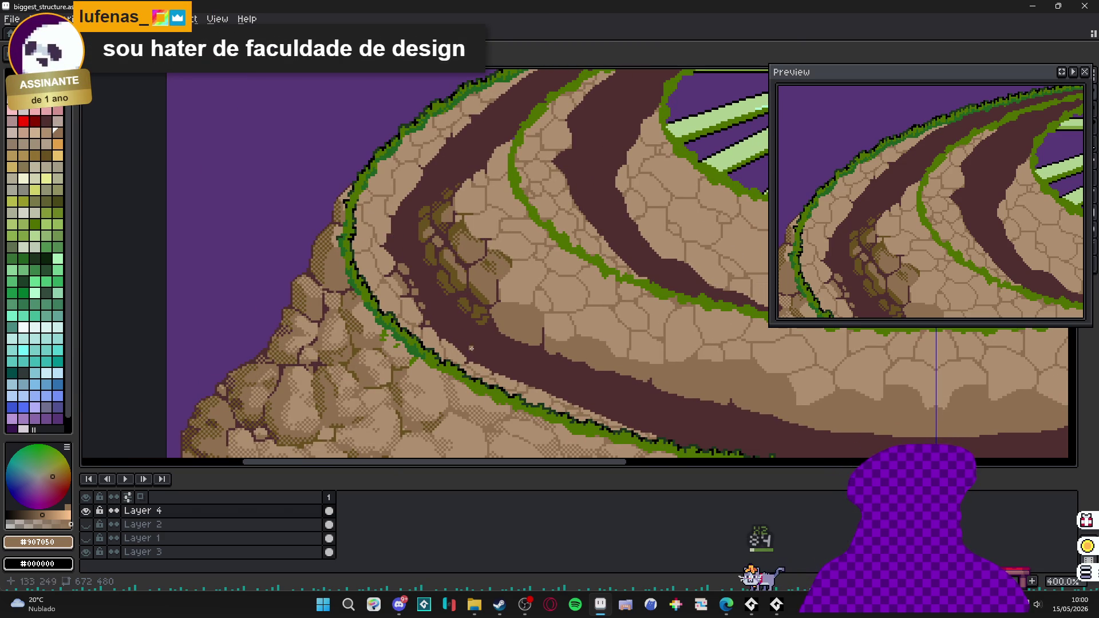
scroll(378, 245, "up", 5)
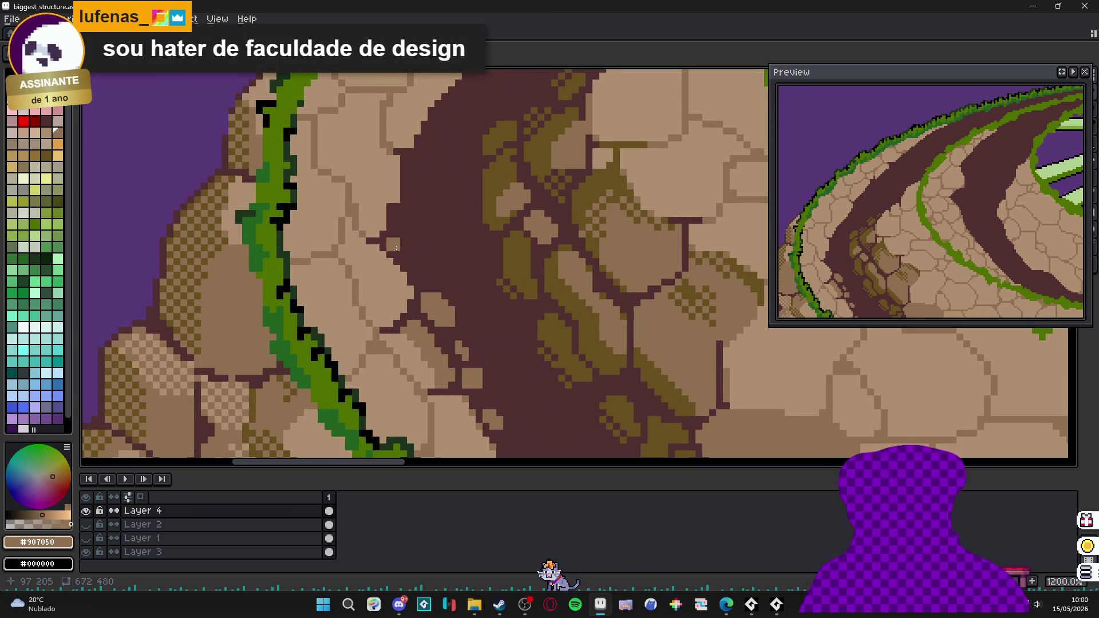
scroll(397, 247, "up", 2)
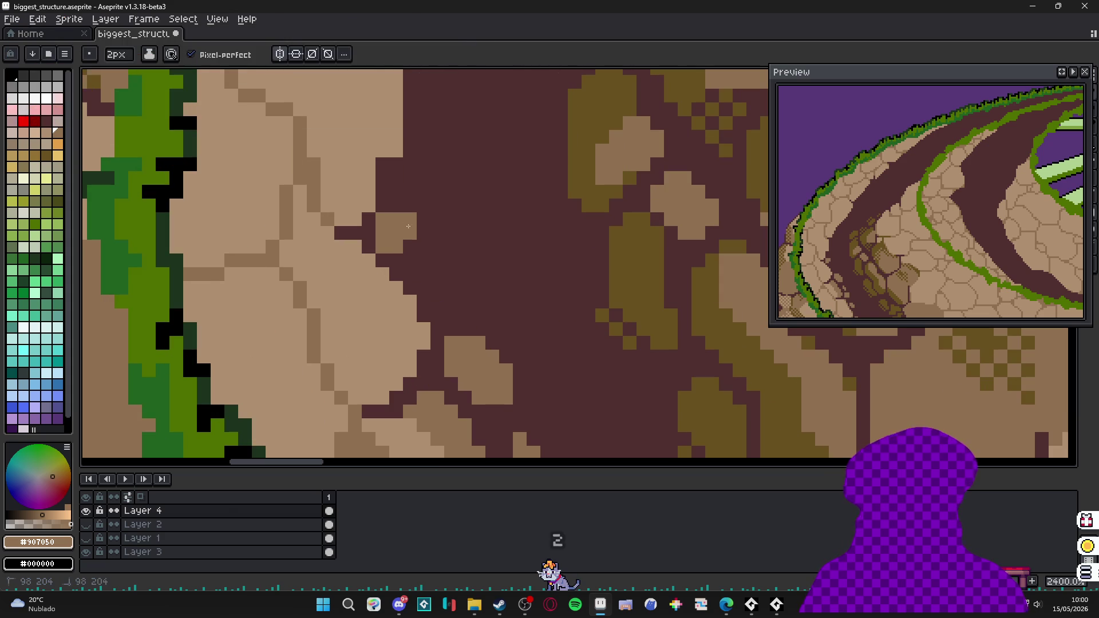
scroll(423, 250, "down", 5)
scroll(427, 253, "down", 4)
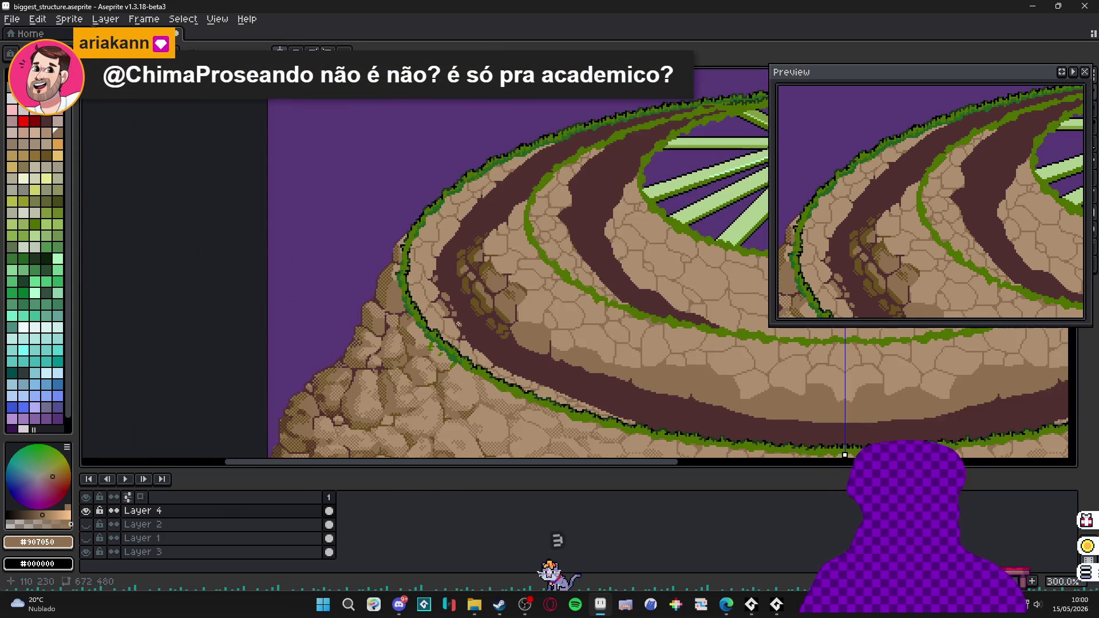
scroll(458, 325, "down", 1)
scroll(432, 281, "up", 2)
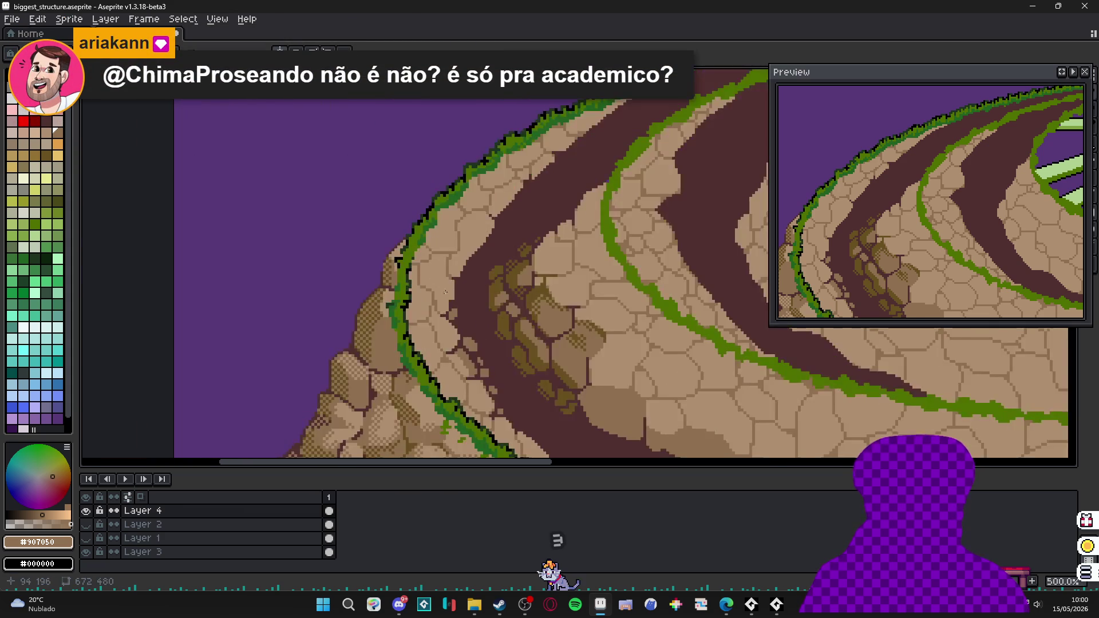
scroll(443, 338, "up", 3)
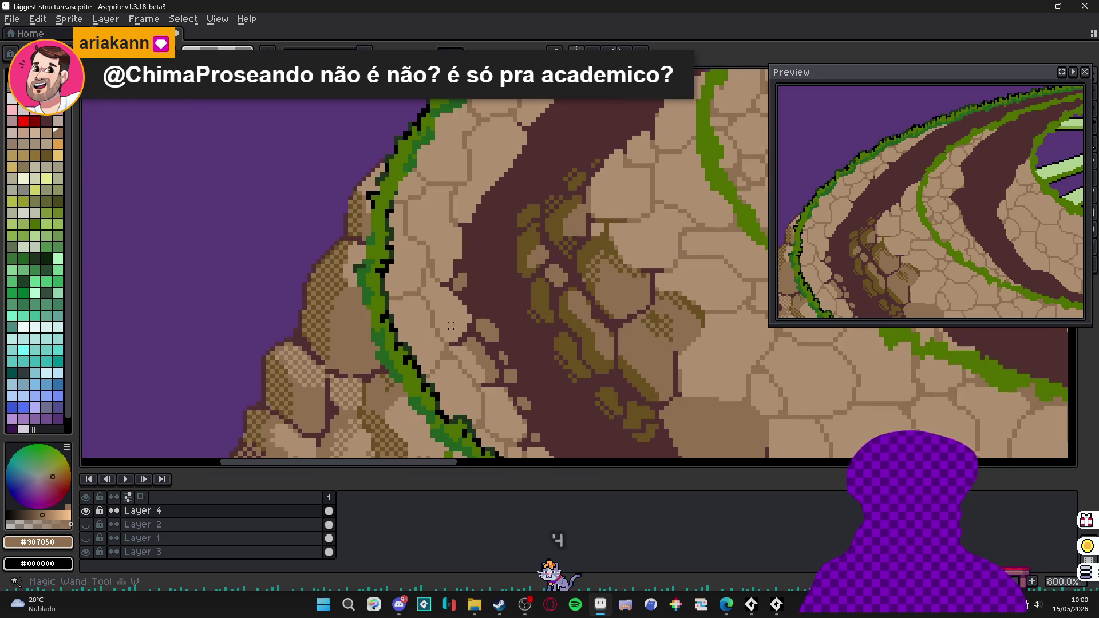
scroll(452, 325, "up", 3)
mouse_move(422, 351)
left_mouse_down()
mouse_move(441, 339)
mouse_move(465, 283)
mouse_move(466, 317)
left_mouse_up()
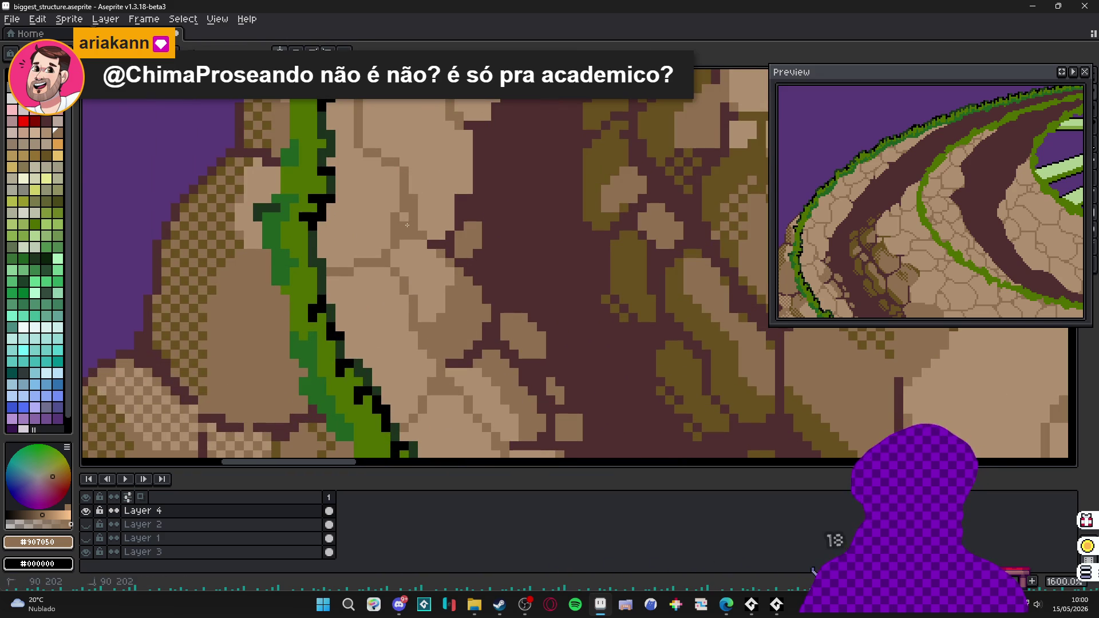
scroll(401, 248, "down", 2)
scroll(435, 287, "up", 2)
left_click(403, 302, "alt")
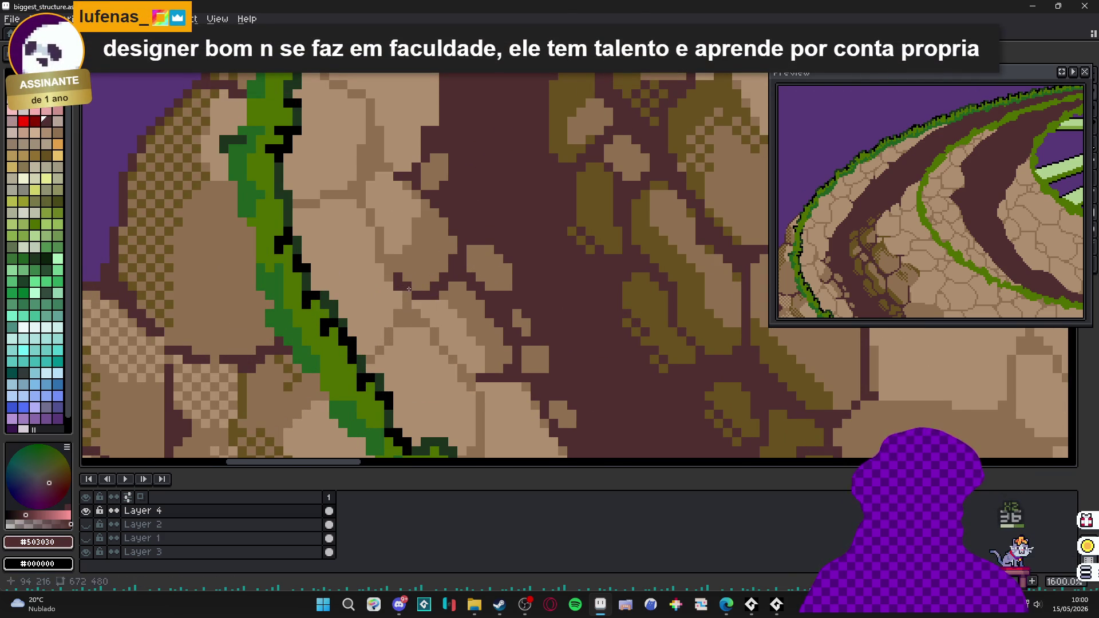
- Choose the olive #685020 swatch and draw a two-pixel mark on the maroon path beside the tan stone
scroll(404, 289, "down", 2)
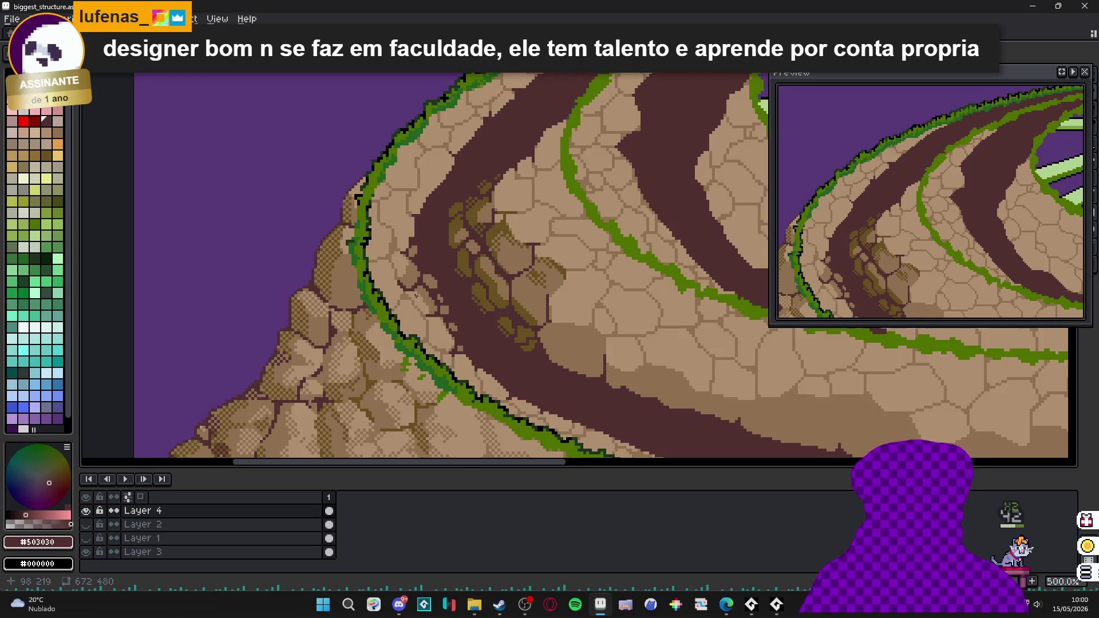
scroll(395, 292, "up", 5)
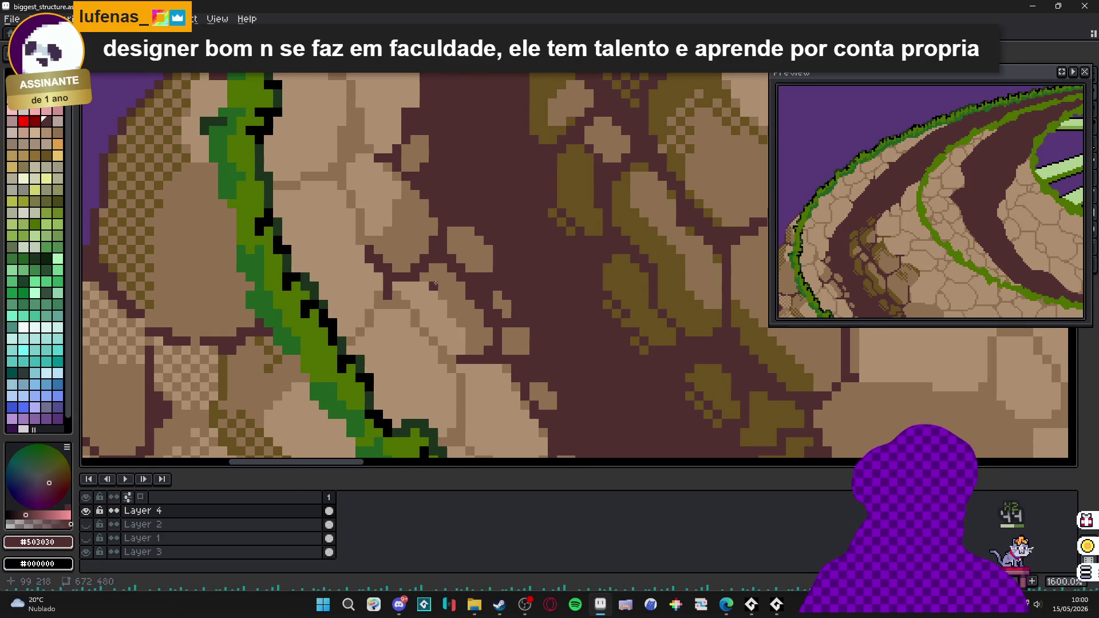
key("i")
key("b")
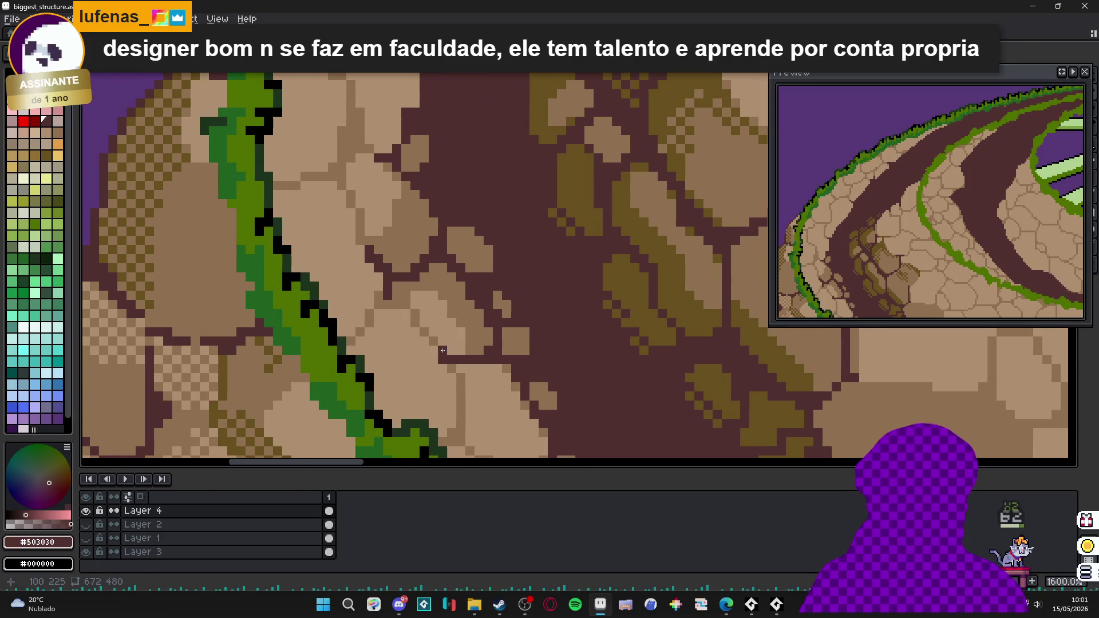
scroll(457, 349, "down", 6)
scroll(435, 315, "up", 3)
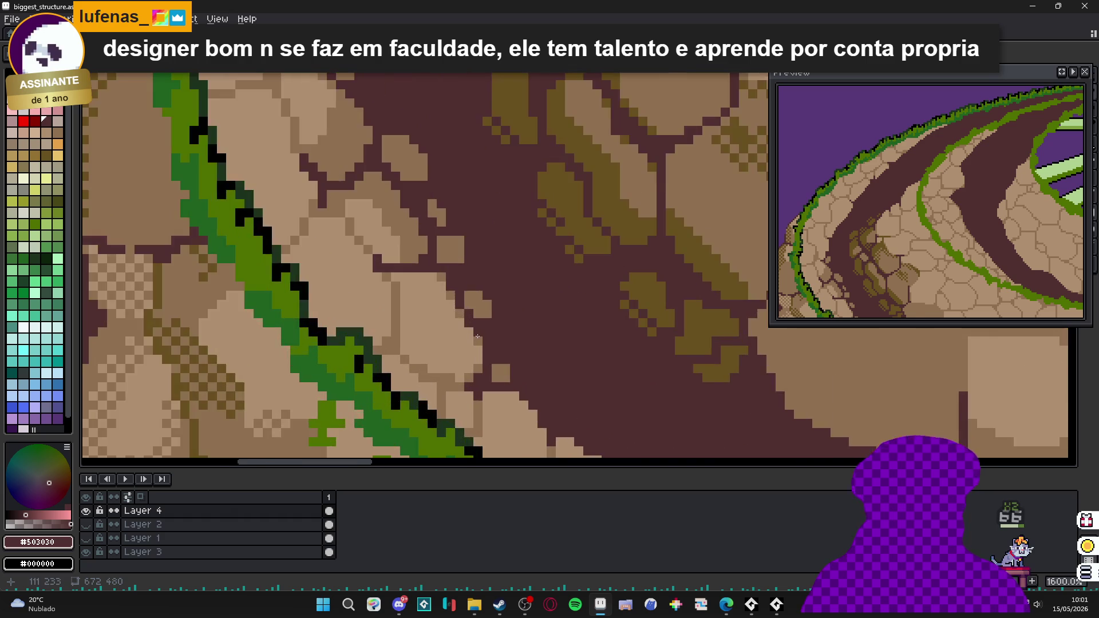
scroll(416, 282, "down", 2)
scroll(416, 281, "up", 2)
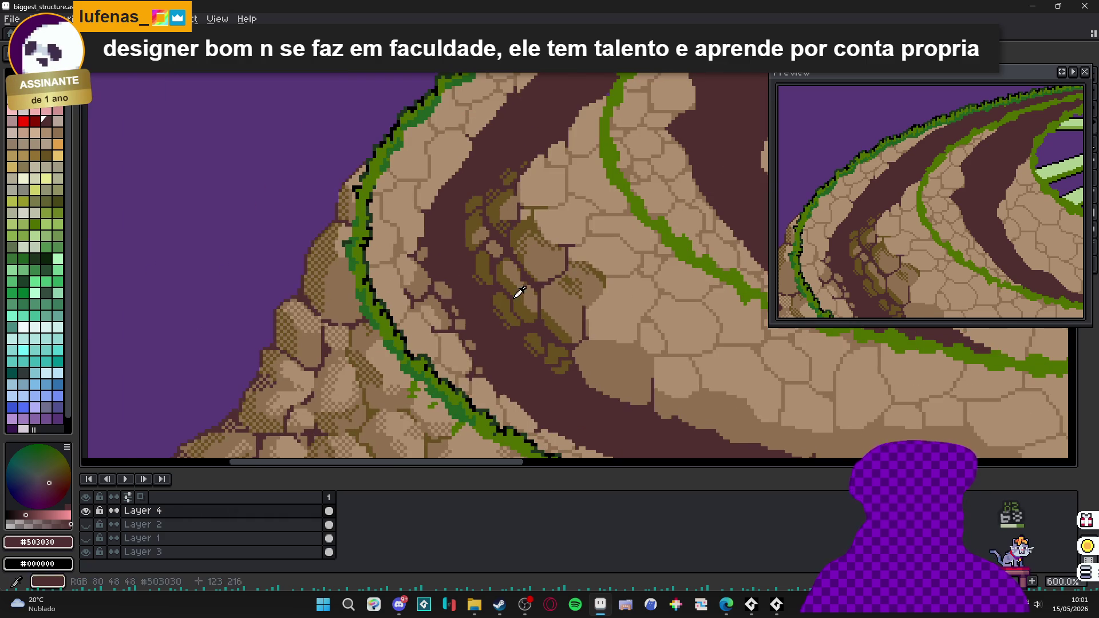
left_click(515, 289, "alt")
scroll(413, 283, "up", 3)
scroll(413, 283, "up", 2)
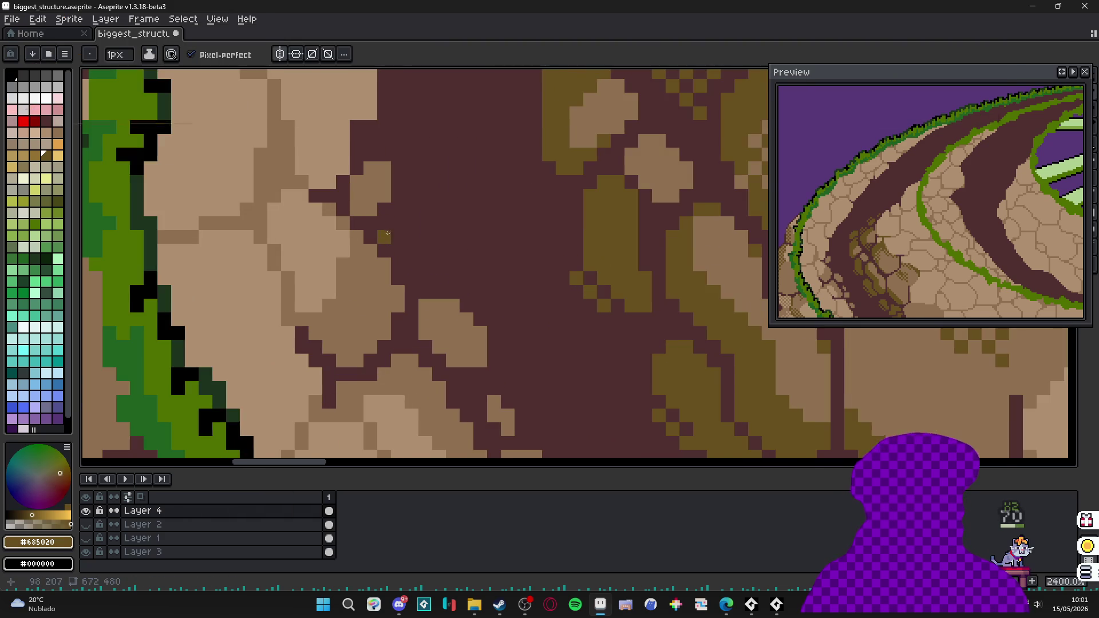
left_click_drag(383, 213, 396, 215)
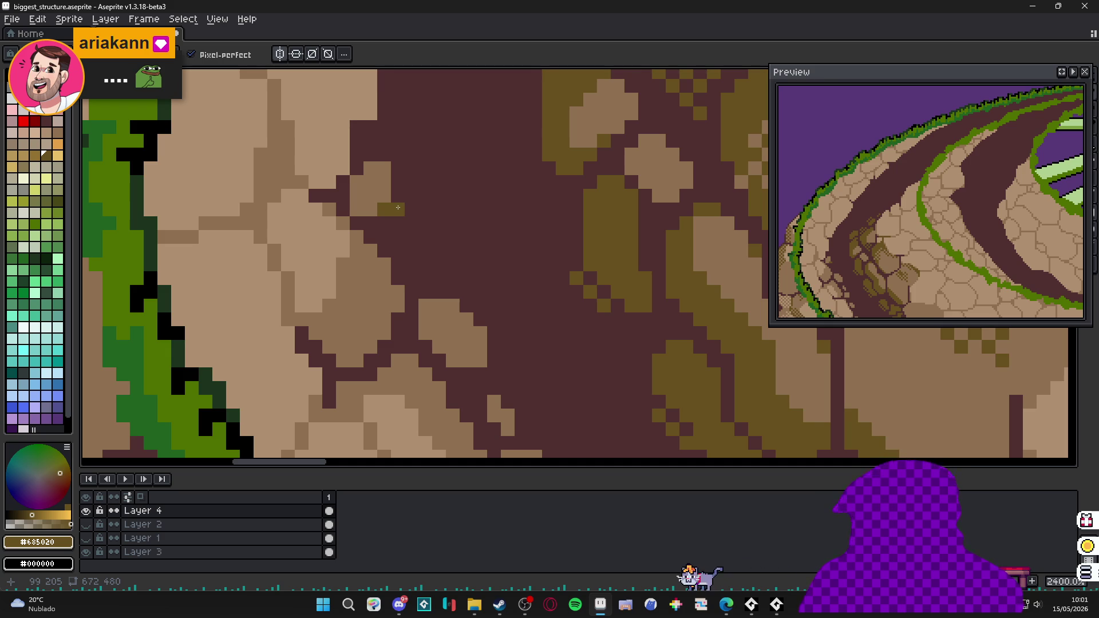
- Grow the olive pixel into a larger olive patch with an extra strip on its left
scroll(496, 281, "down", 10)
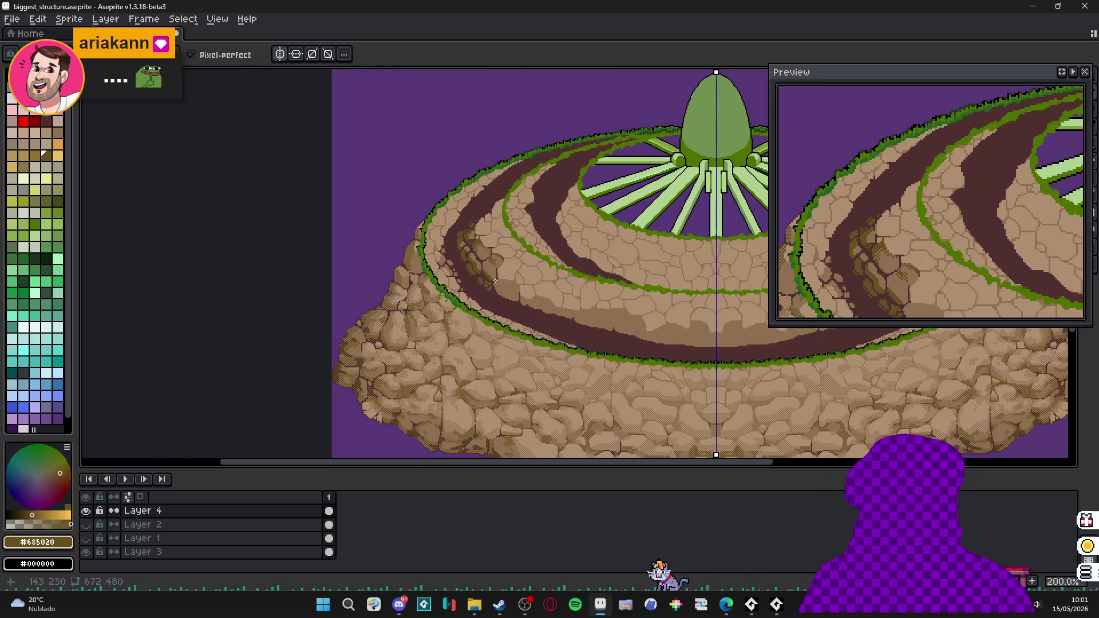
scroll(430, 257, "right", 2)
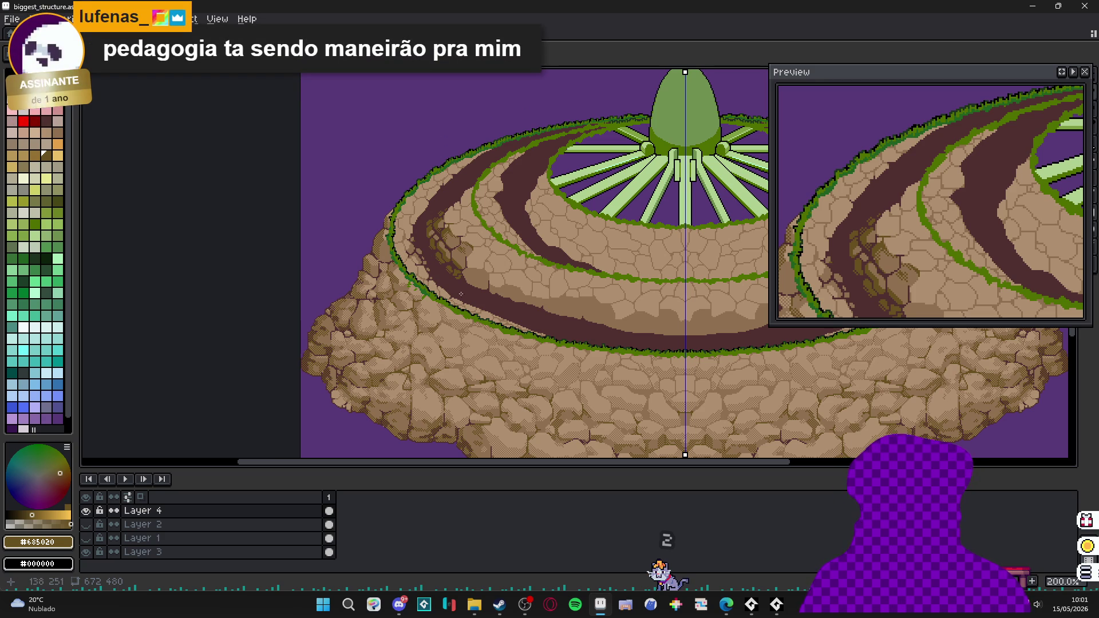
scroll(409, 248, "up", 7)
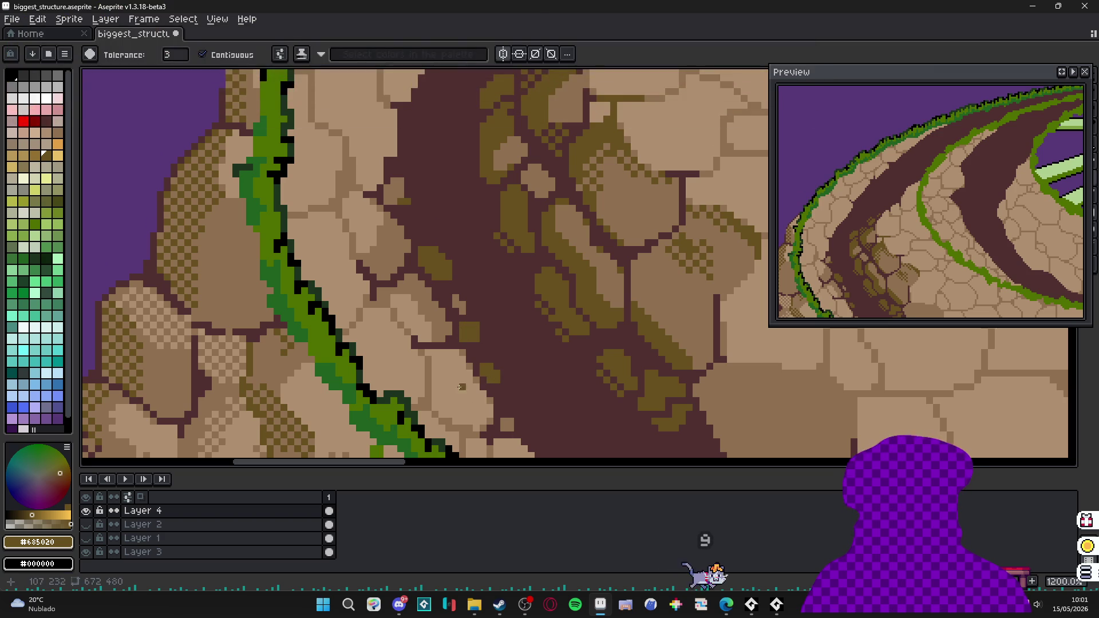
scroll(411, 287, "up", 3)
mouse_move(411, 287)
left_mouse_down()
mouse_move(404, 278)
mouse_move(424, 303)
mouse_move(384, 289)
mouse_move(418, 321)
mouse_move(439, 314)
mouse_move(452, 336)
left_mouse_up()
mouse_move(479, 383)
left_mouse_down()
mouse_move(467, 376)
mouse_move(472, 363)
left_mouse_up()
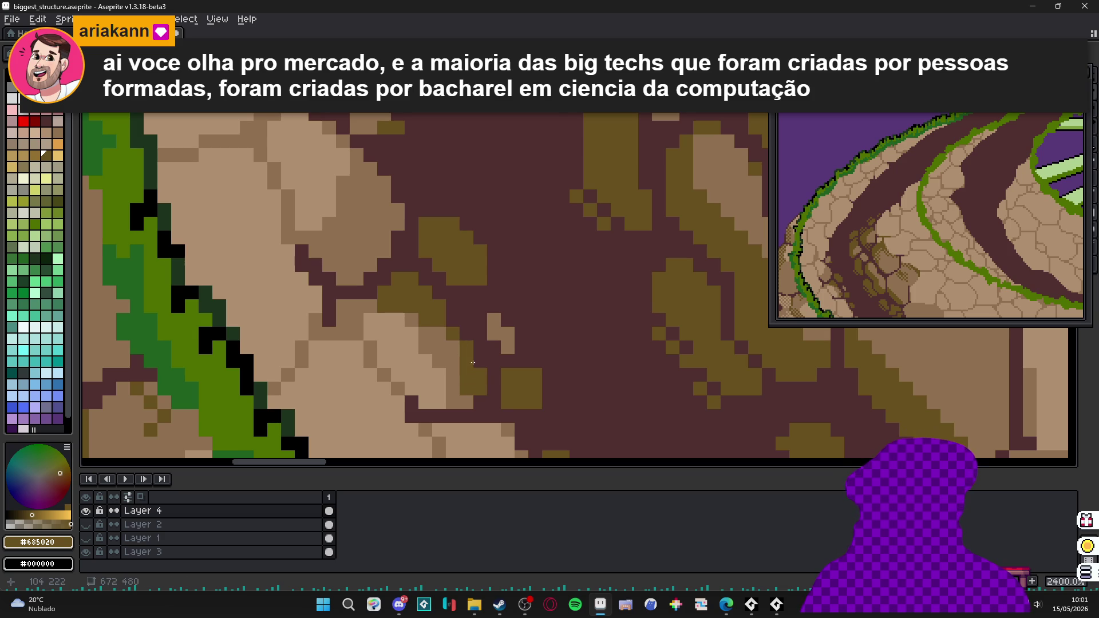
scroll(467, 405, "down", 3)
scroll(477, 319, "up", 3)
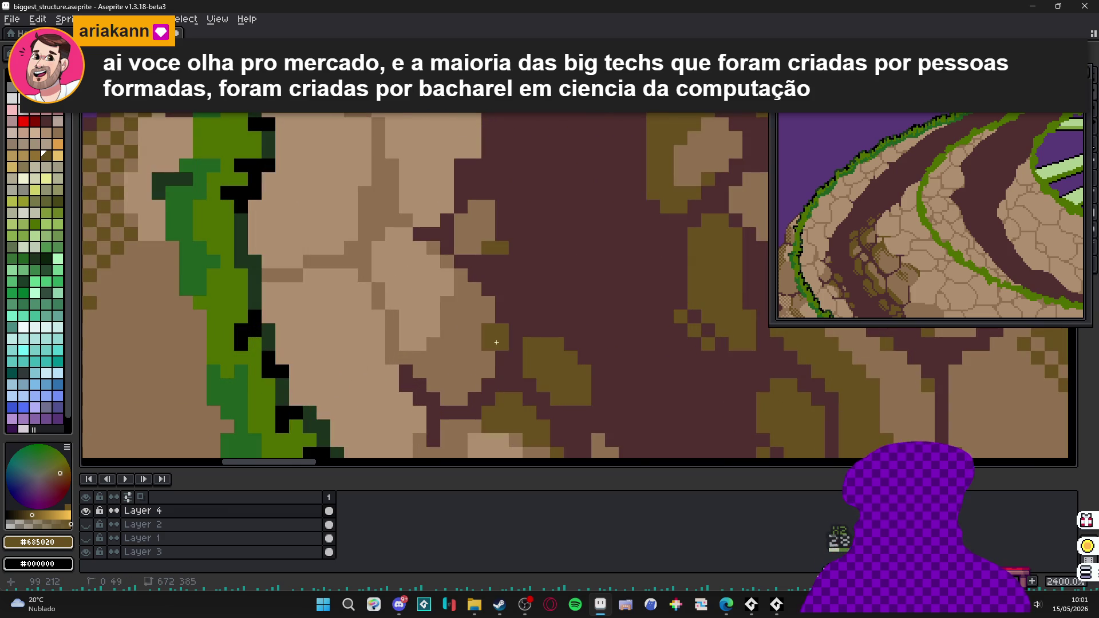
left_click_drag(448, 303, 448, 346)
scroll(450, 315, "down", 3)
scroll(452, 344, "up", 2)
- Paint a tan-brown #907050 column and blocks into the rock shading, covering light-tan pixels
left_click(455, 358, "alt")
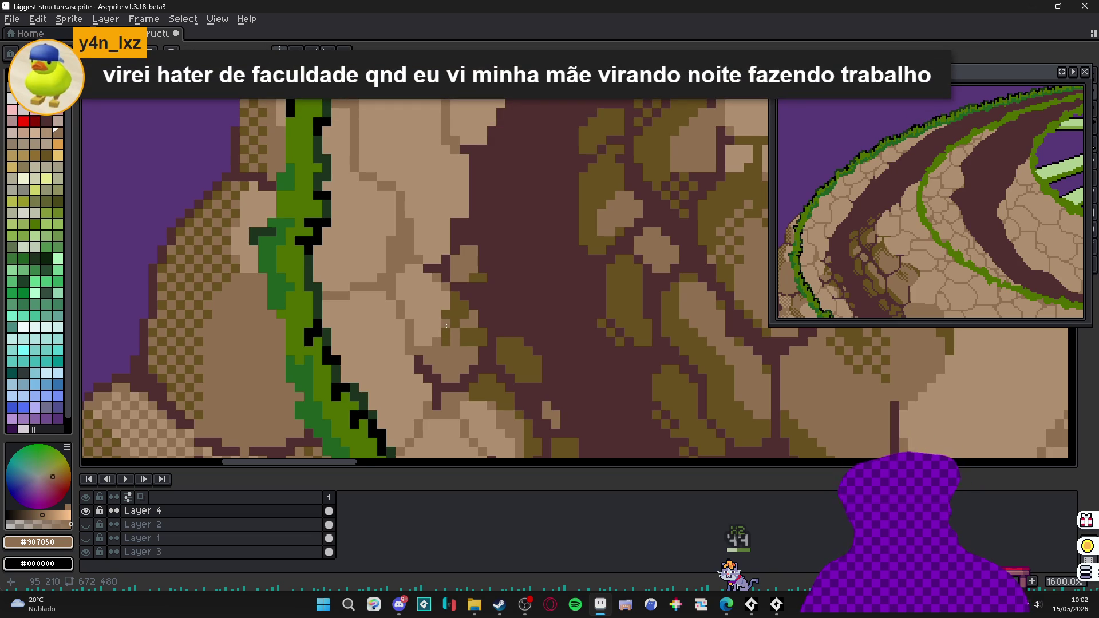
scroll(447, 326, "up", 1)
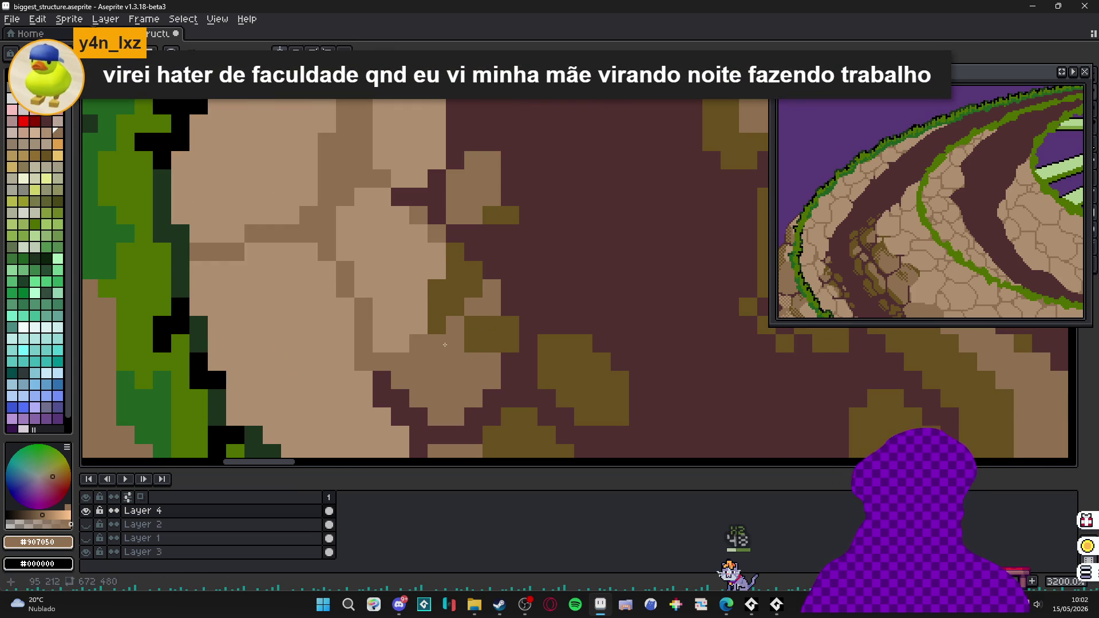
left_click(428, 337, "alt")
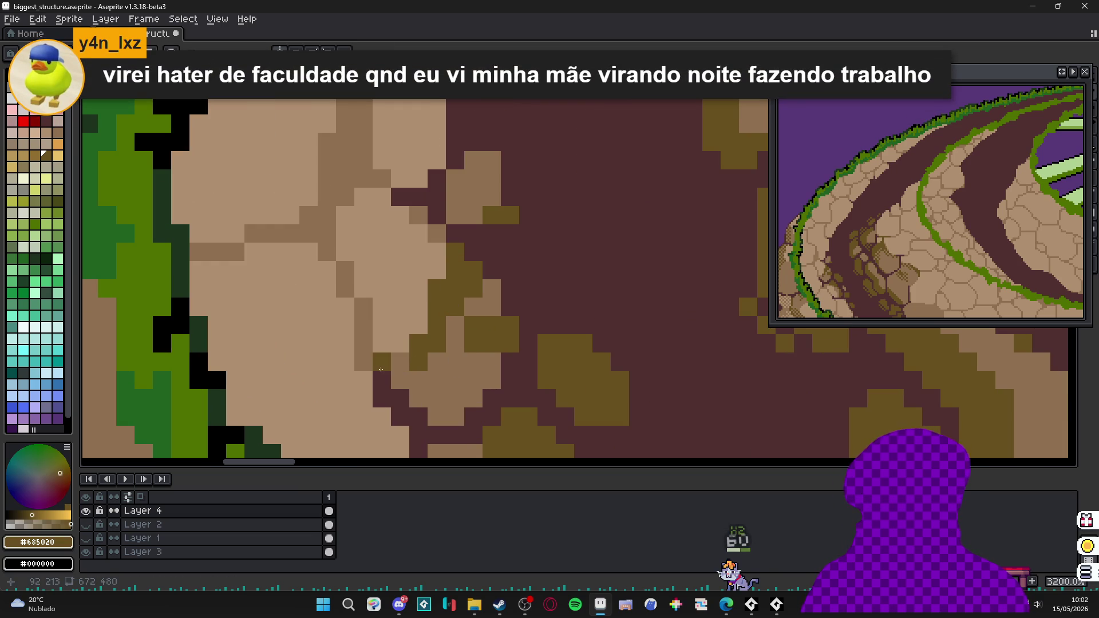
scroll(393, 351, "down", 2)
scroll(394, 351, "down", 2)
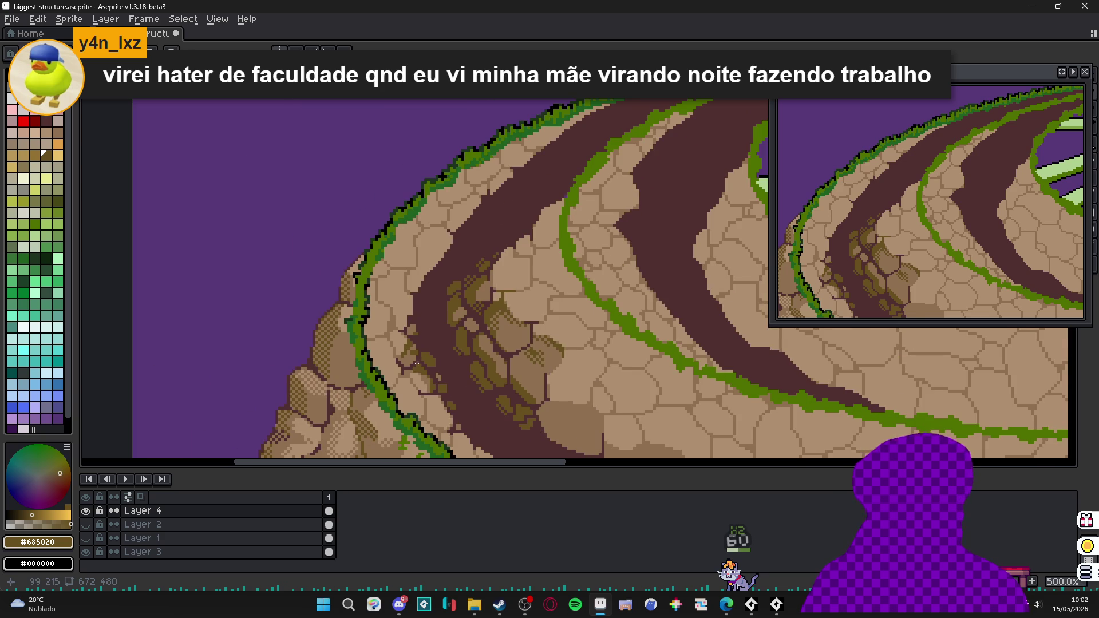
scroll(421, 357, "down", 1)
scroll(455, 373, "down", 1)
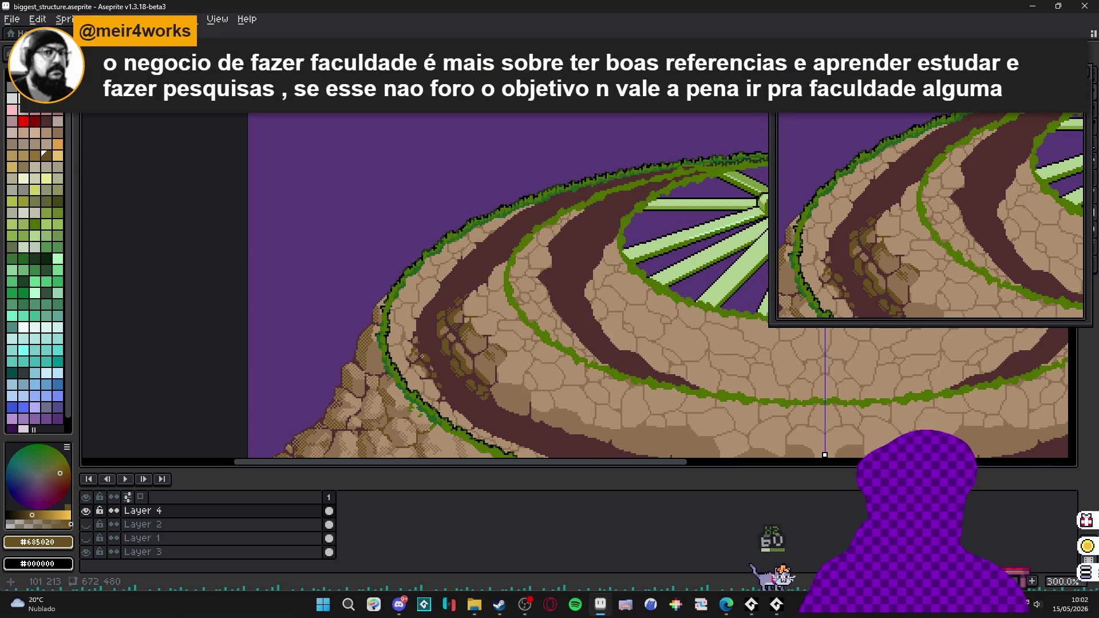
scroll(455, 373, "up", 3)
scroll(394, 385, "up", 3)
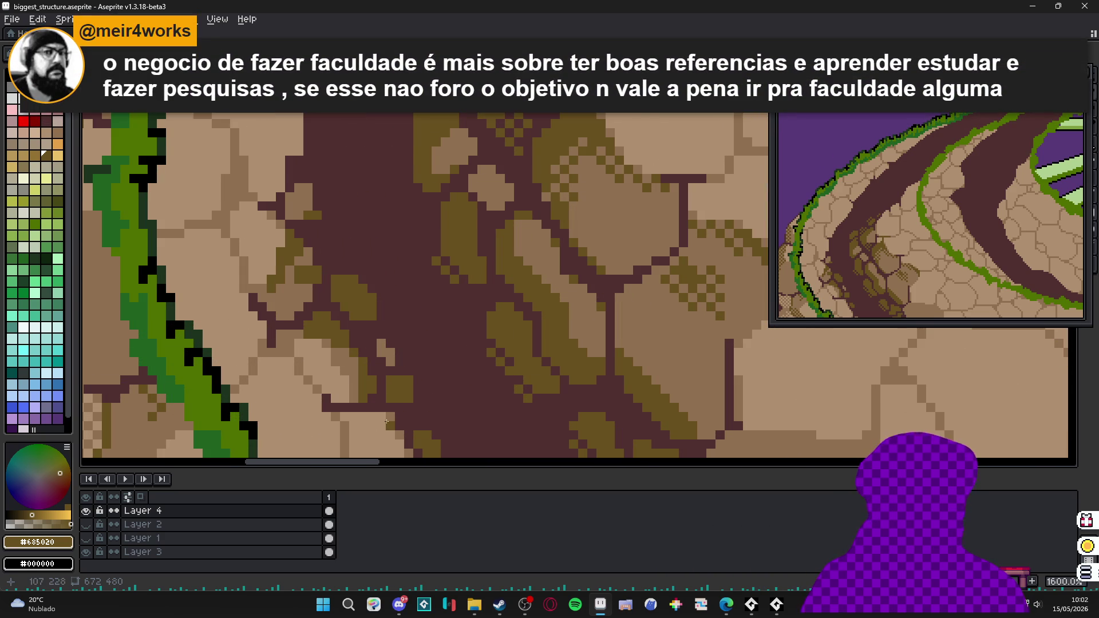
scroll(389, 418, "down", 4)
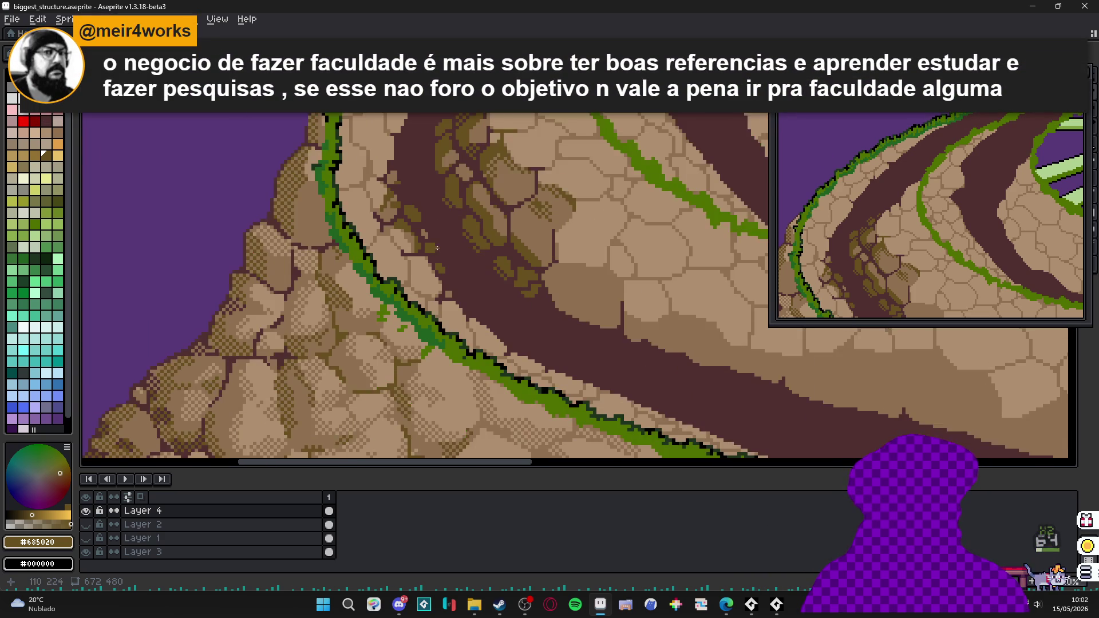
scroll(439, 328, "up", 1)
scroll(439, 328, "up", 4)
left_click(411, 244, "alt")
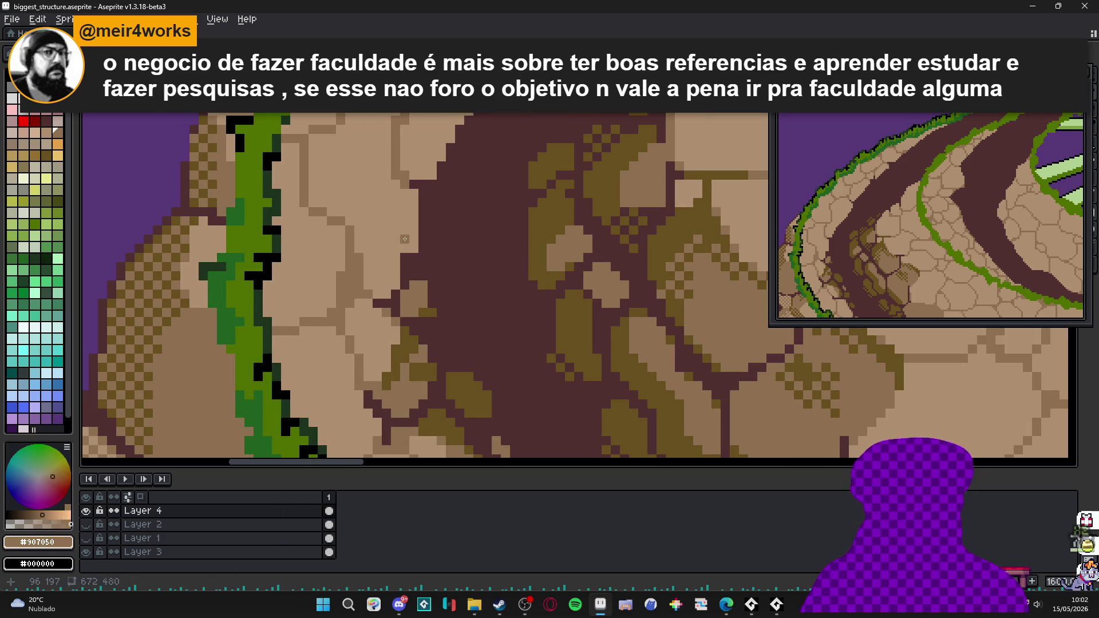
left_click_drag(410, 244, 411, 192)
left_click(392, 255)
mouse_move(392, 260)
left_mouse_down()
mouse_move(382, 291)
mouse_move(398, 247)
left_mouse_up()
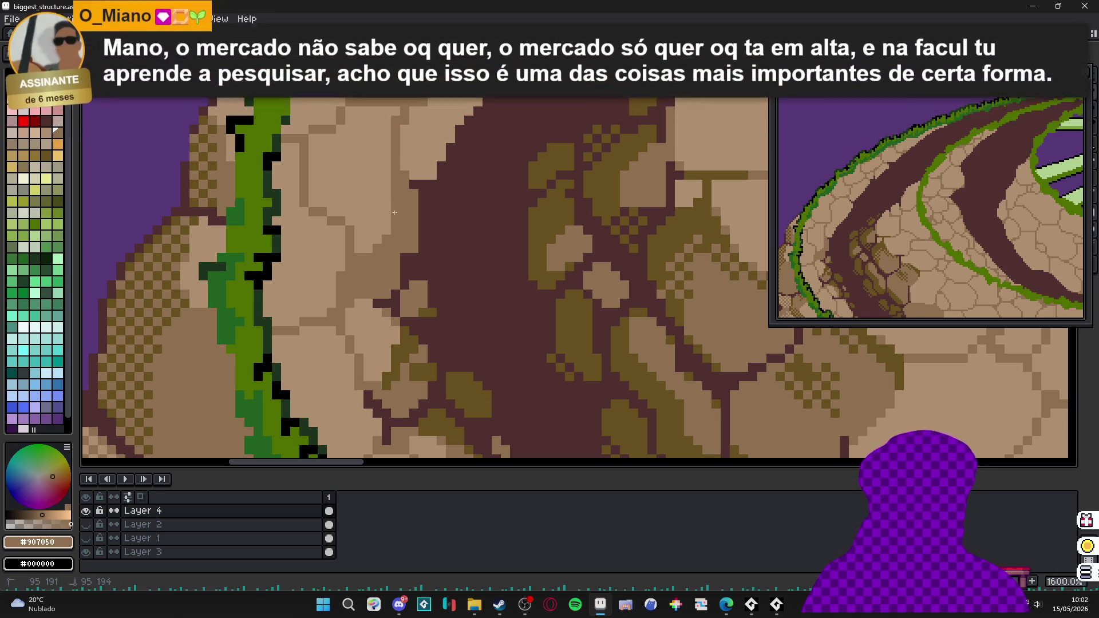
- Eyedrop olive #685020 and add a single olive pixel to the rock detail
scroll(343, 221, "down", 2)
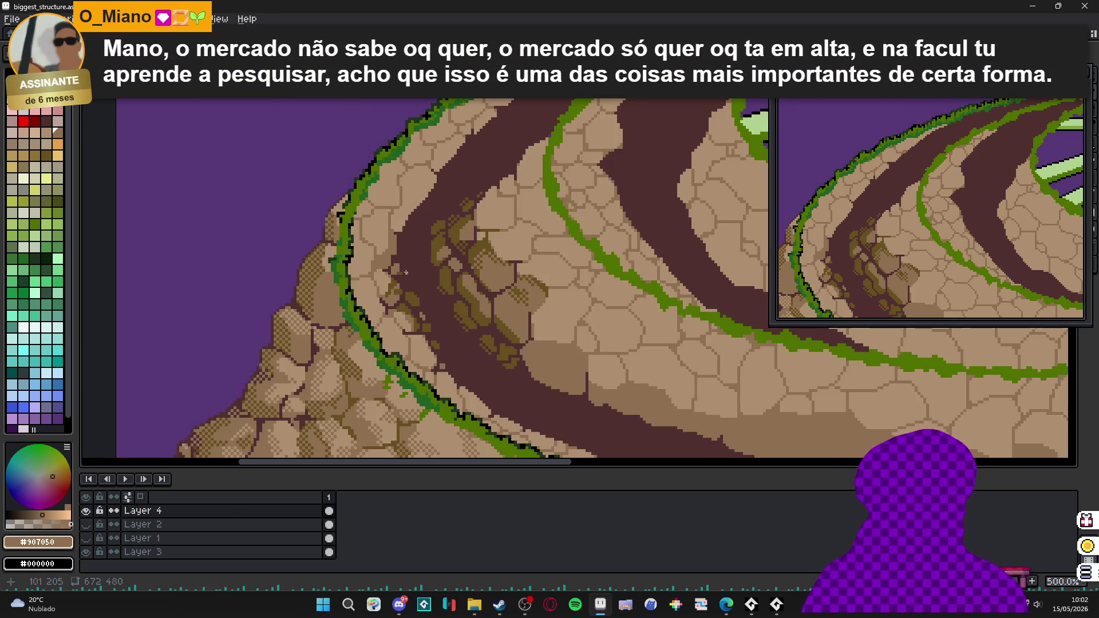
scroll(411, 192, "up", 2)
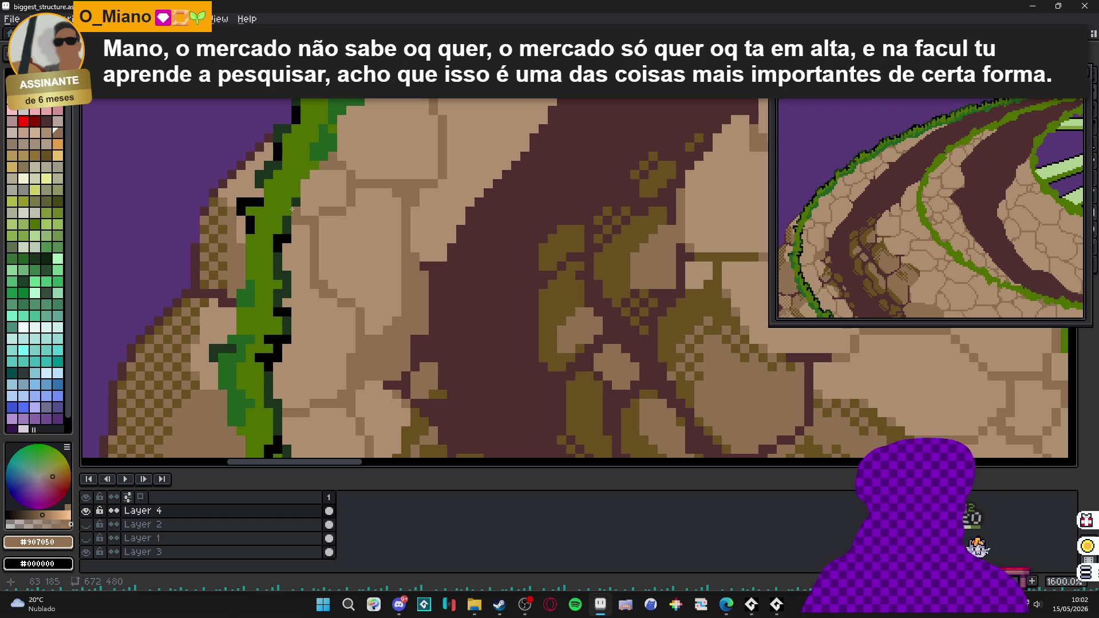
scroll(305, 185, "down", 3)
scroll(375, 287, "up", 3)
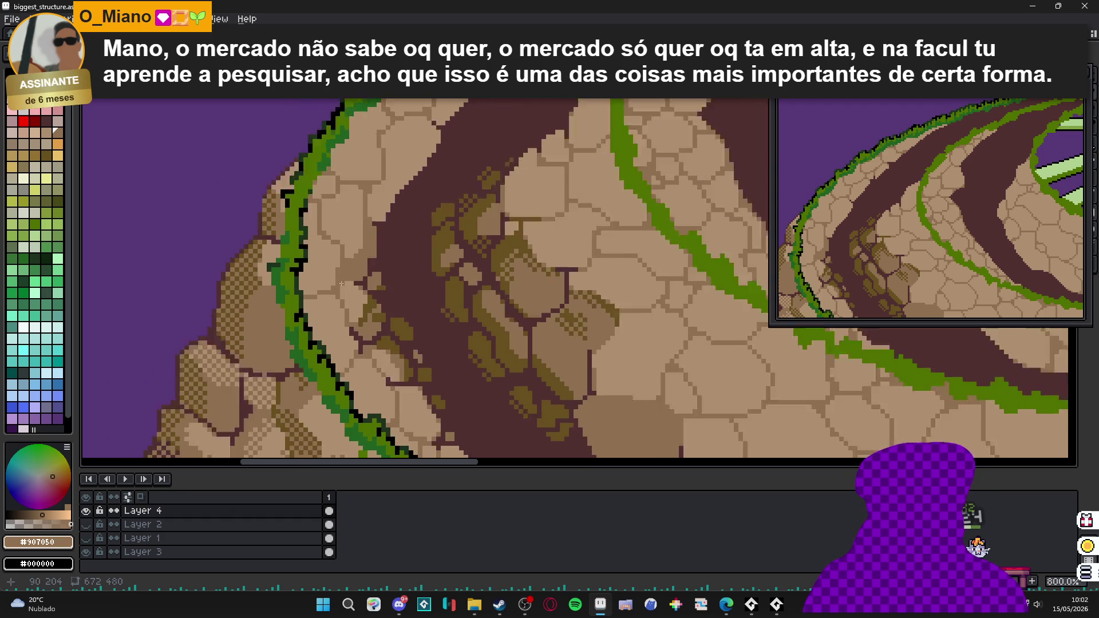
left_click(306, 267, "alt")
scroll(306, 267, "up", 1)
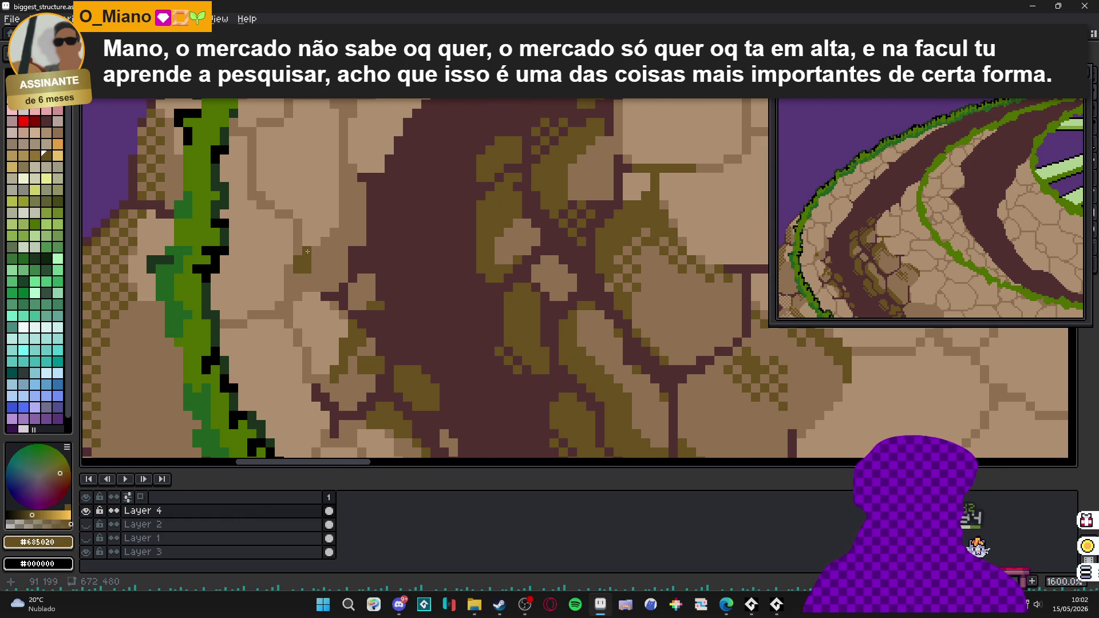
scroll(303, 279, "down", 2)
scroll(340, 200, "up", 2)
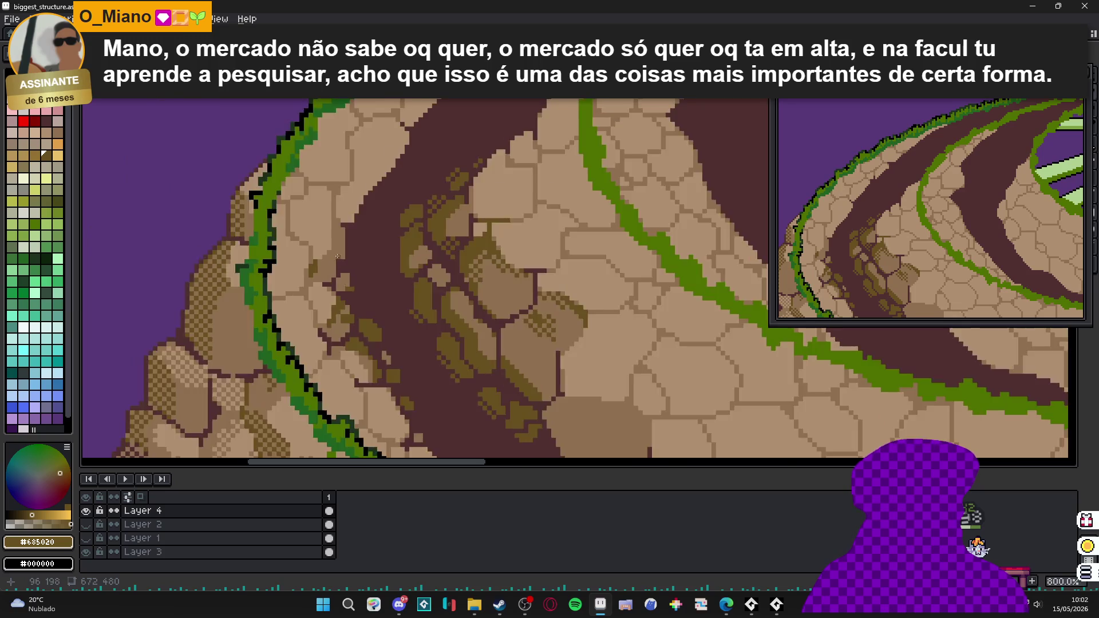
left_click(328, 194)
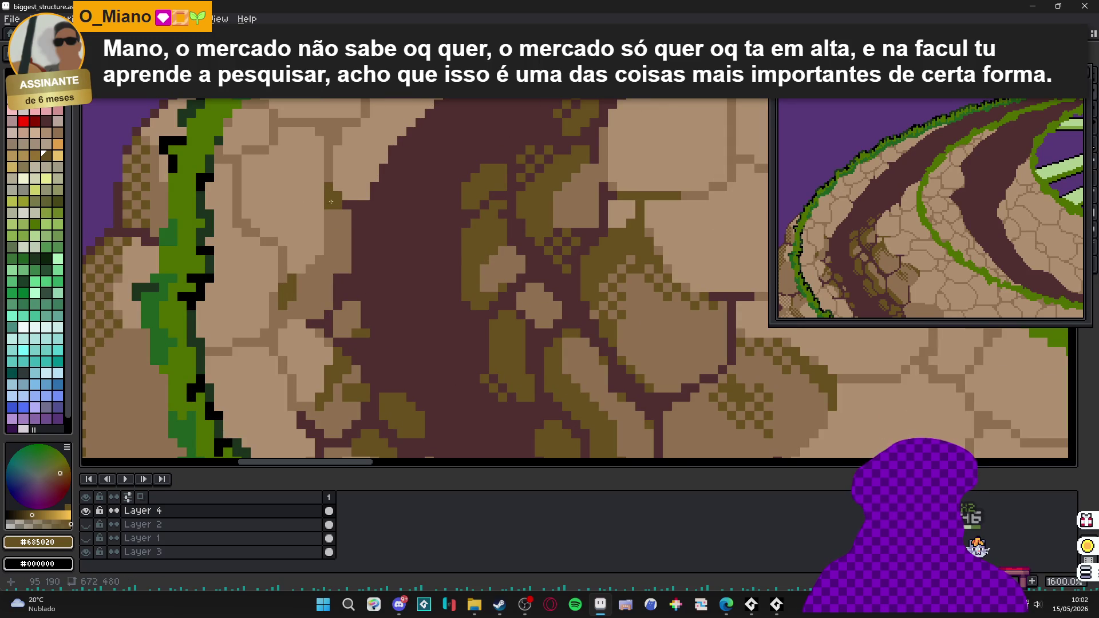
scroll(329, 193, "down", 6)
left_click_drag(330, 194, 332, 239)
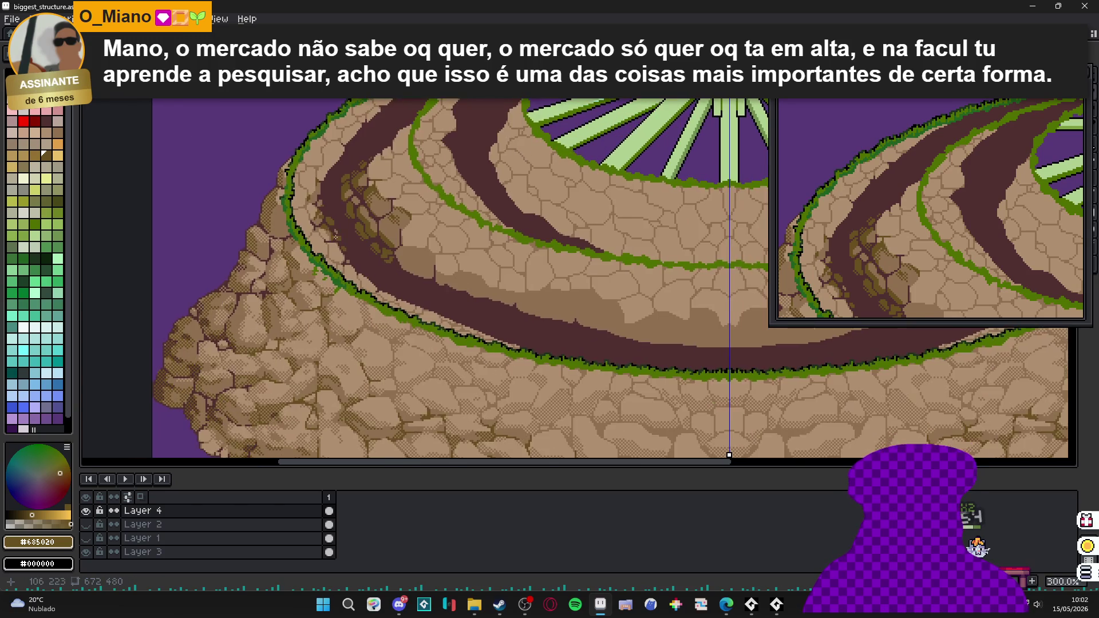
scroll(332, 240, "down", 1)
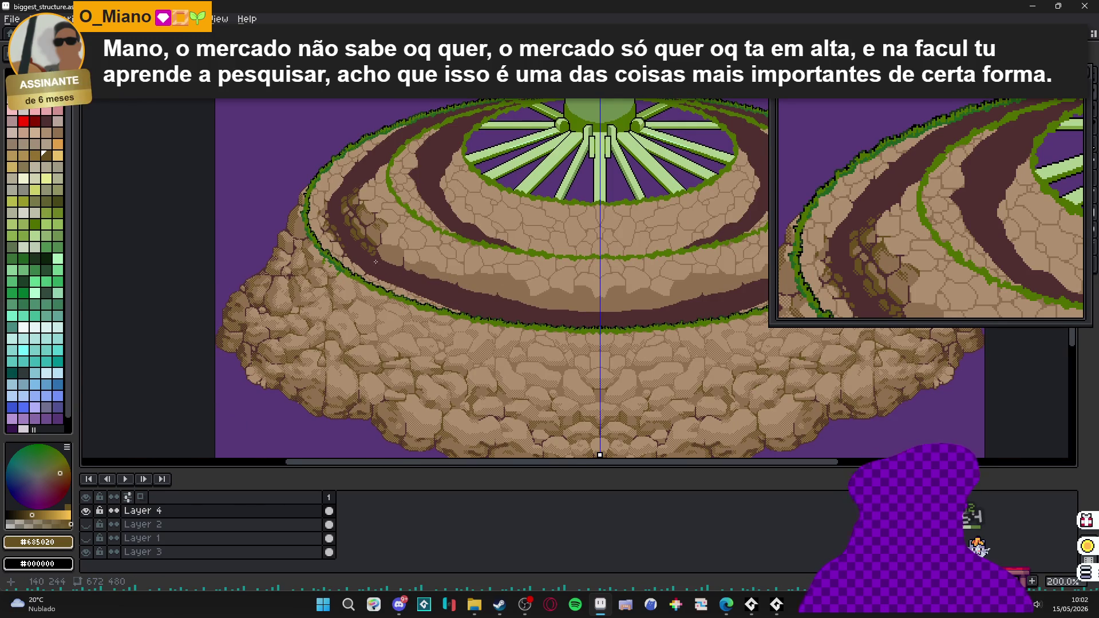
scroll(362, 254, "up", 5)
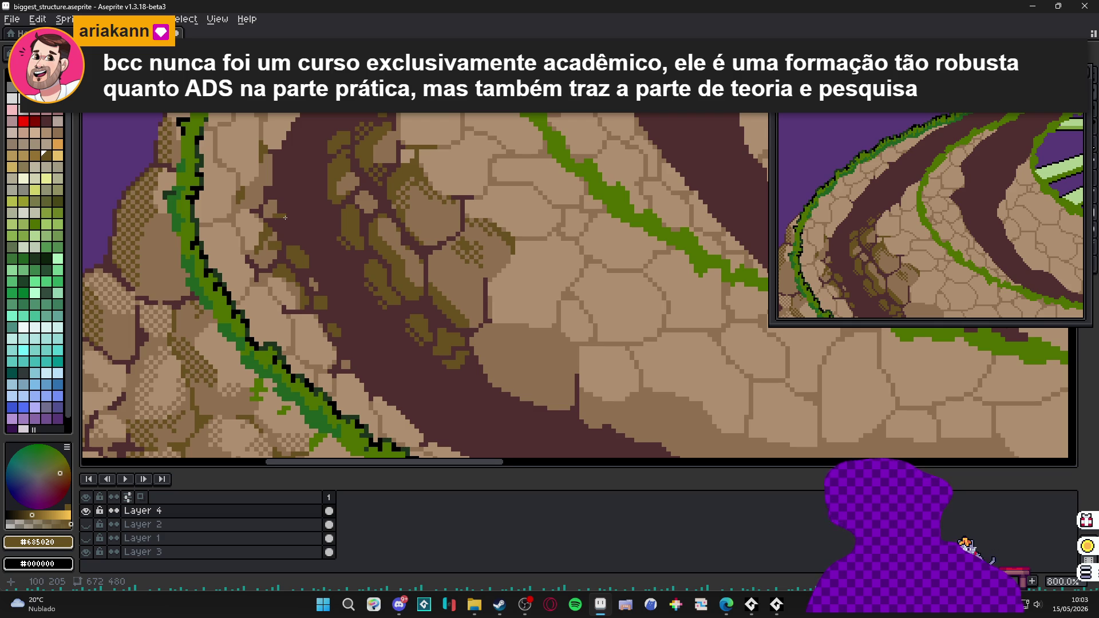
scroll(302, 261, "down", 5)
scroll(303, 260, "left", 3)
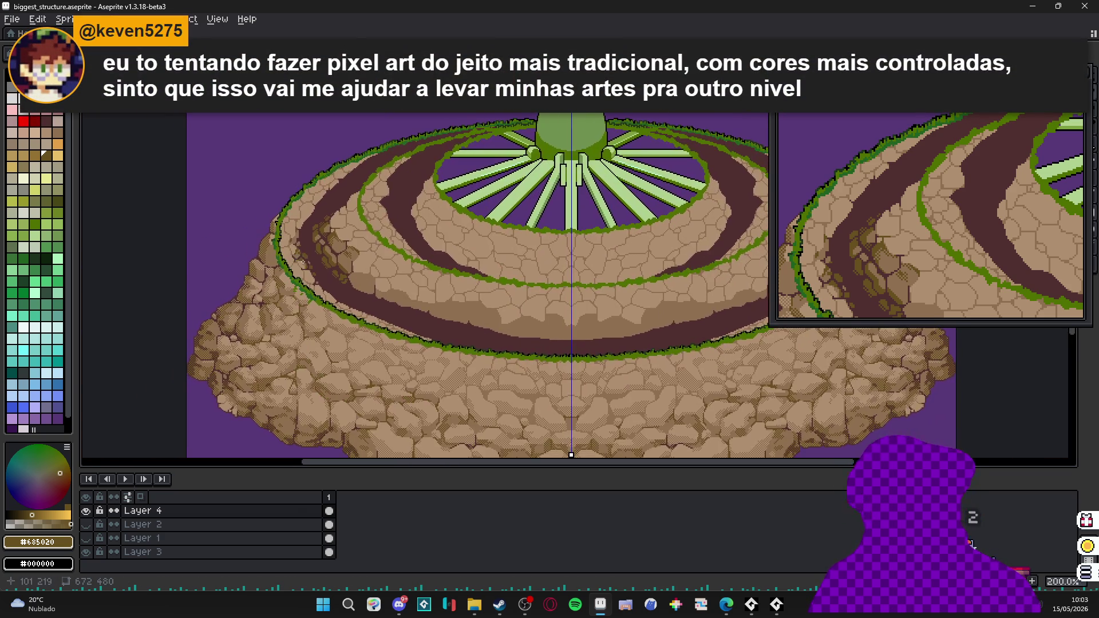
scroll(302, 260, "up", 7)
key("g")
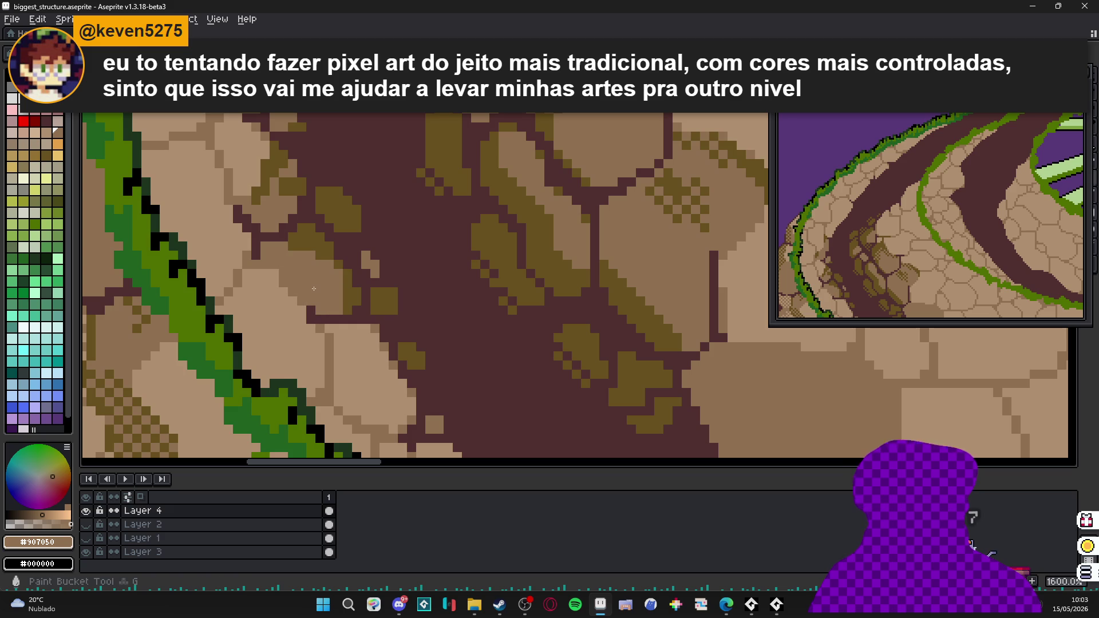
scroll(314, 289, "down", 3)
scroll(318, 298, "up", 3)
scroll(320, 308, "up", 2)
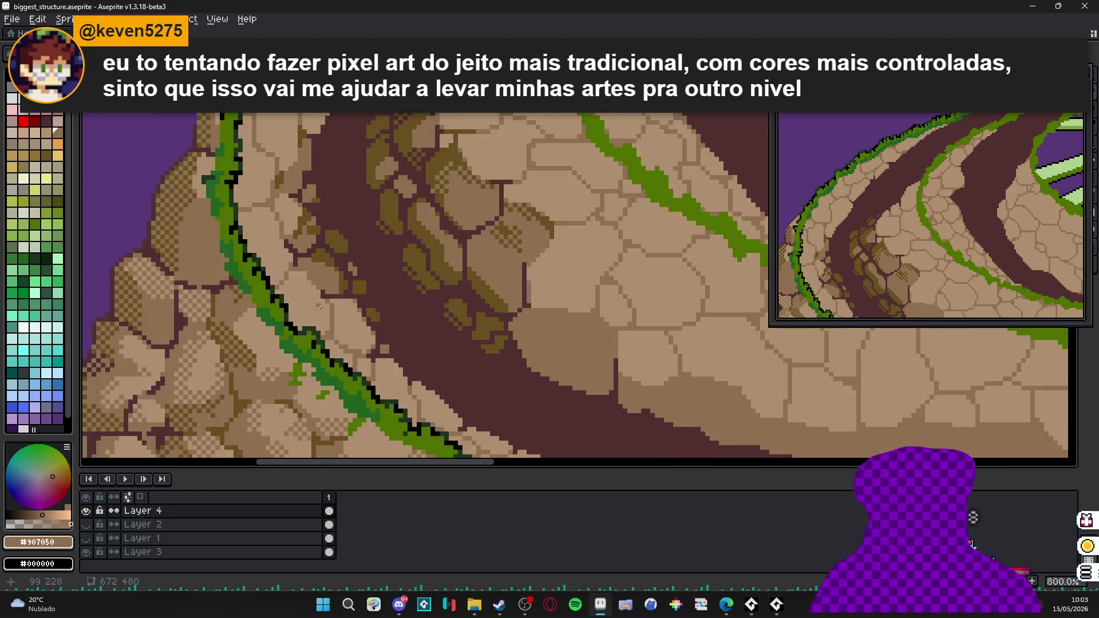
scroll(320, 308, "up", 5)
left_click(356, 280, "alt")
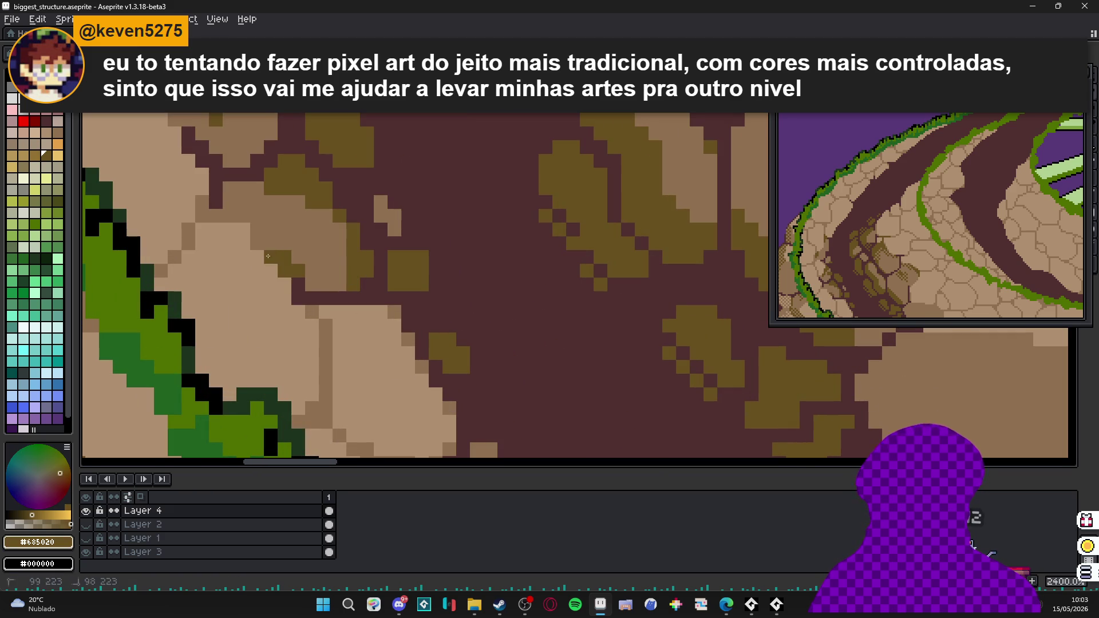
scroll(344, 275, "down", 1)
scroll(340, 260, "down", 3)
scroll(377, 307, "up", 5)
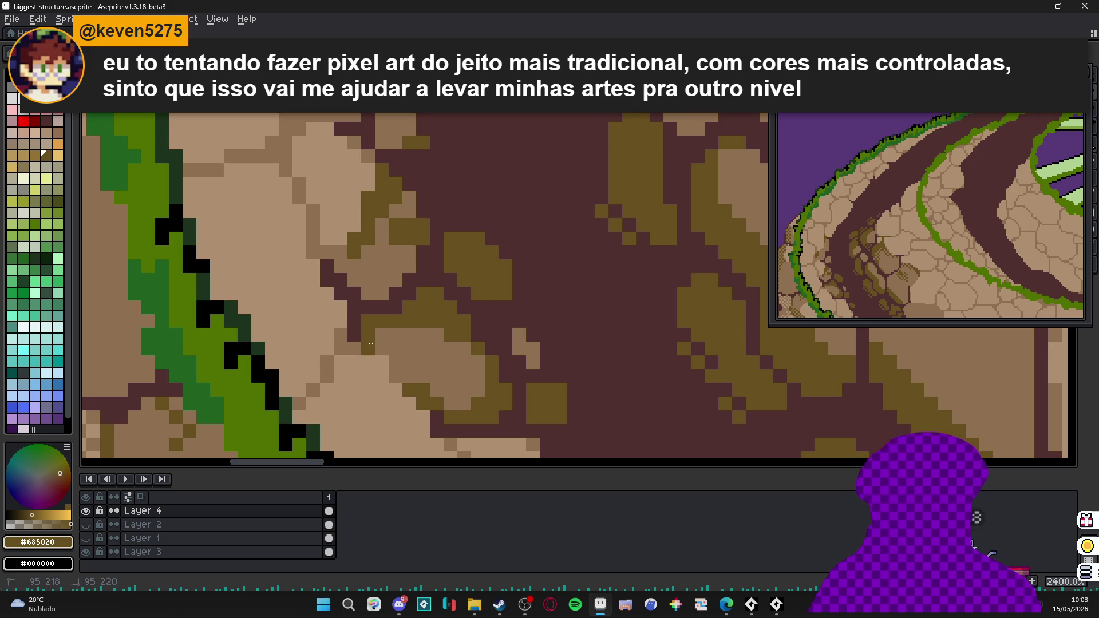
scroll(382, 349, "down", 3)
scroll(409, 361, "up", 3)
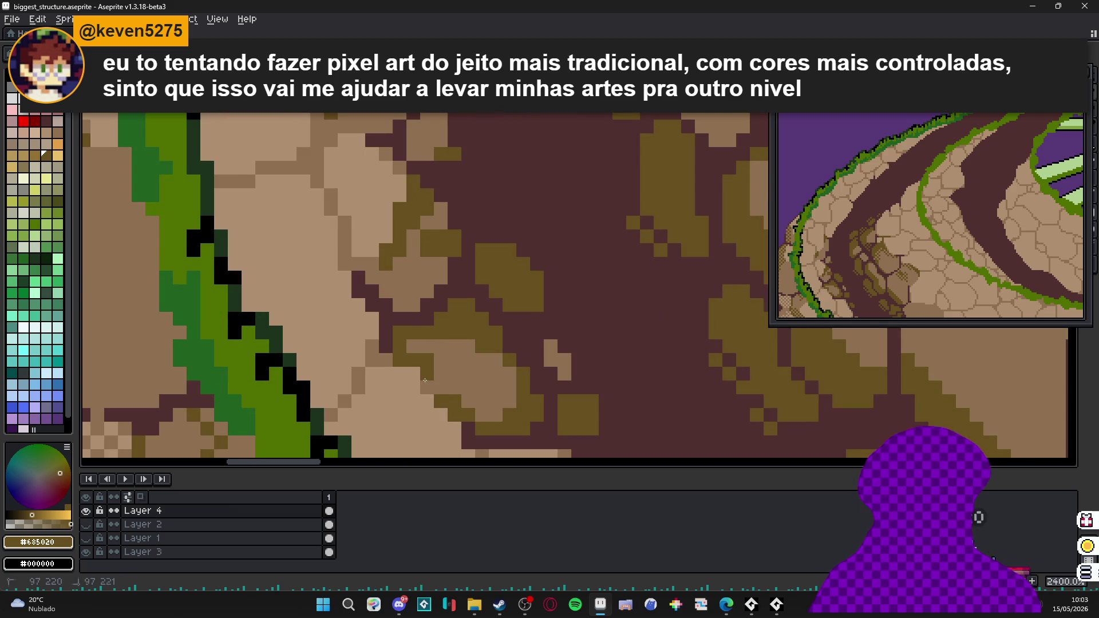
scroll(408, 362, "down", 6)
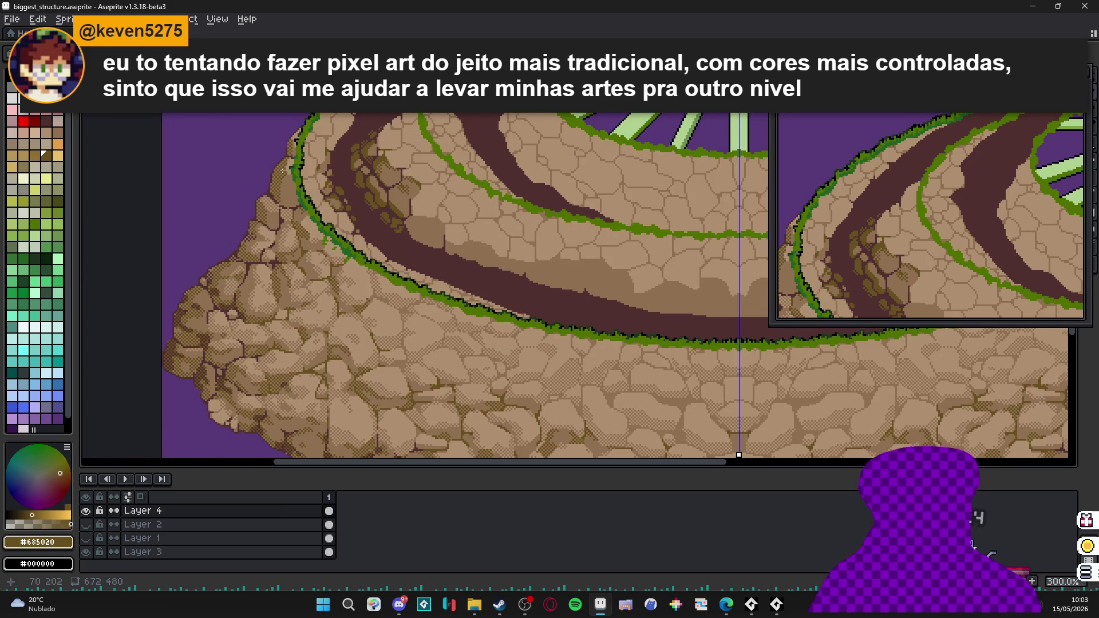
scroll(375, 276, "up", 6)
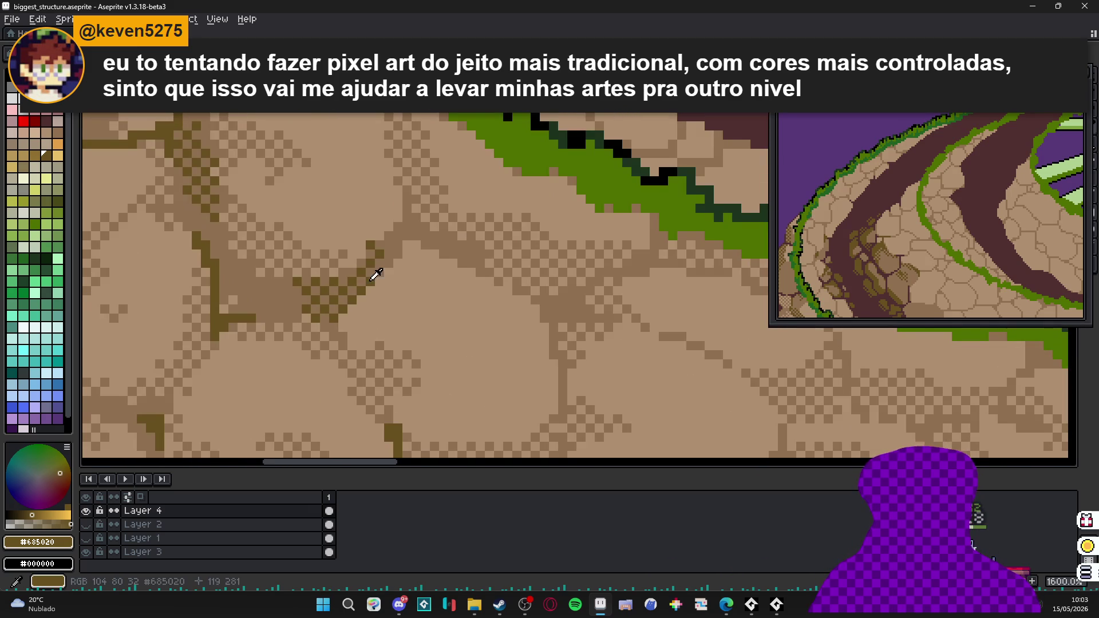
scroll(367, 265, "down", 5)
mouse_move(269, 240)
left_mouse_down()
mouse_move(361, 284)
mouse_move(328, 285)
left_mouse_up()
scroll(361, 284, "down", 2)
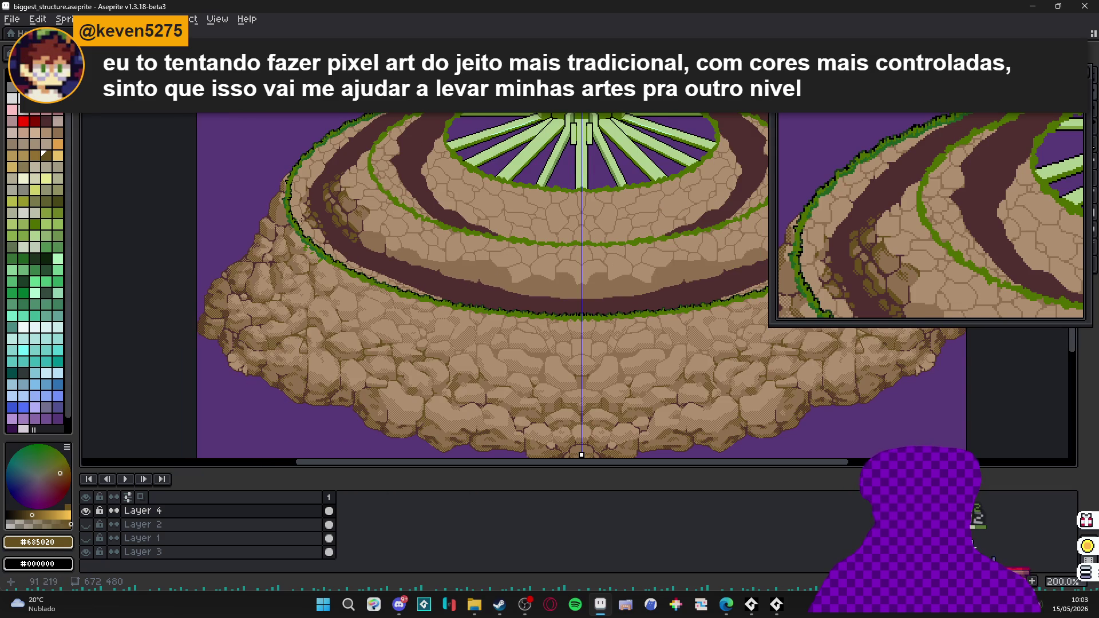
scroll(301, 267, "up", 3)
left_click(300, 265, "alt")
left_click_drag(300, 265, 375, 313)
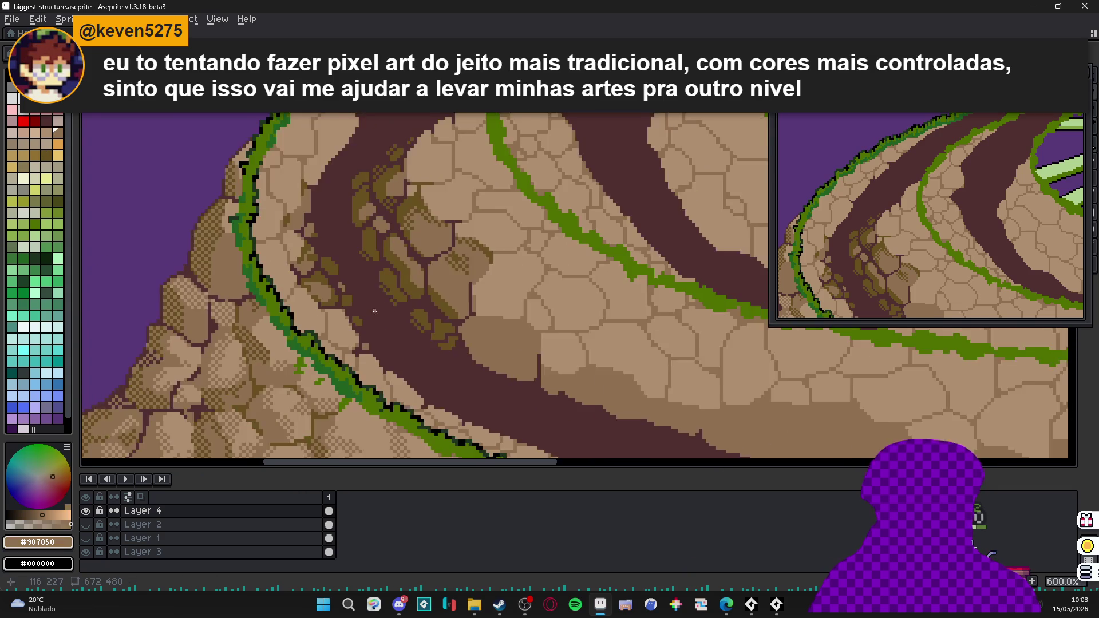
scroll(375, 313, "down", 2)
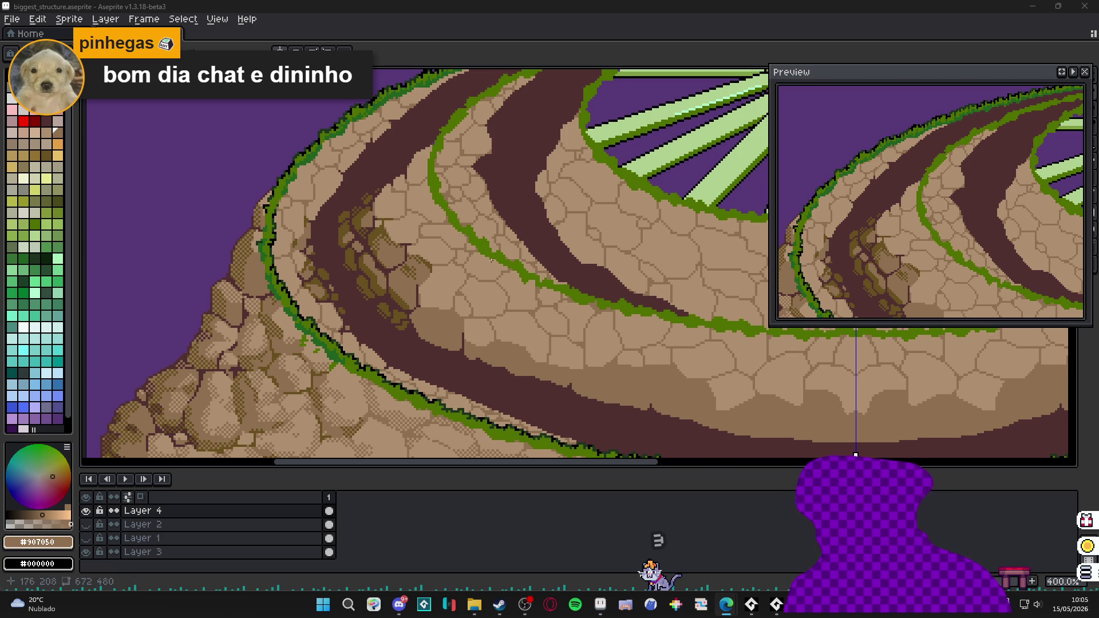
- Zoom out to 200% and pan so the whole ring structure is visible, then save the sprite
scroll(489, 240, "down", 1)
mouse_move(488, 241)
left_mouse_down()
mouse_move(302, 213)
mouse_move(336, 238)
left_mouse_up()
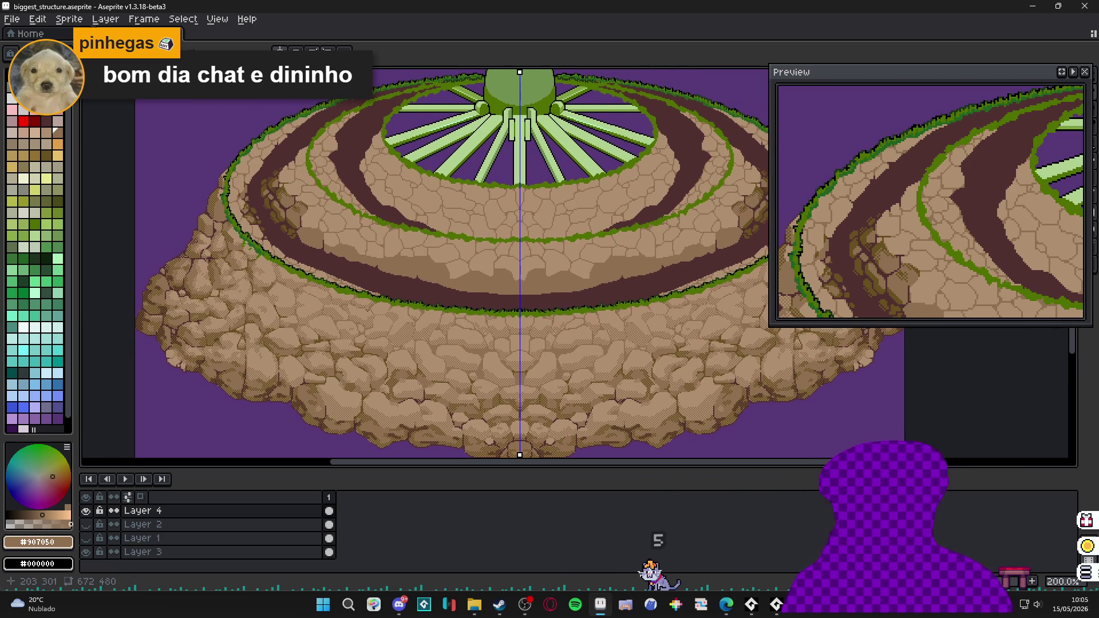
key("ctrl+s")
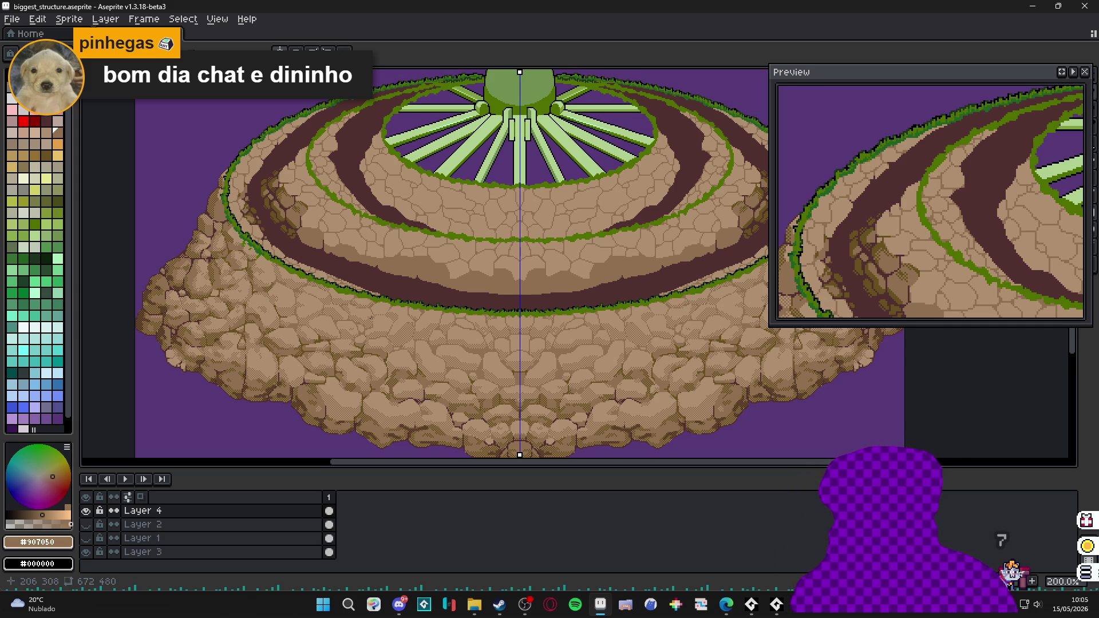
scroll(371, 318, "down", 1)
scroll(361, 327, "up", 1)
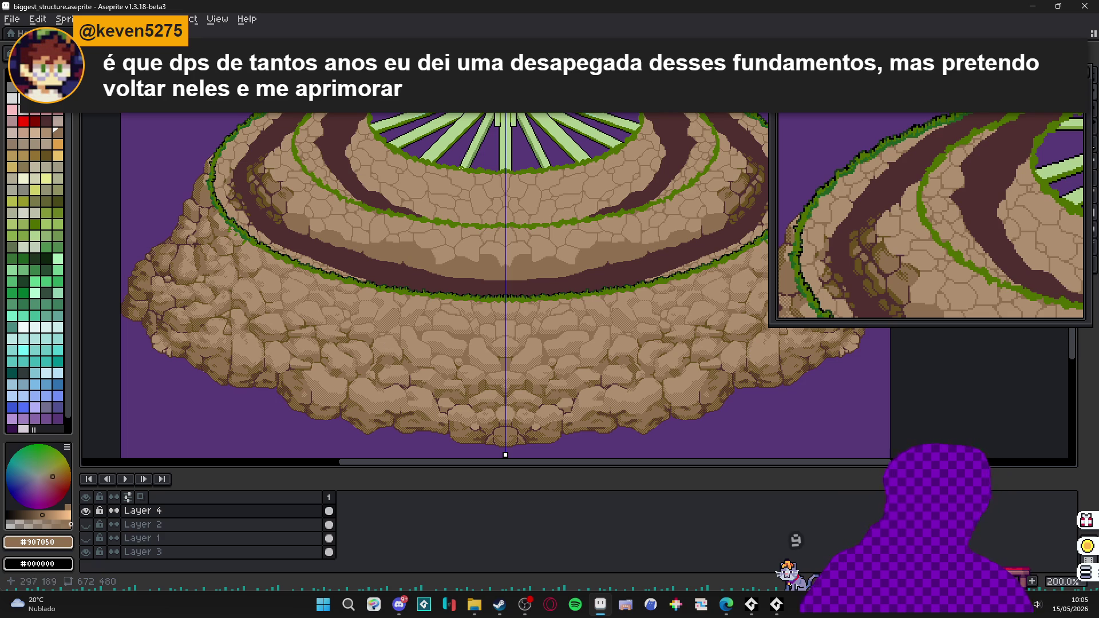
- Pick tan from the canvas and dither three tan pixels into the green patch
scroll(244, 200, "up", 10)
left_click(255, 241, "alt")
left_click(251, 227)
left_click(238, 241)
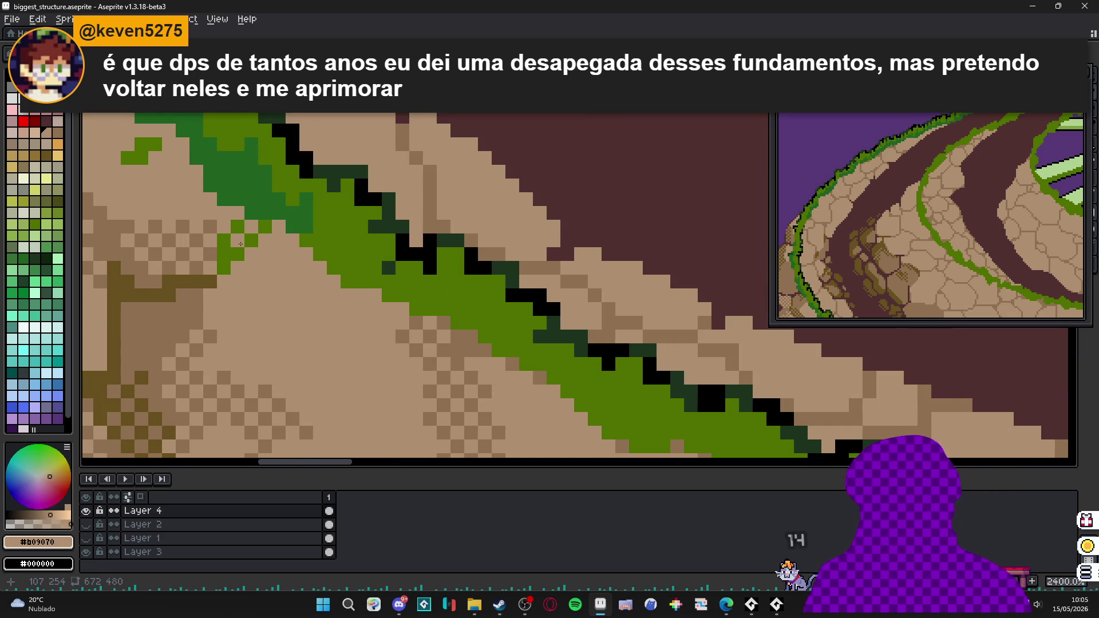
left_click(224, 255)
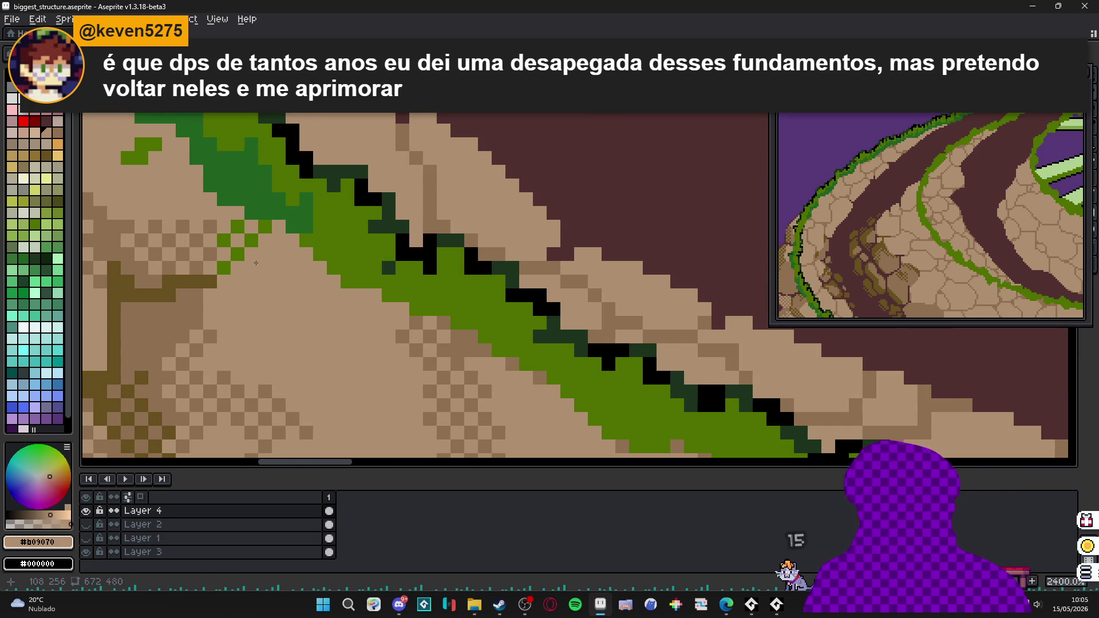
- Sample dark green #206020 and repaint five light-green dither pixels with it
left_click(265, 227, "alt")
left_click(238, 227)
left_click(251, 241)
left_click(248, 239)
left_click(224, 240)
left_click(238, 254)
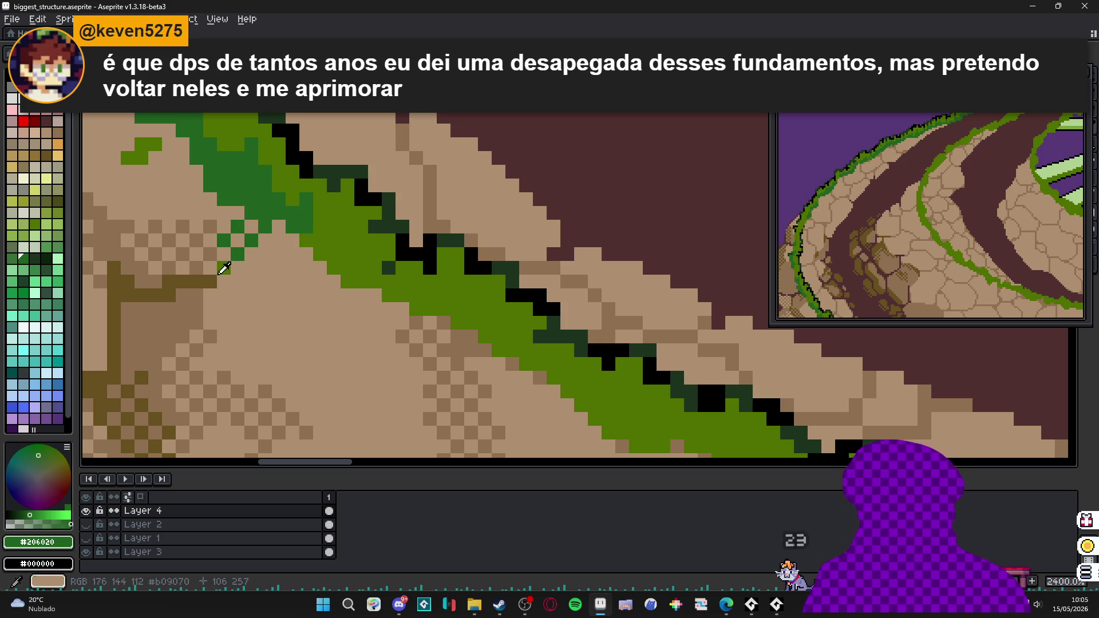
- Sample tan #907050 and add a tan pixel along the green edge
left_click(221, 266, "alt")
left_click(236, 243, "alt")
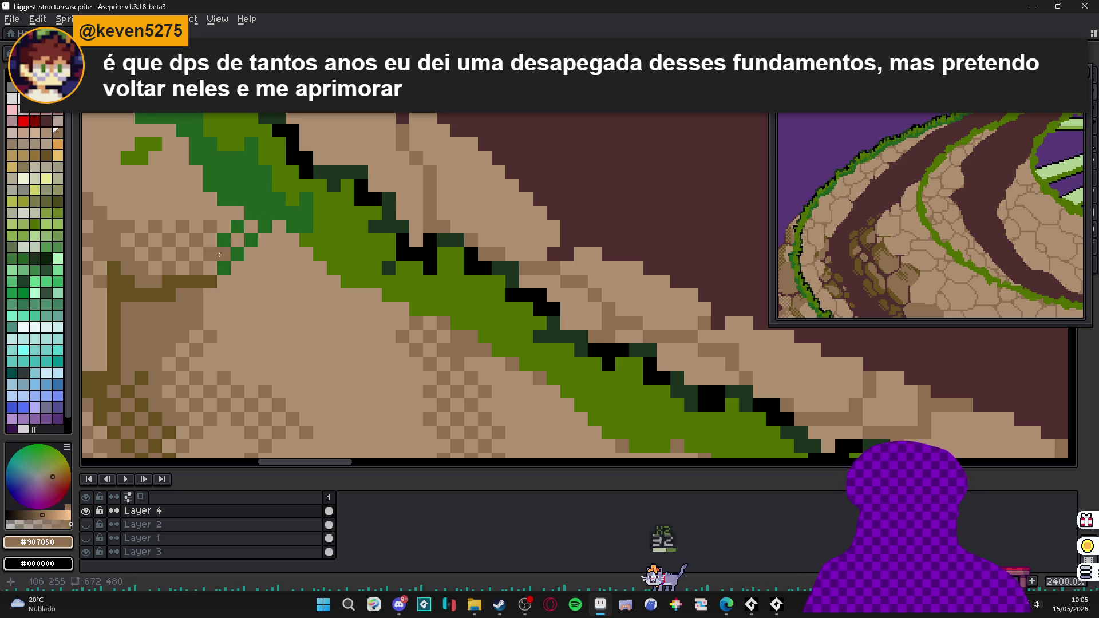
left_click(279, 227)
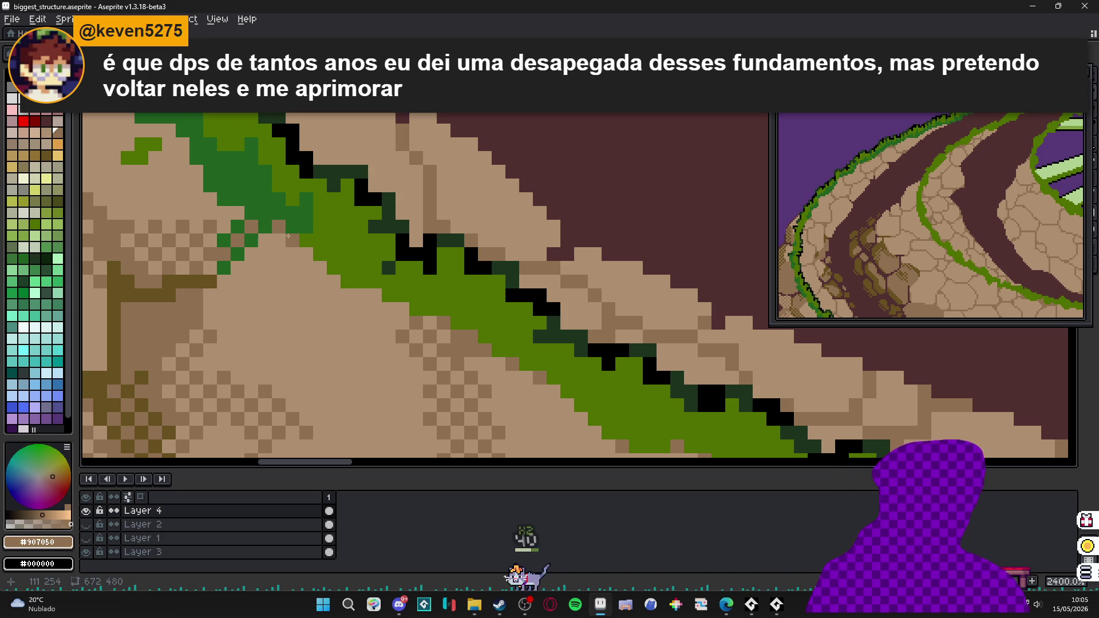
scroll(293, 237, "down", 2)
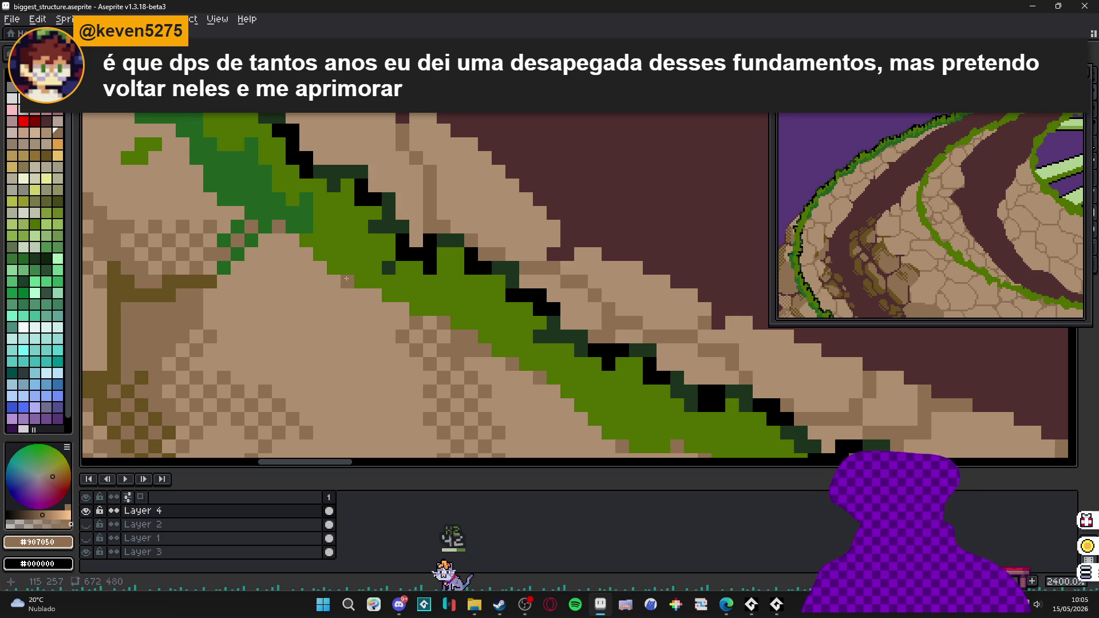
scroll(354, 385, "down", 2)
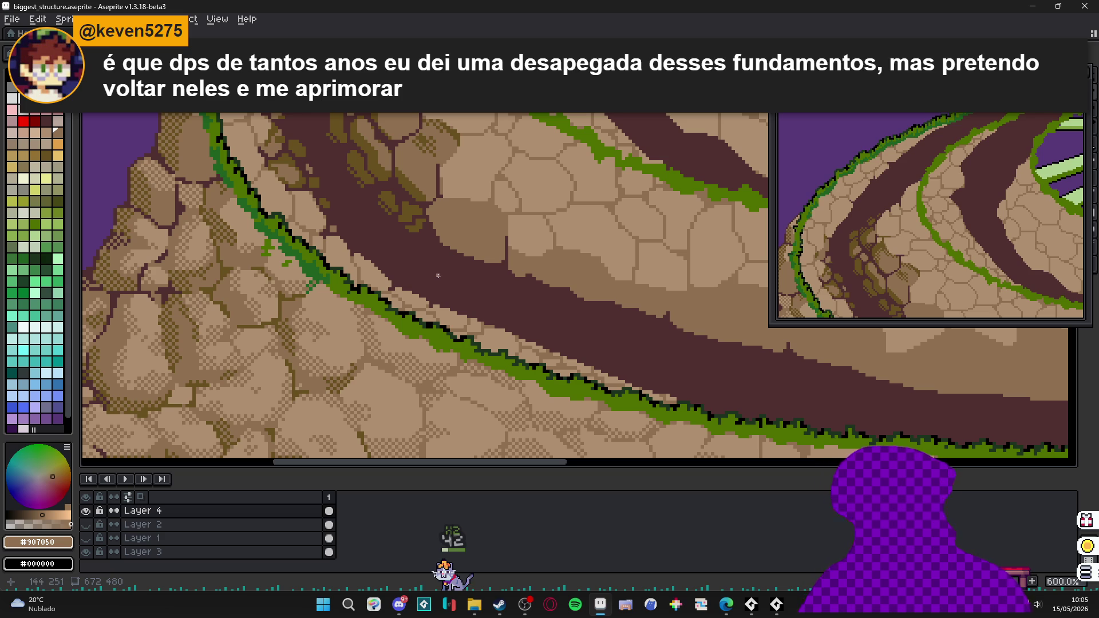
scroll(424, 207, "down", 2)
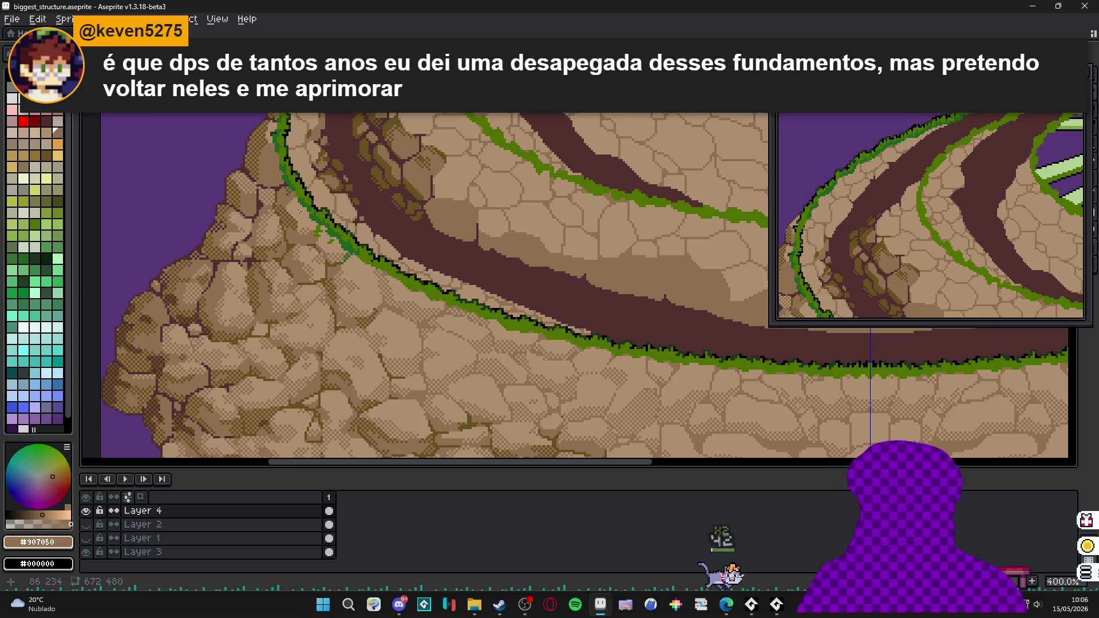
scroll(283, 191, "up", 8)
- Sample dark brown #685020, then maroon #503030, from the dome artwork
left_click(279, 184, "alt")
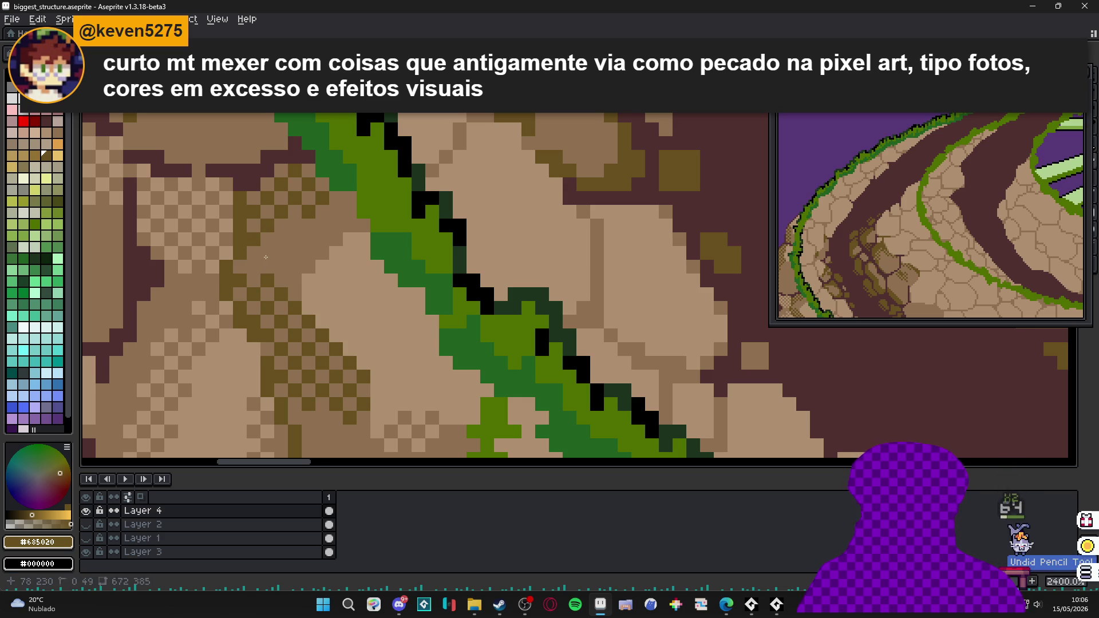
scroll(255, 271, "down", 6)
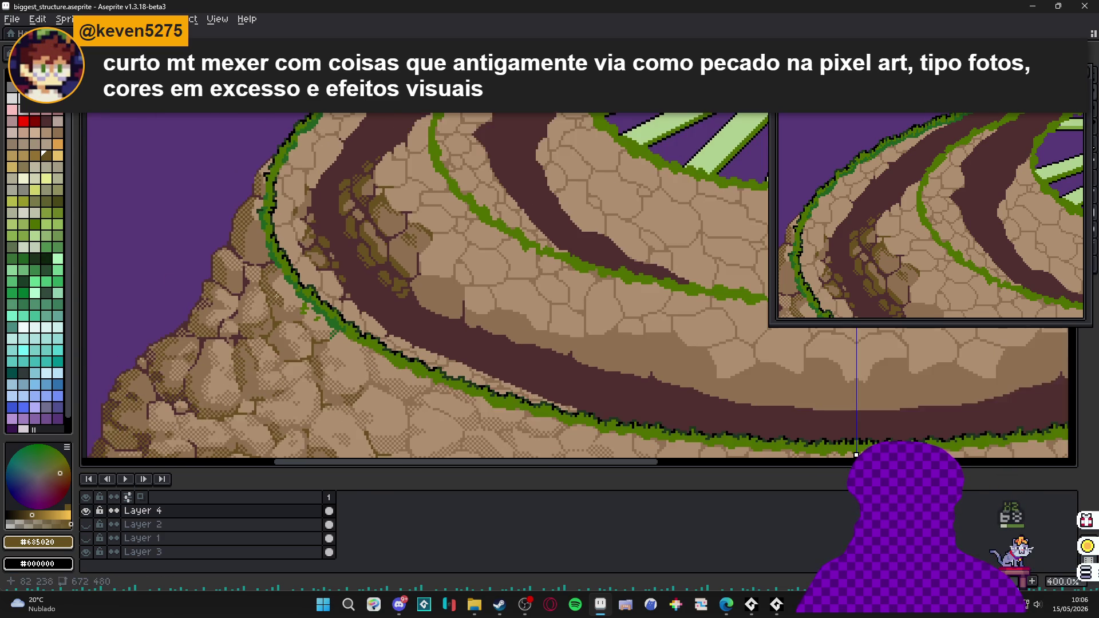
scroll(266, 273, "up", 6)
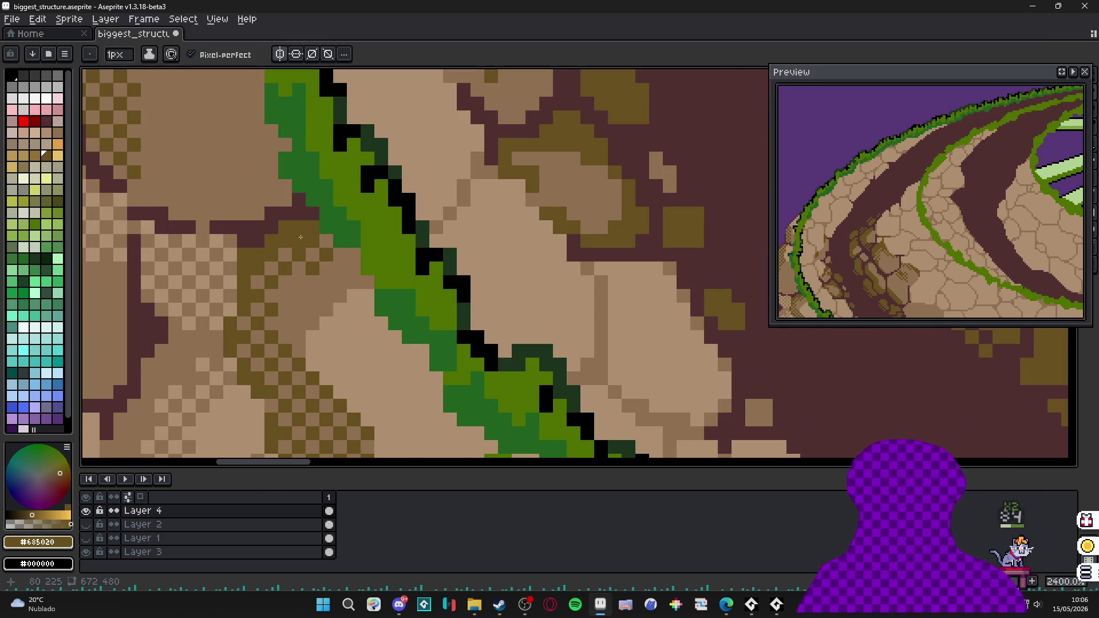
left_click(283, 224, "alt")
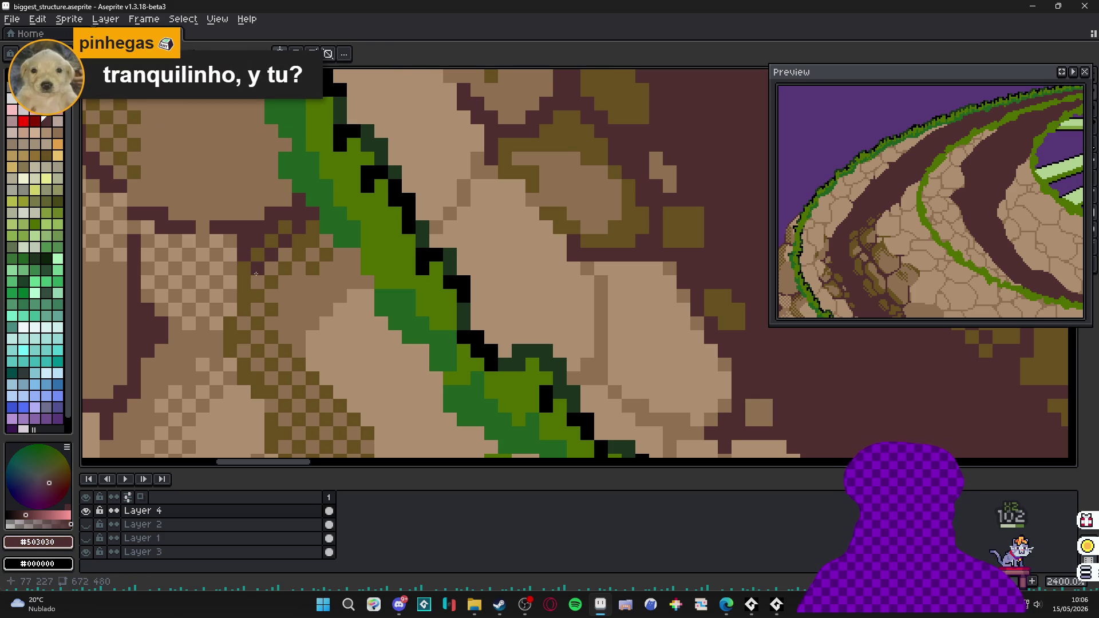
- Zoom back out and pan across the ring structure to reveal its top ring
scroll(265, 307, "down", 6)
scroll(266, 307, "up", 6)
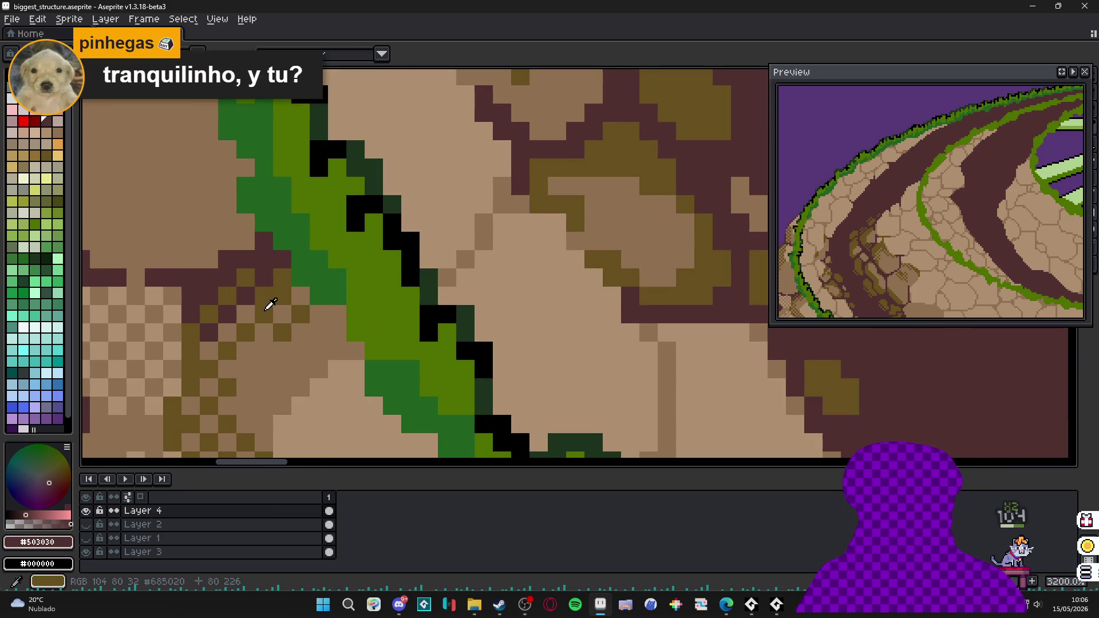
scroll(270, 309, "down", 5)
scroll(272, 325, "down", 4)
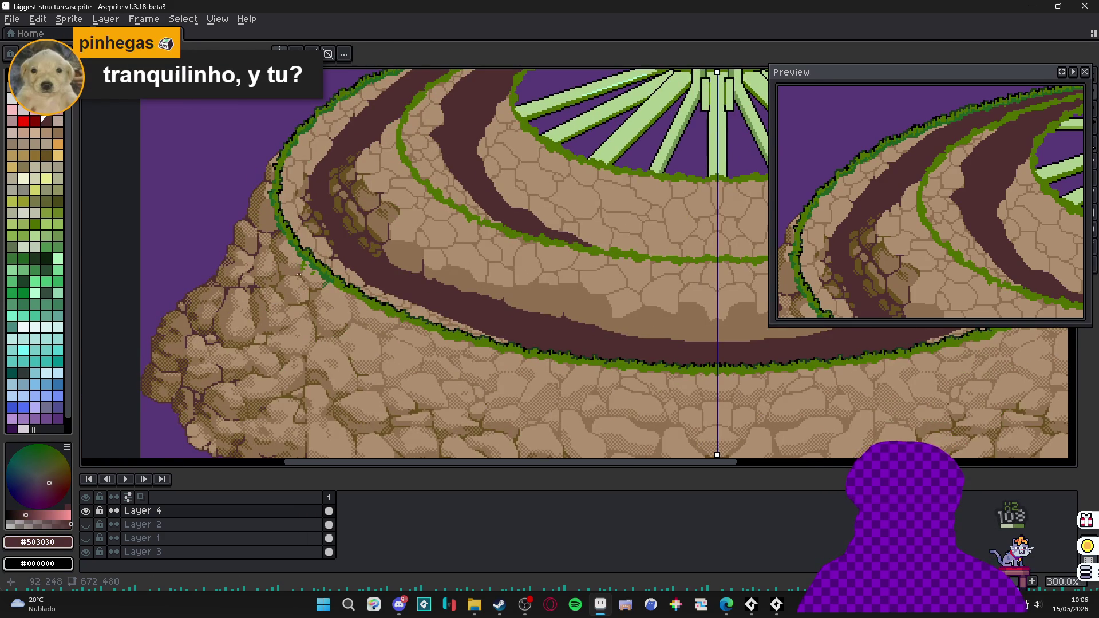
left_click_drag(287, 308, 253, 282)
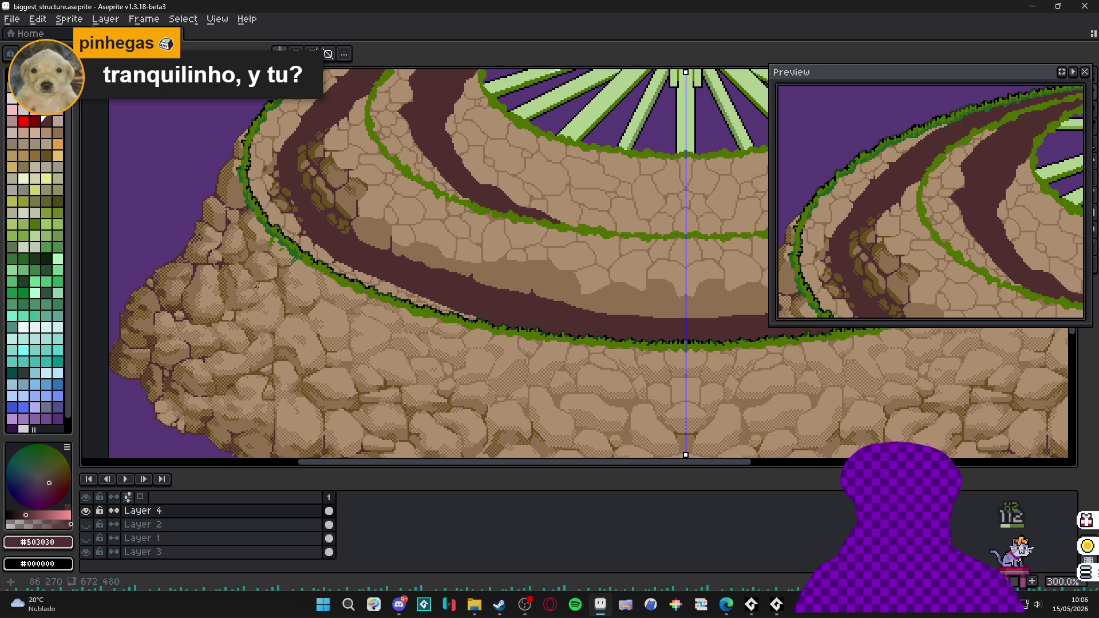
scroll(256, 288, "down", 3)
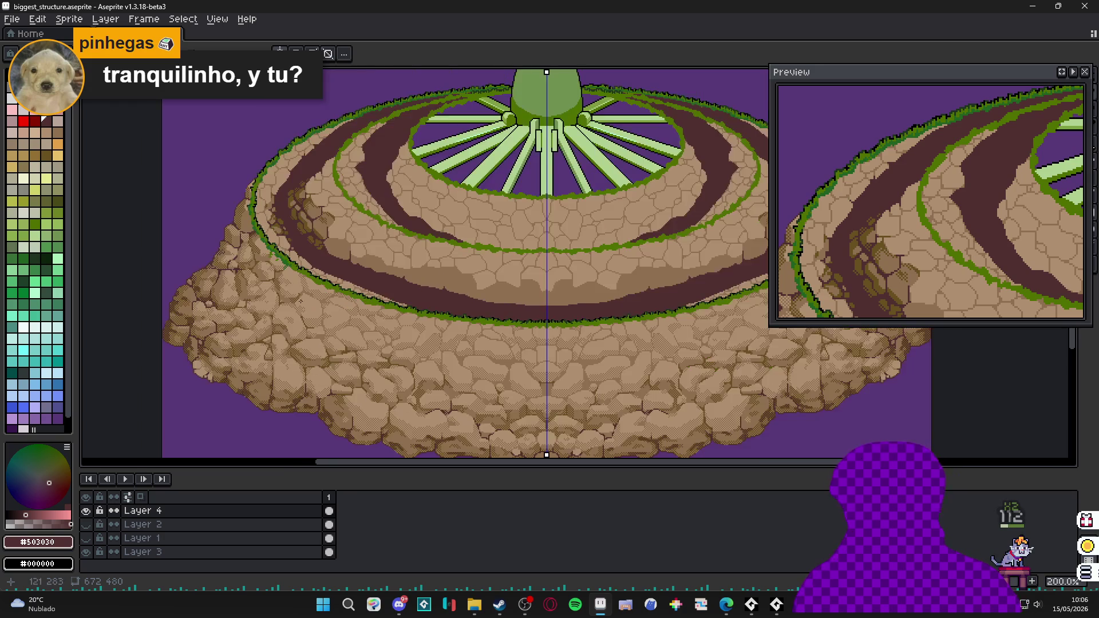
scroll(280, 389, "up", 3)
scroll(280, 389, "down", 2)
scroll(264, 423, "up", 2)
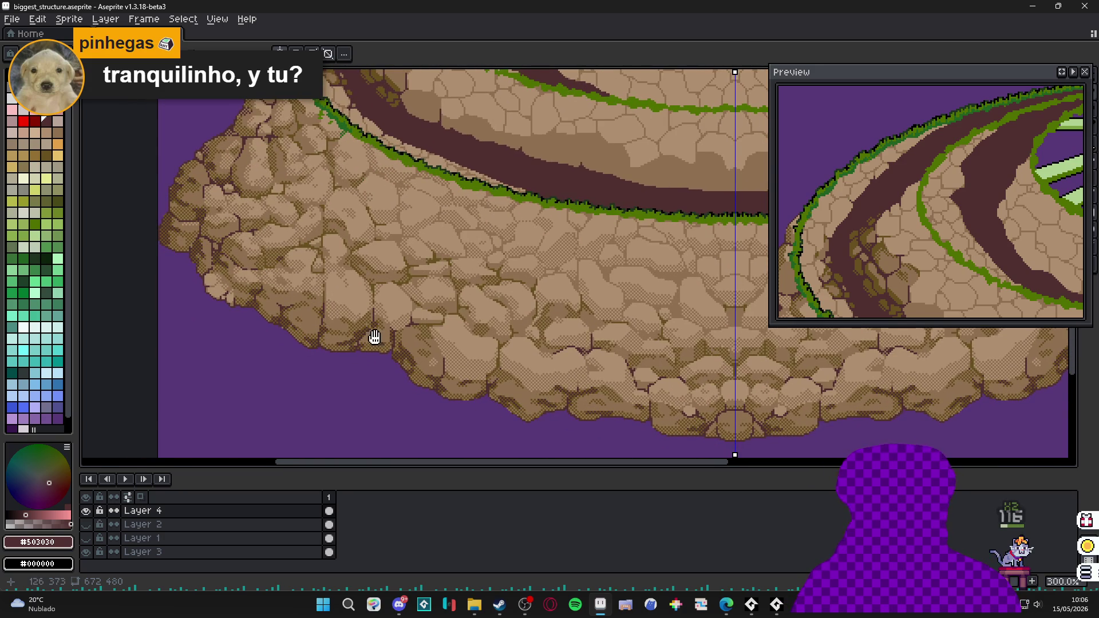
scroll(469, 326, "down", 2)
scroll(494, 339, "up", 2)
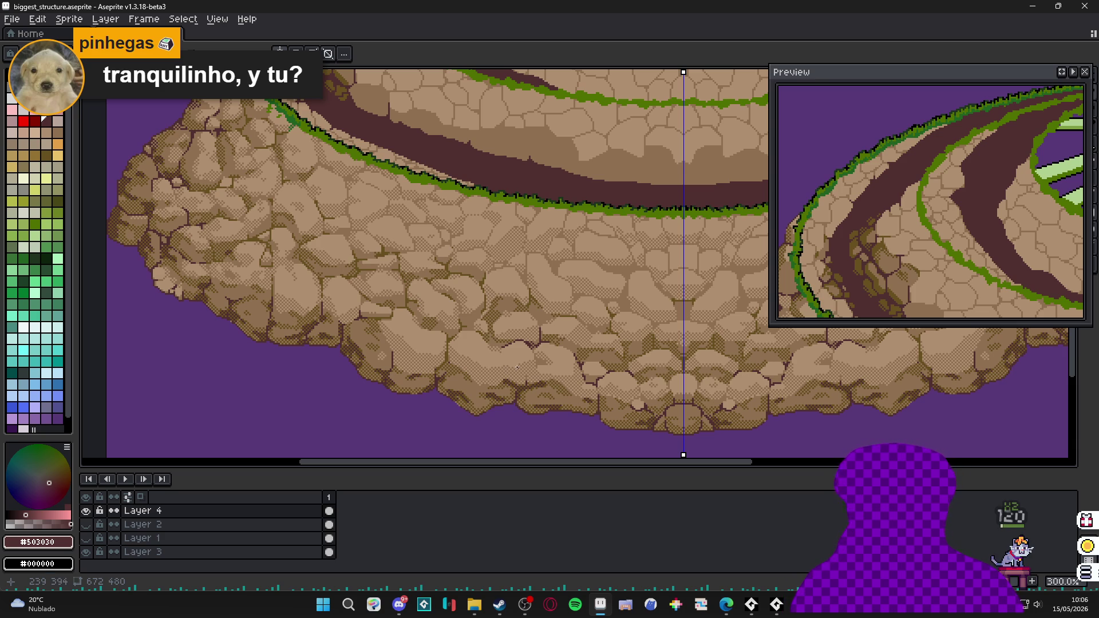
scroll(501, 323, "down", 1)
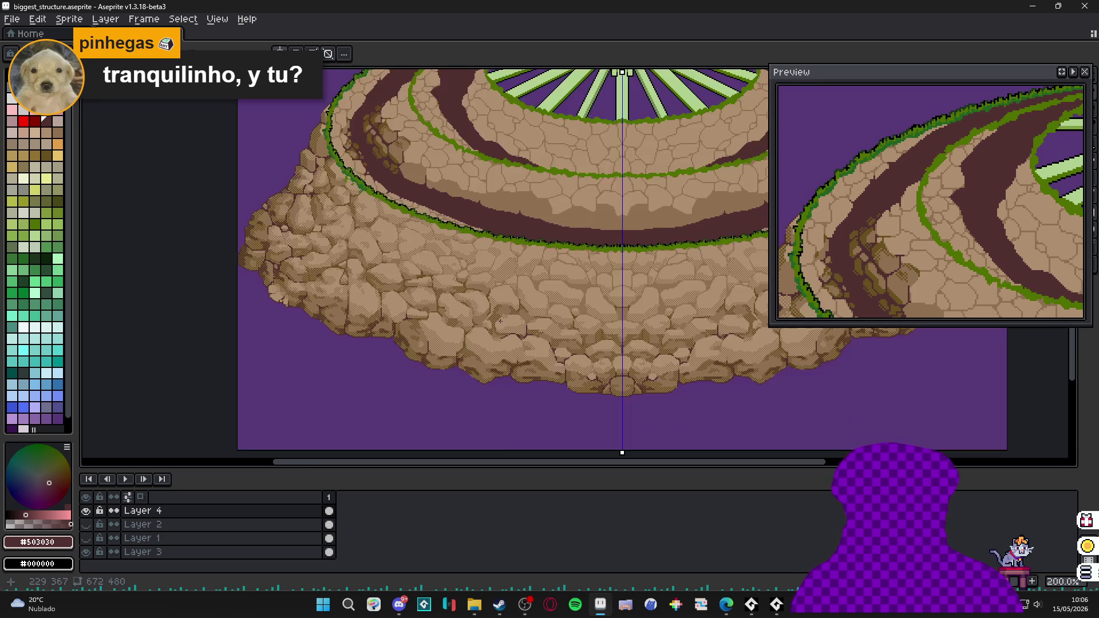
left_click_drag(525, 274, 350, 337)
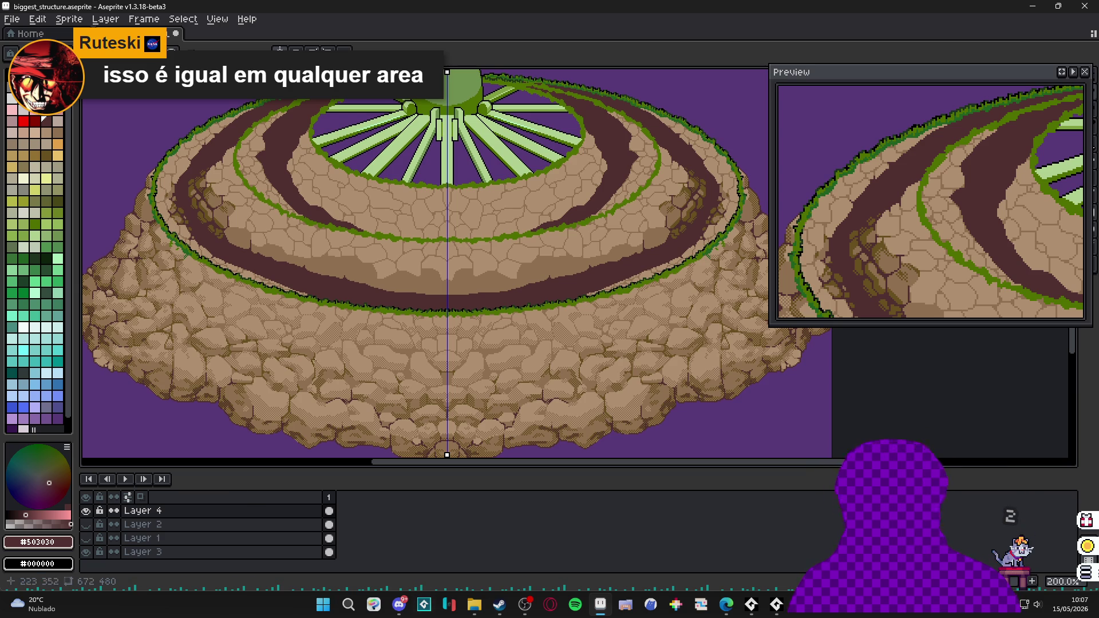
- Reposition the view over the dome and save biggest_structure
left_click_drag(338, 240, 351, 270)
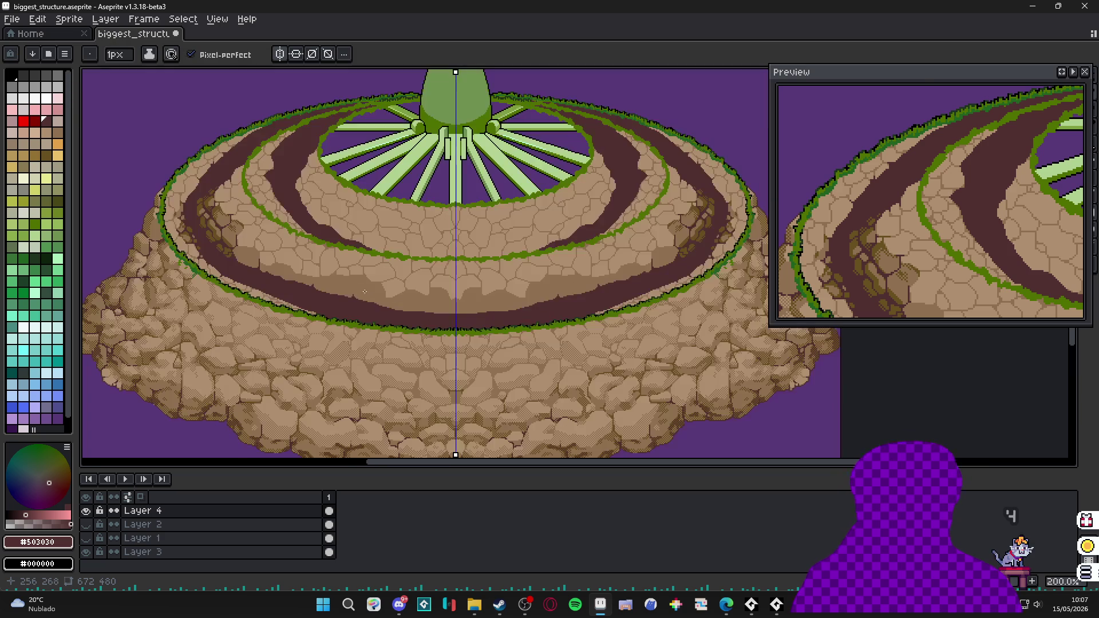
scroll(368, 292, "down", 1)
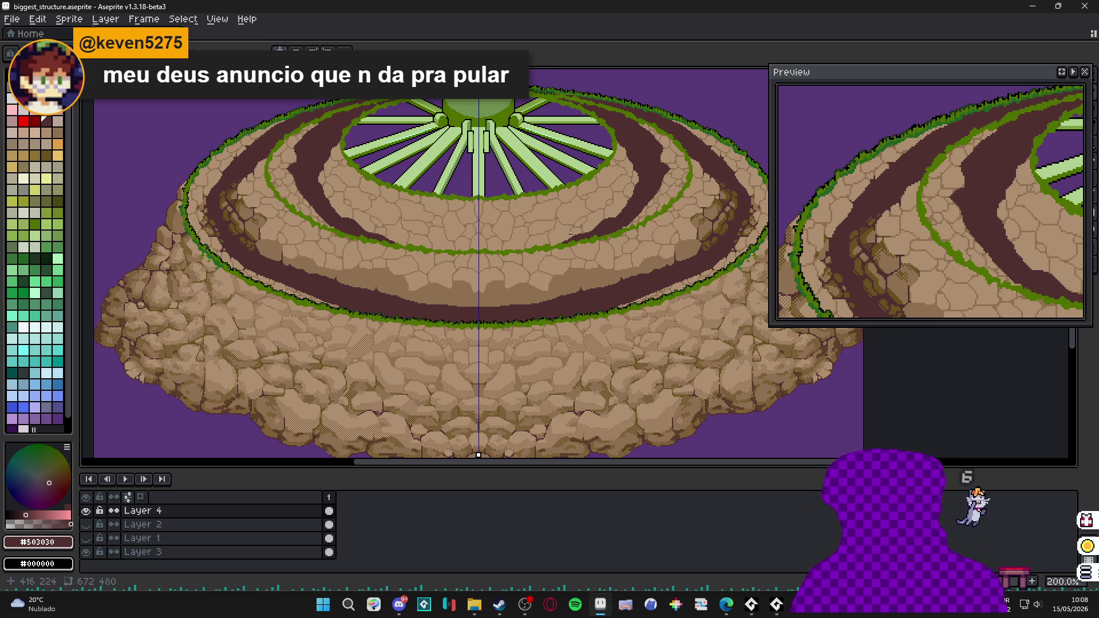
mouse_move(488, 331)
left_mouse_down()
mouse_move(517, 312)
mouse_move(474, 319)
mouse_move(484, 326)
left_mouse_up()
key("ctrl+s")
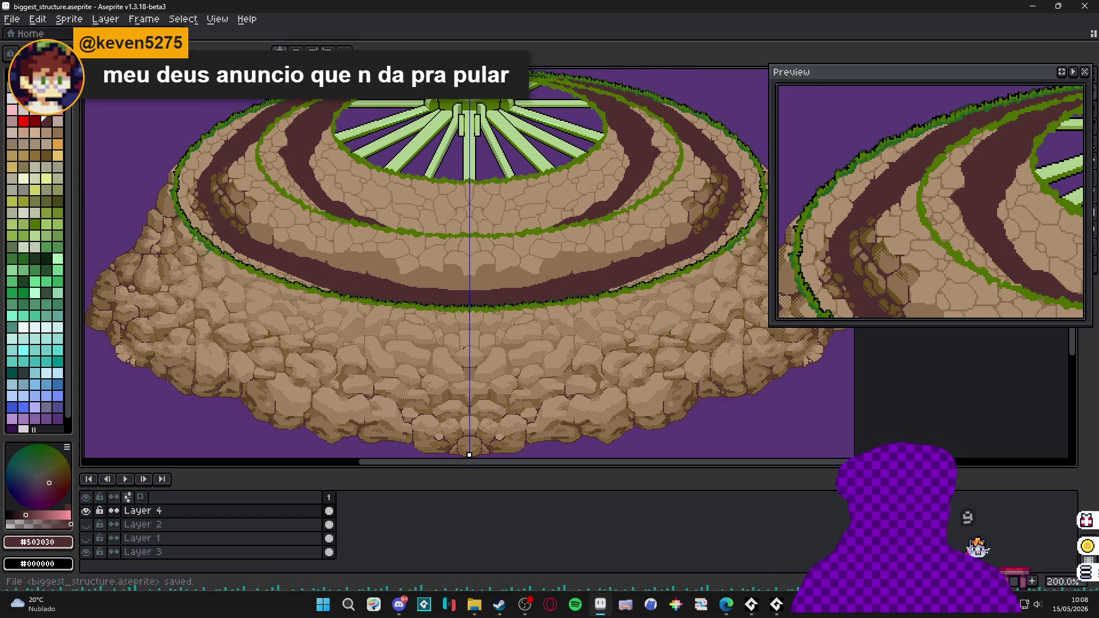
scroll(484, 325, "down", 1)
scroll(483, 319, "up", 1)
scroll(497, 316, "down", 1)
scroll(496, 315, "up", 1)
- In File Explorer, browse to RPGENEROUS > vfx > item_cast and open item_cast.aseprite
key("ctrl+s")
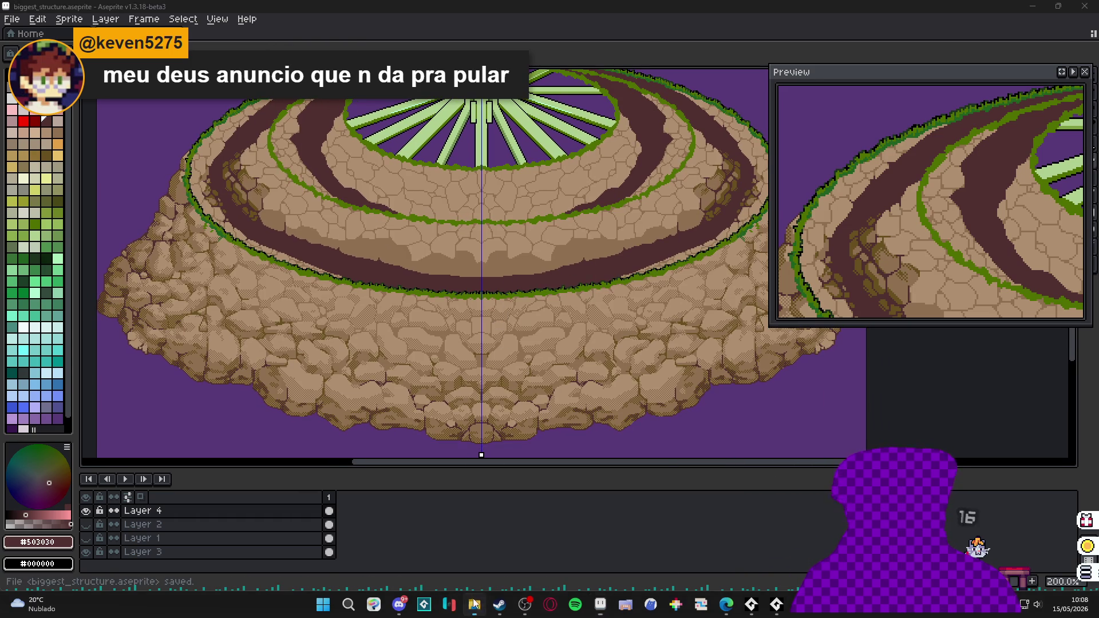
key("alt+Tab")
left_click(503, 32)
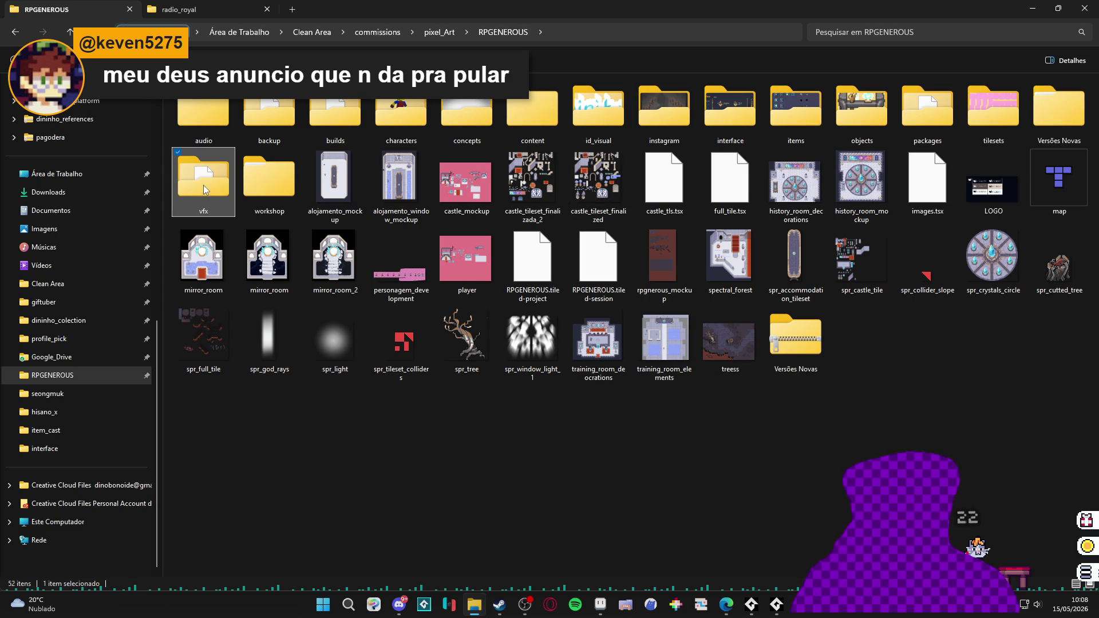
double_click(206, 190)
double_click(606, 119)
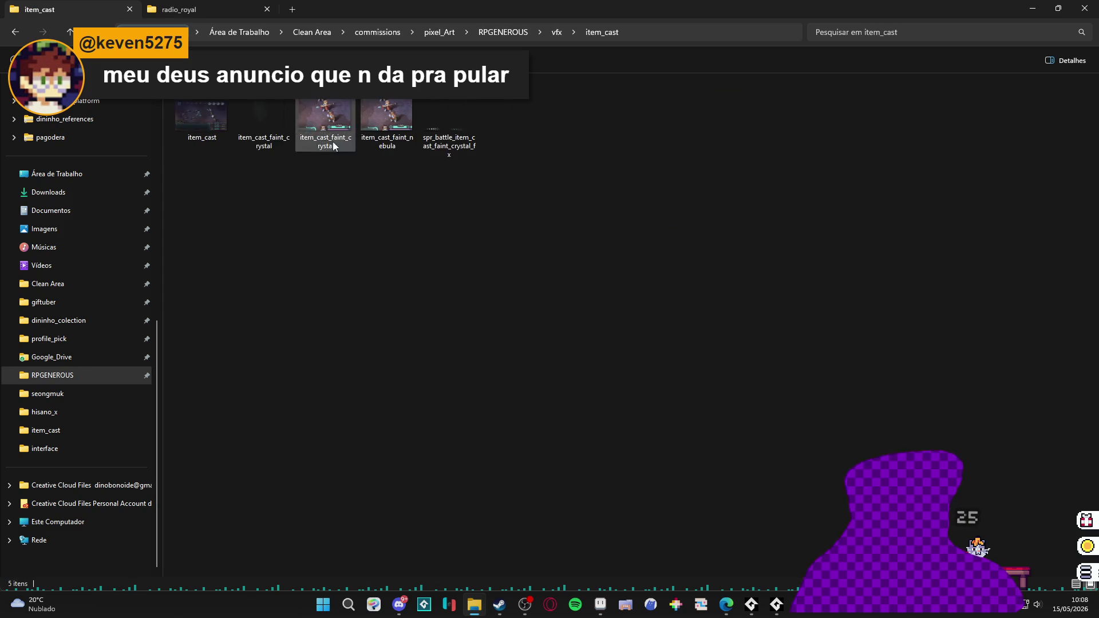
double_click(229, 123)
scroll(572, 258, "up", 2)
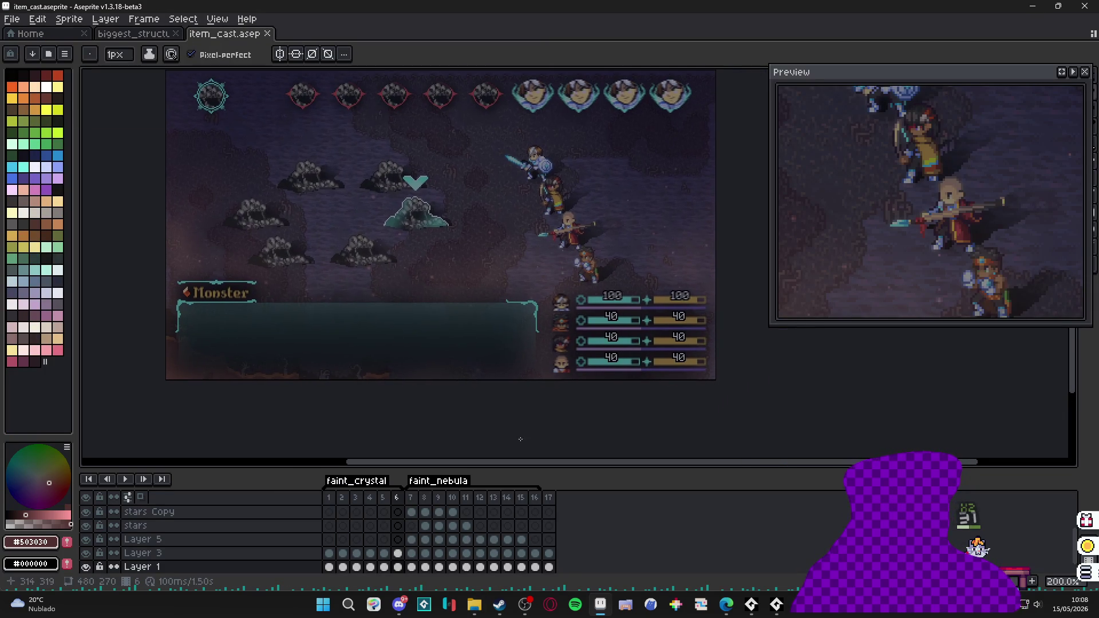
- Play and stop the cast animation, jump to frame 17, and save the sprite
left_click(125, 479)
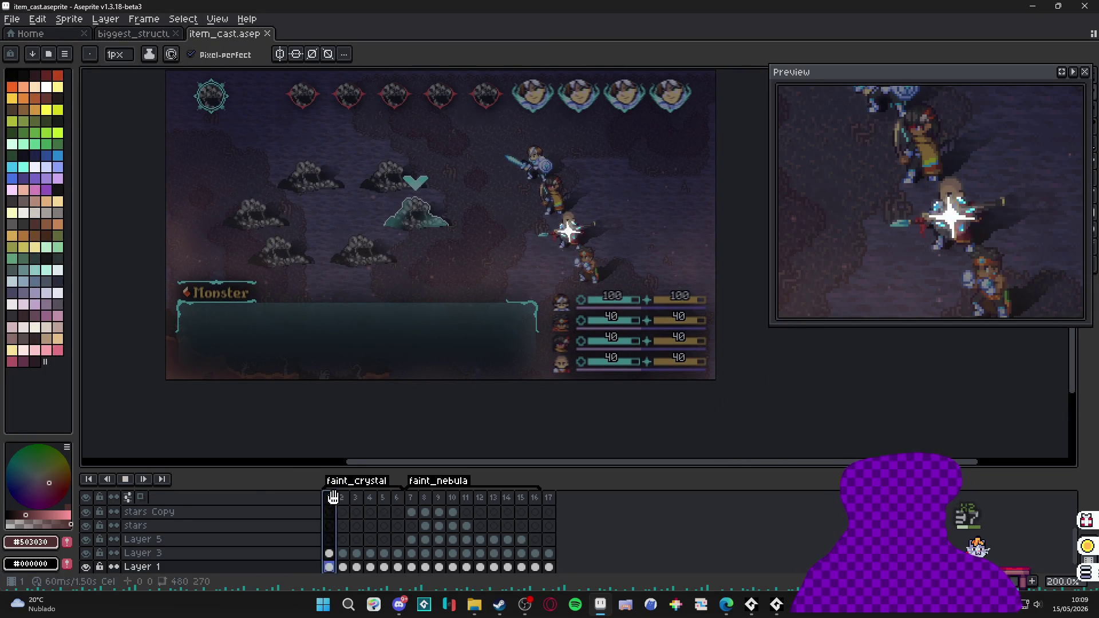
left_click(126, 480)
left_click(549, 498)
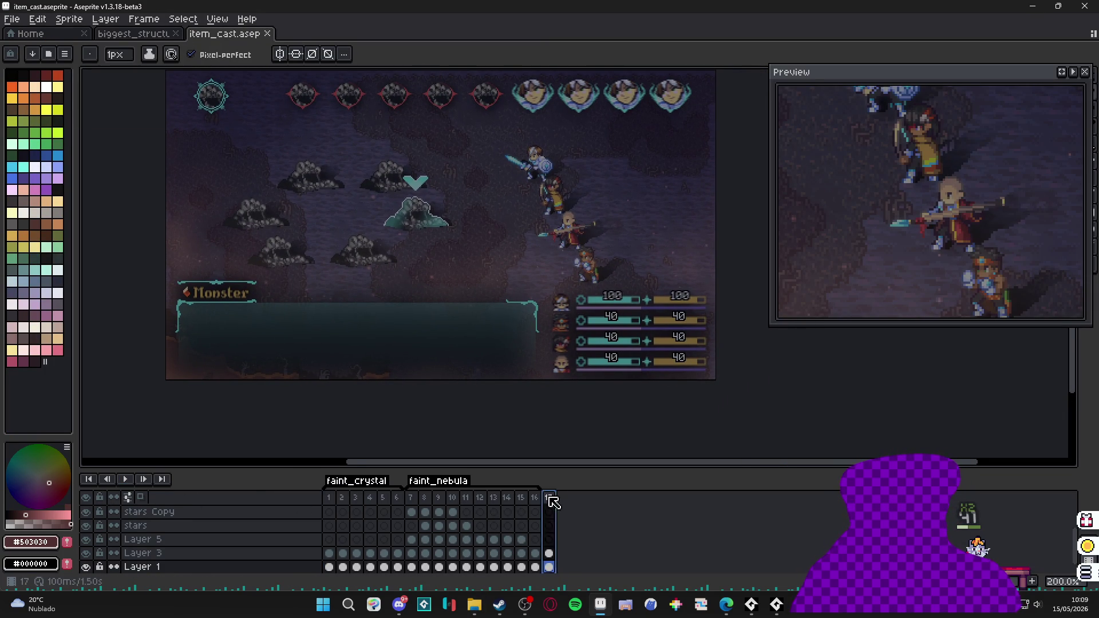
mouse_move(428, 250)
left_mouse_down()
mouse_move(397, 263)
mouse_move(401, 286)
left_mouse_up()
key("ctrl+s")
- Switch to the Move tool on Layer 5 and check frame 17's options without changing them
scroll(229, 538, "up", 2)
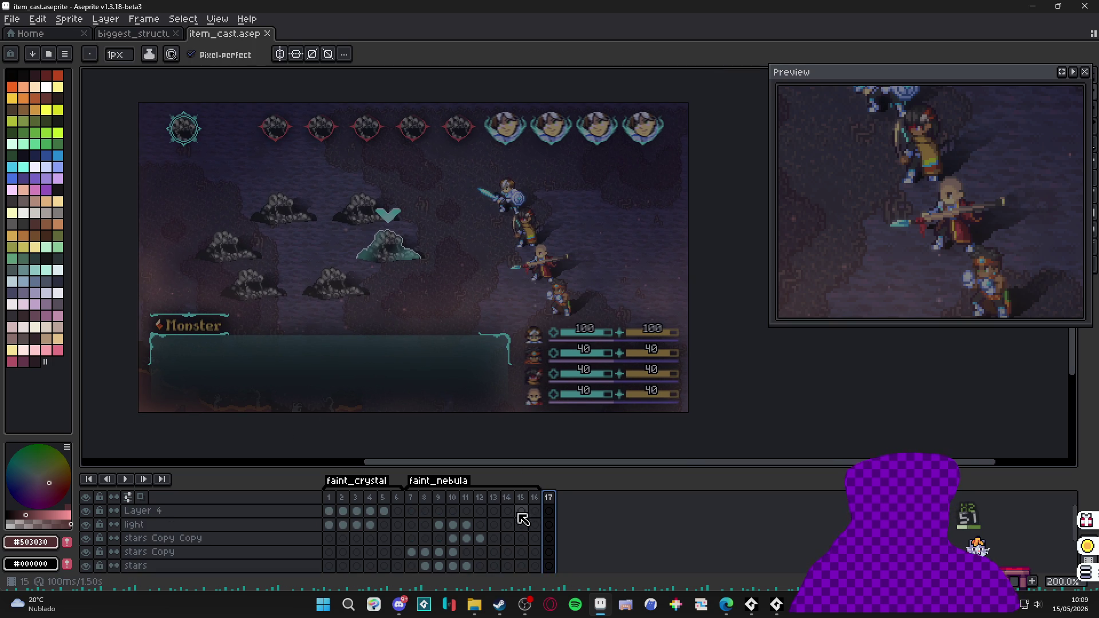
key("Left")
key("Left")
key("Left")
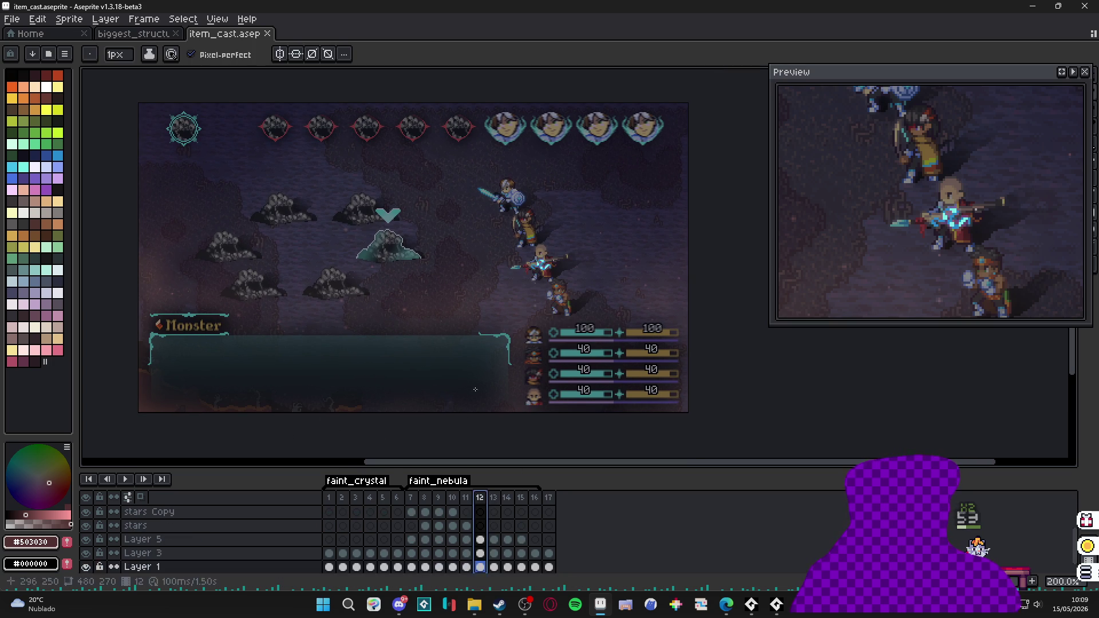
scroll(527, 277, "up", 5)
key("v")
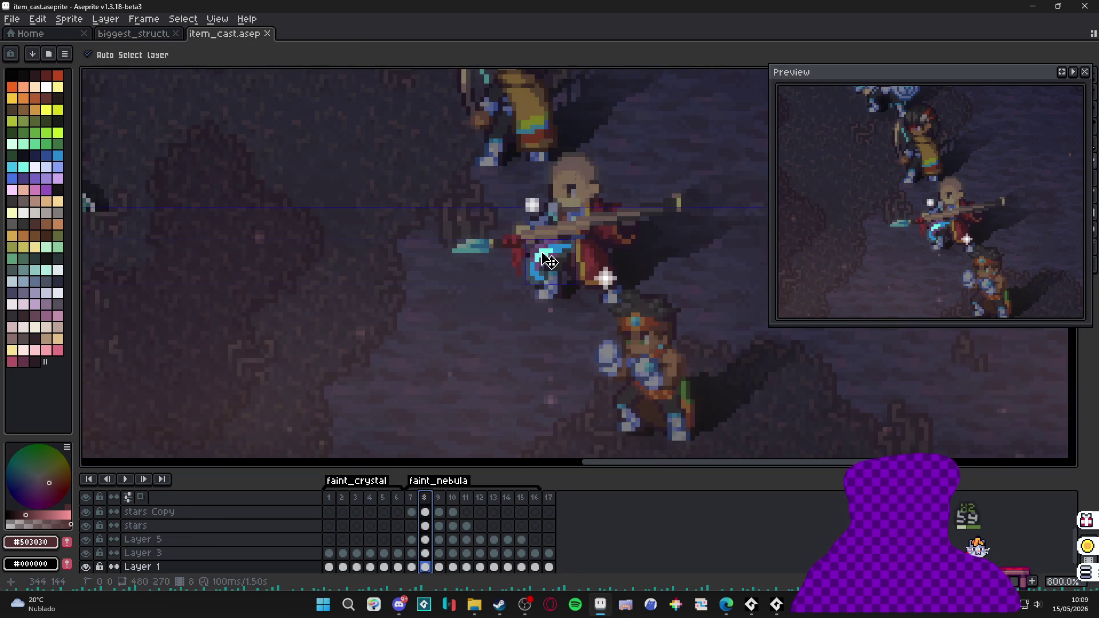
left_click(544, 265, "ctrl")
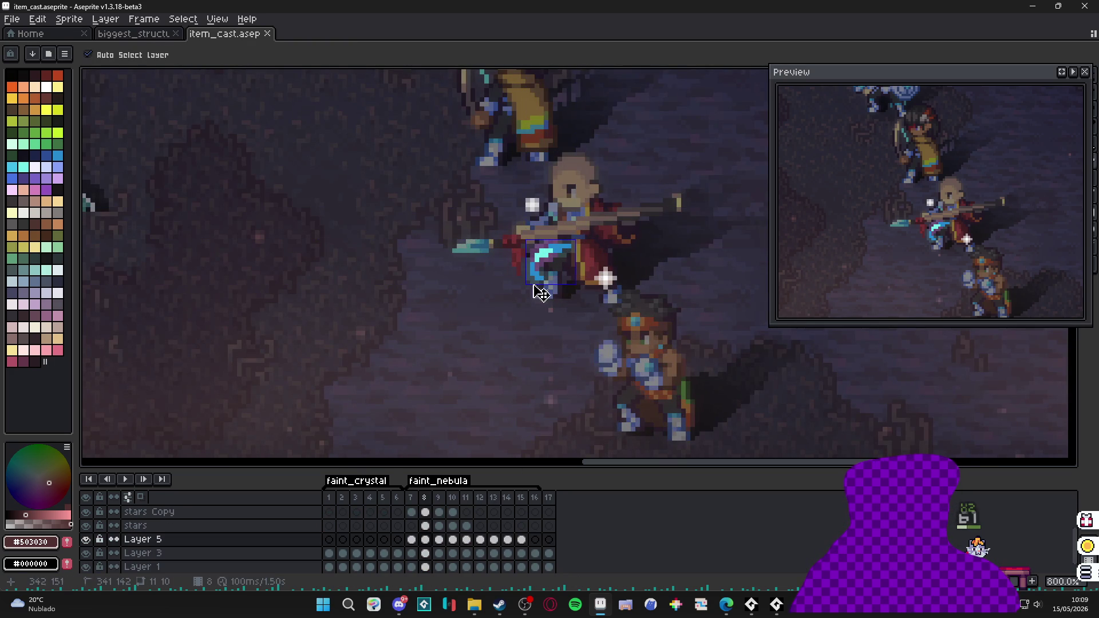
right_click(548, 499)
left_click(551, 498)
right_click(551, 498)
left_click(791, 537)
scroll(560, 298, "down", 3)
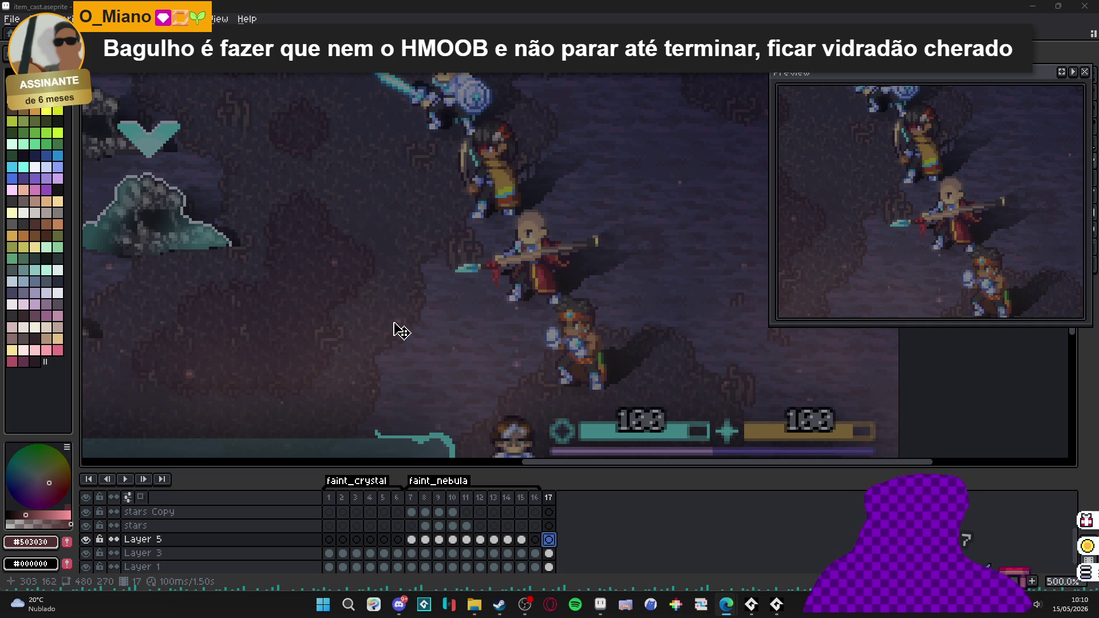
left_click(535, 497)
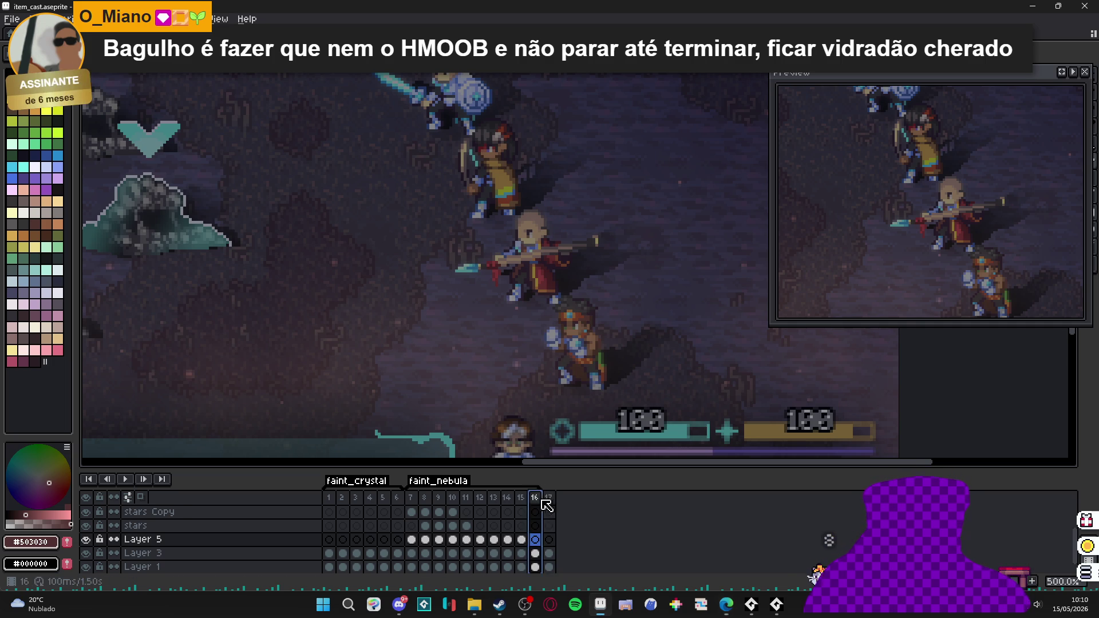
left_click(549, 540)
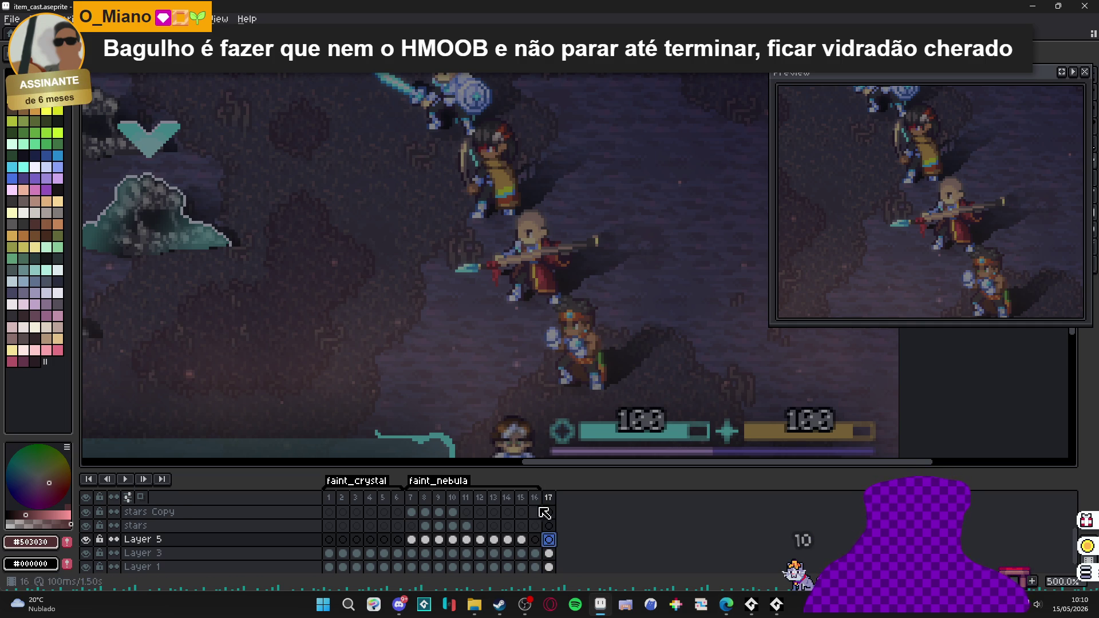
scroll(515, 221, "up", 2)
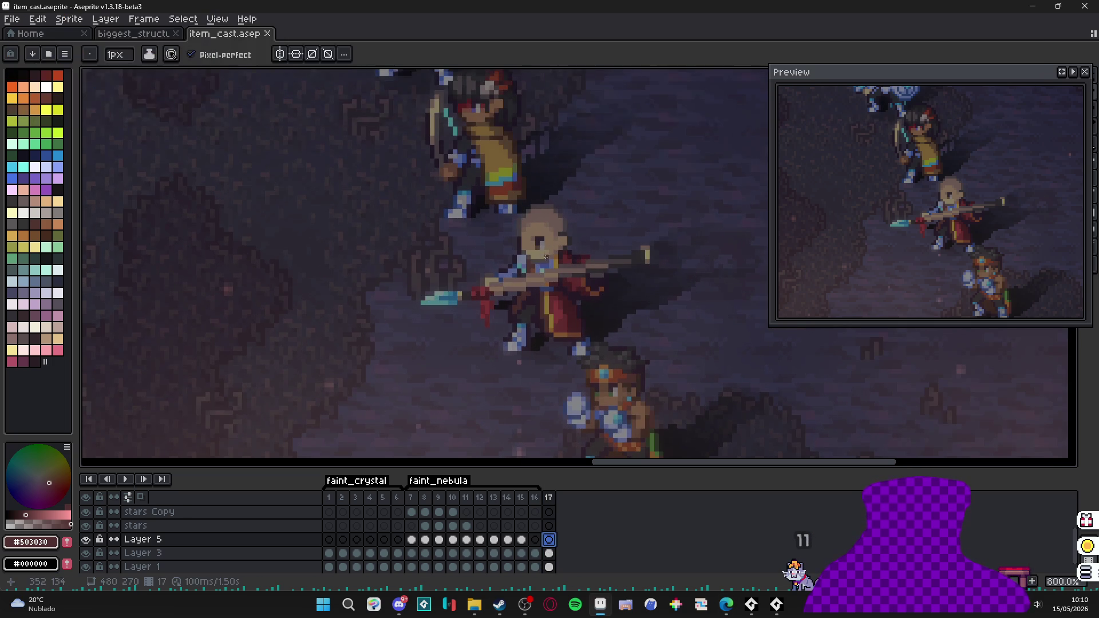
left_click_drag(549, 254, 457, 245)
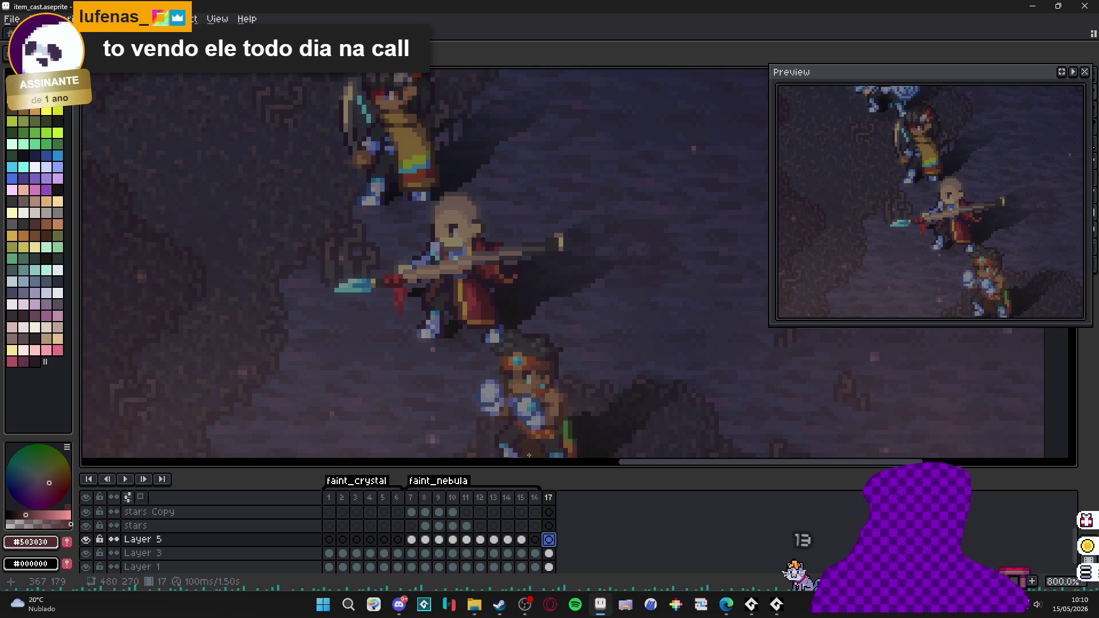
left_click(535, 540)
left_click(549, 542)
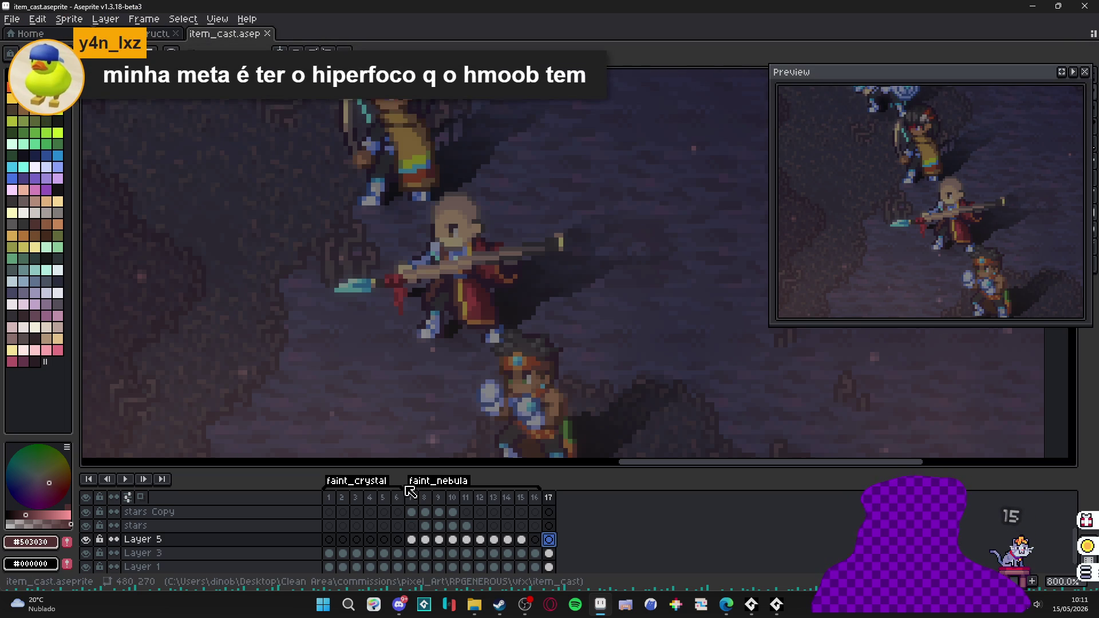
left_click(399, 604)
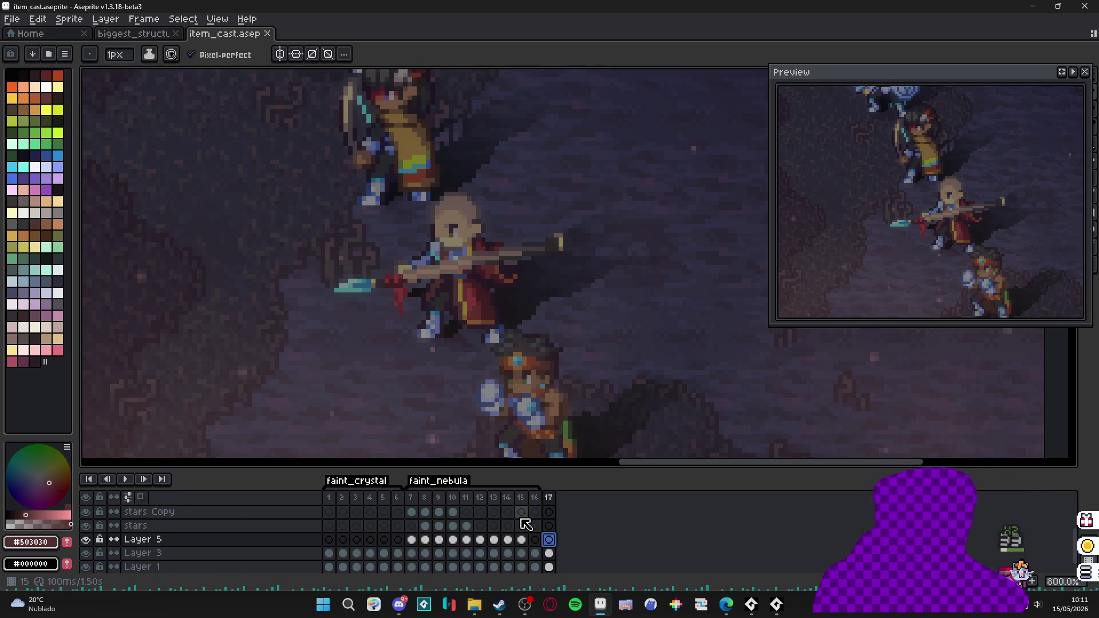
left_click(549, 540)
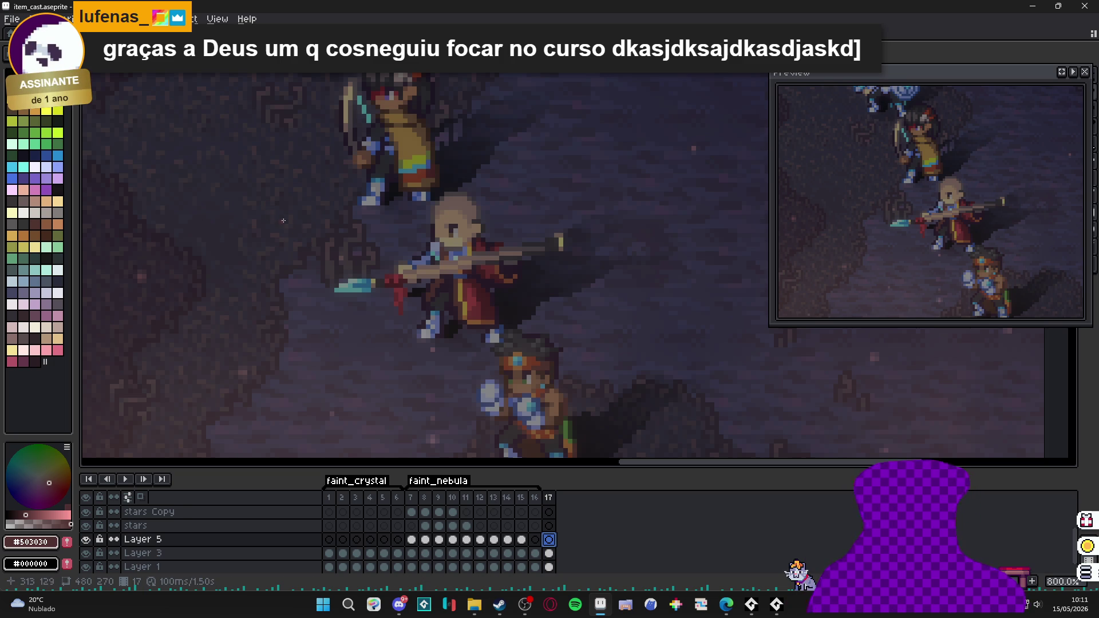
scroll(363, 284, "up", 3)
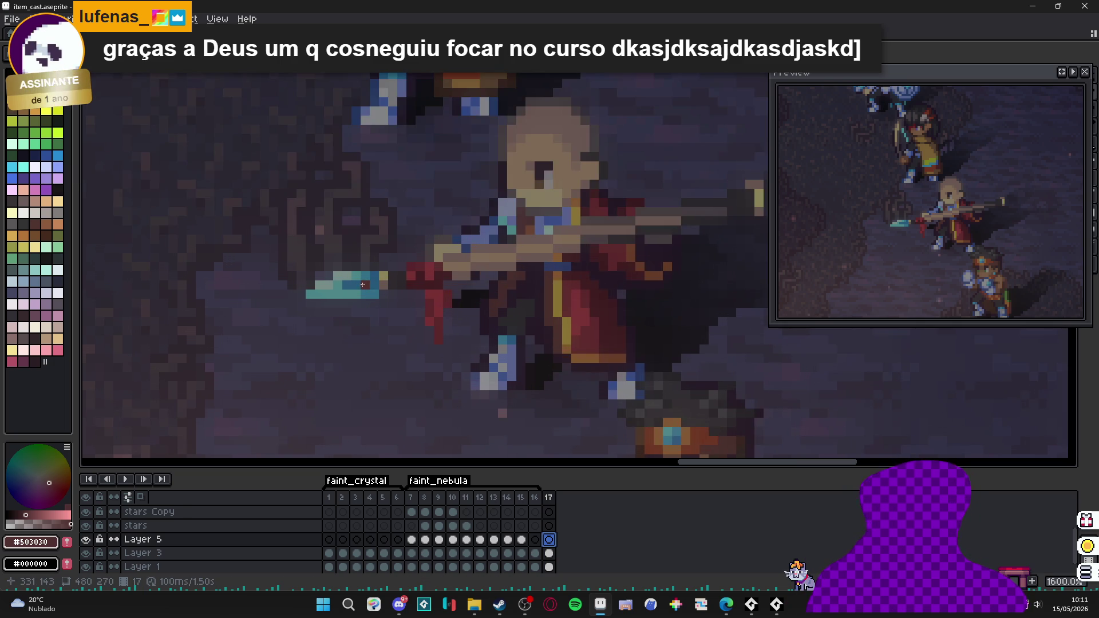
scroll(363, 284, "down", 4)
left_click_drag(361, 316, 400, 280)
scroll(400, 280, "down", 1)
left_click(535, 540)
left_click(549, 540)
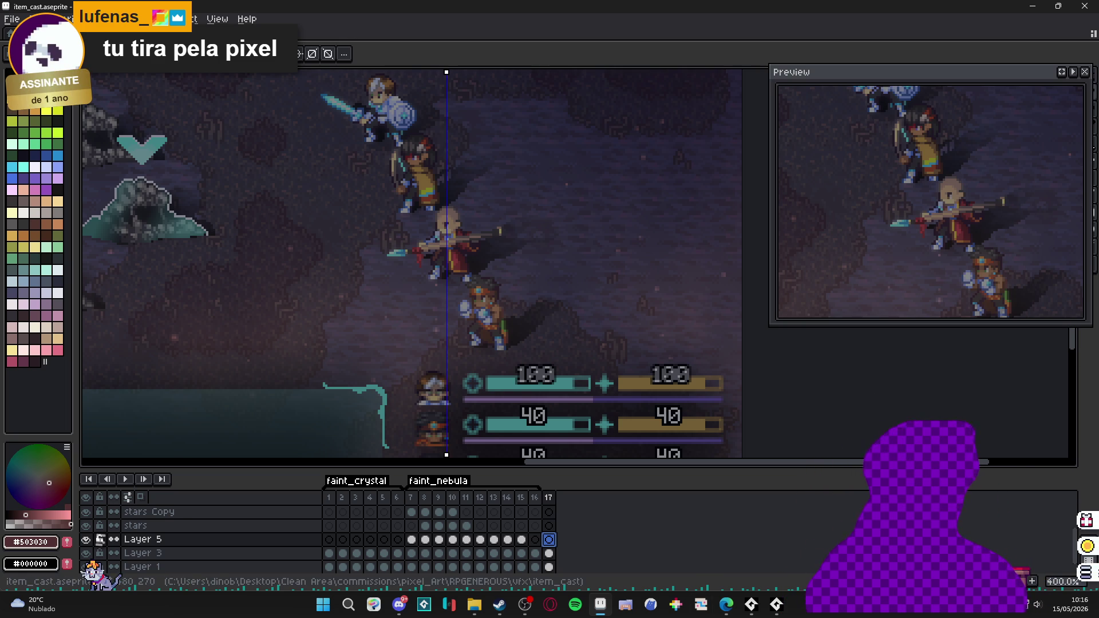
- Nudge and zoom the battle scene, then switch to File Explorer showing item_cast
left_click_drag(459, 244, 454, 245)
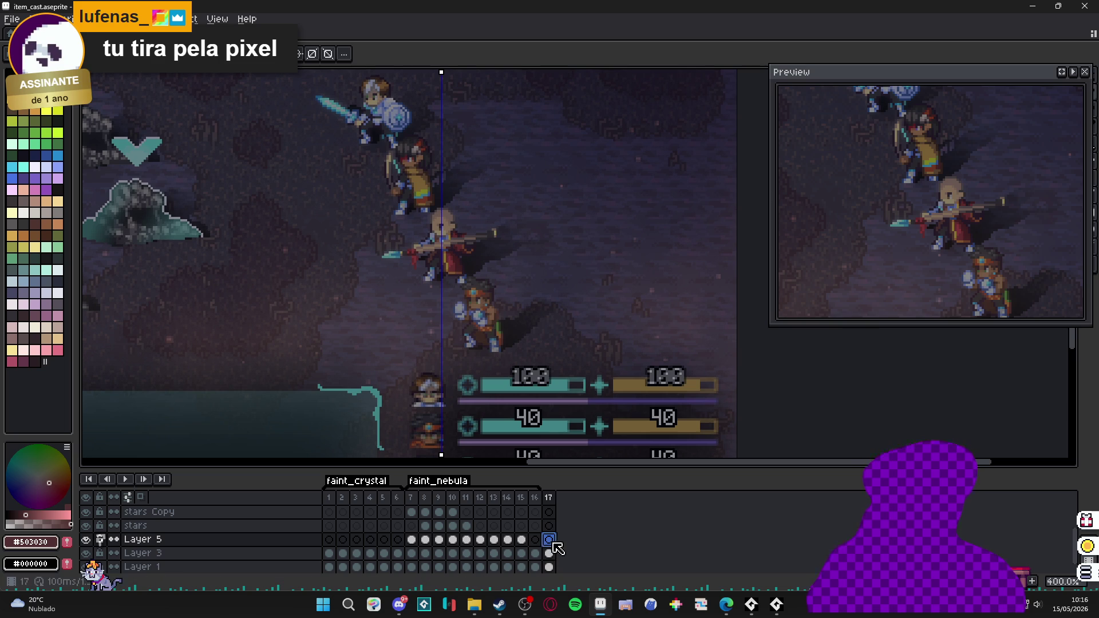
scroll(480, 295, "up", 2)
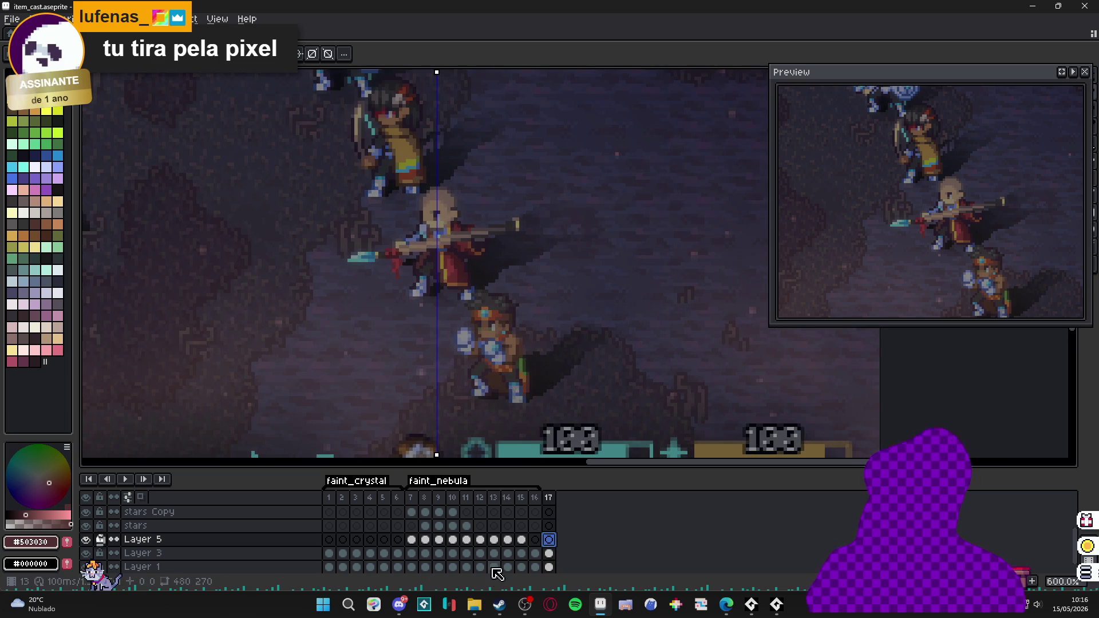
left_click(474, 606)
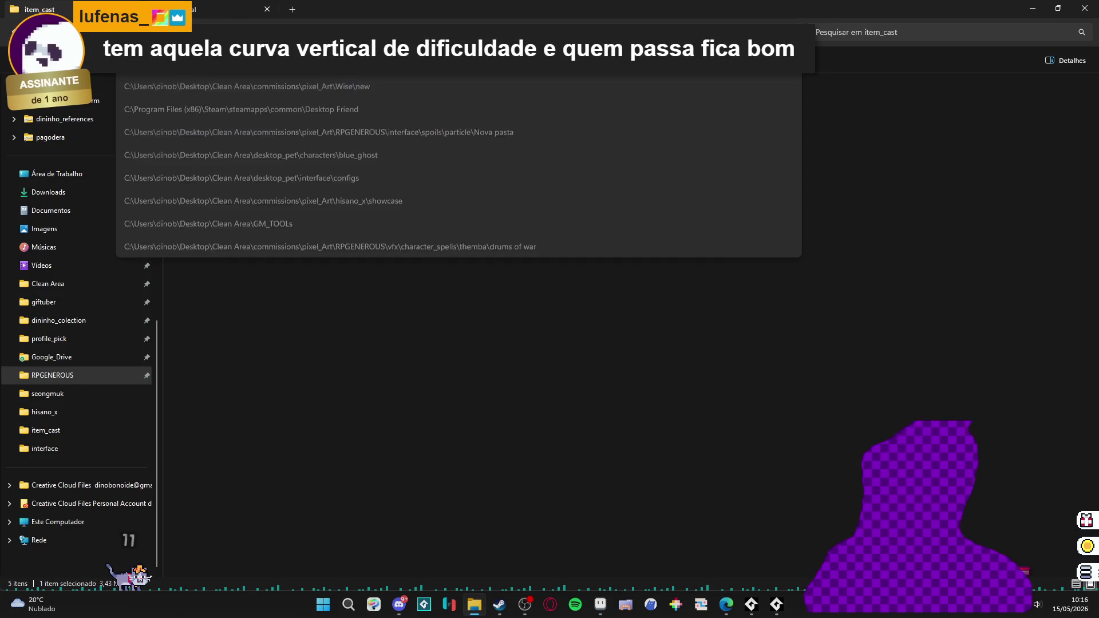
- Go up to RPGENEROUS, enter the items folder, and open items.aseprite in Aseprite
key("alt+Up")
key("alt+Up")
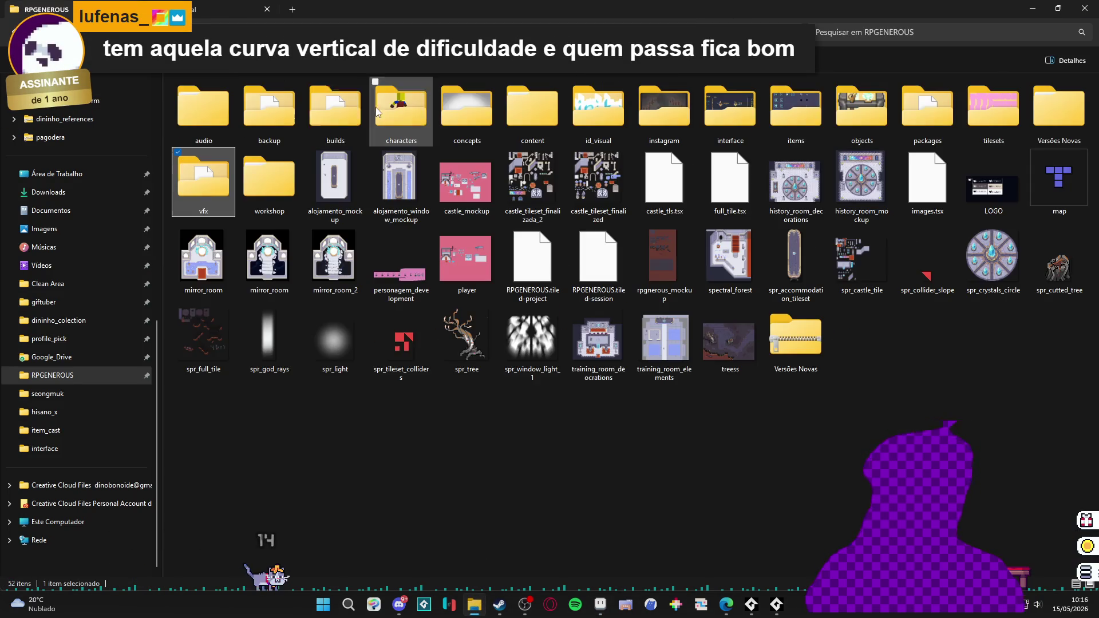
type("it")
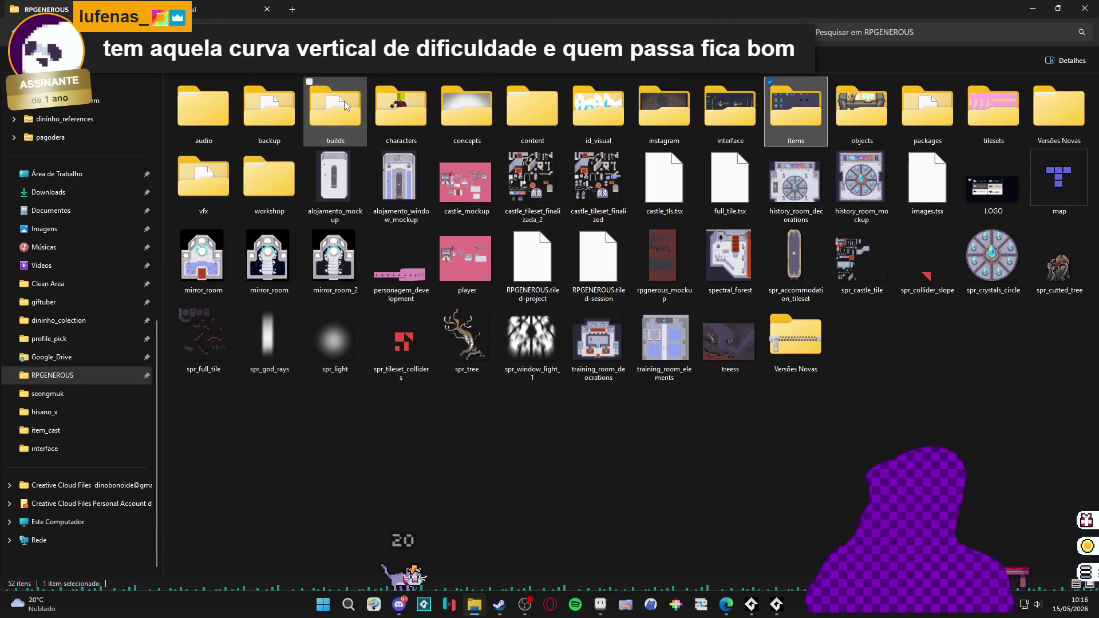
key("Return")
left_click(288, 116)
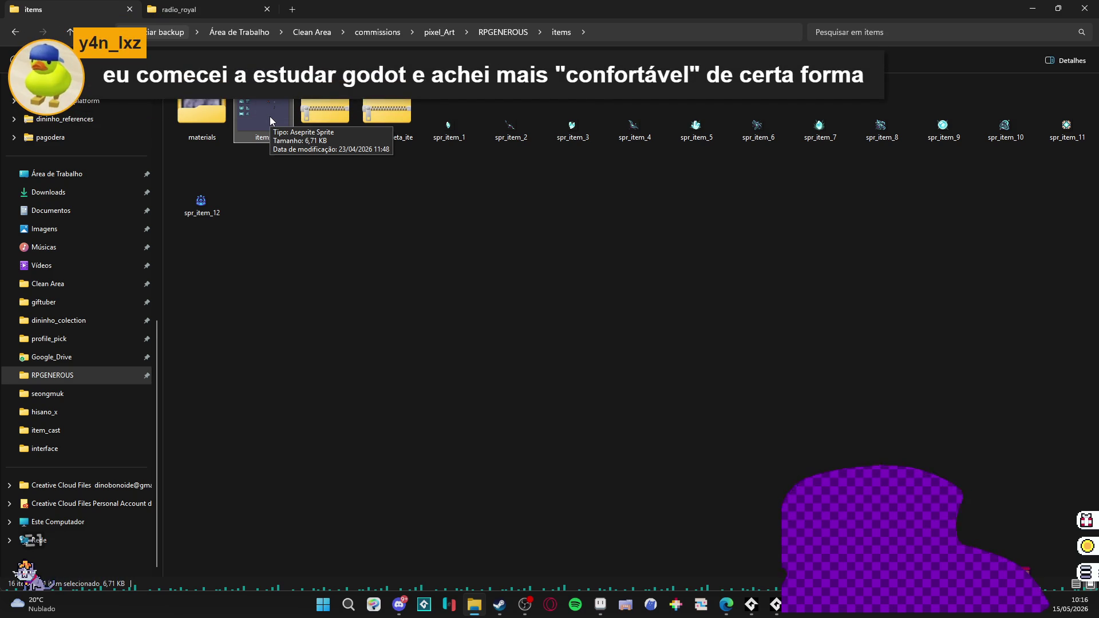
double_click(270, 116)
scroll(519, 255, "up", 1)
mouse_move(519, 255)
left_mouse_down()
mouse_move(345, 275)
mouse_move(371, 282)
left_mouse_up()
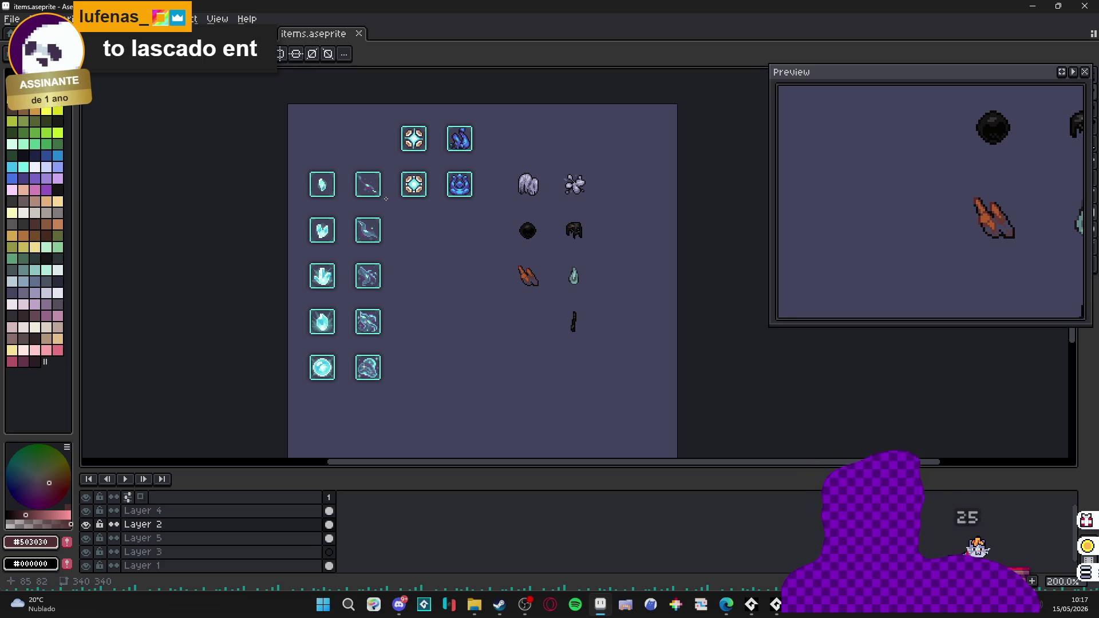
- Dock items.aseprite beside the battle scene showing its crystal icons, and reselect Layer 5 at frame 17
mouse_move(120, 73)
left_mouse_down()
mouse_move(151, 165)
mouse_move(114, 258)
left_mouse_up()
mouse_move(184, 208)
left_mouse_down()
mouse_move(169, 201)
mouse_move(204, 243)
left_mouse_up()
scroll(178, 197, "up", 1)
left_click(637, 215)
left_click_drag(636, 214, 551, 171)
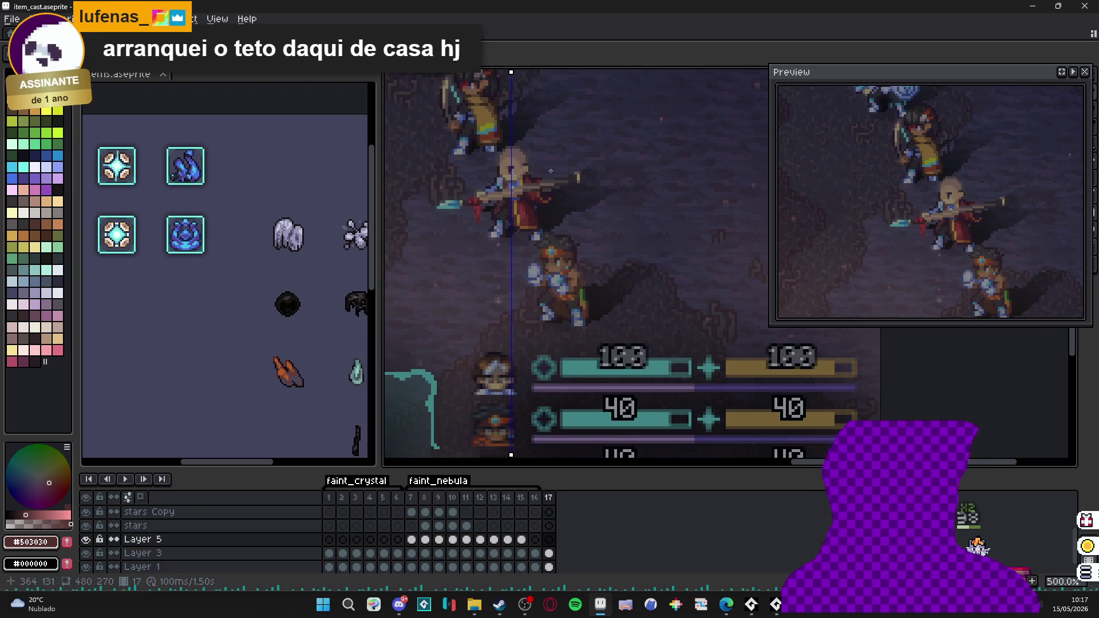
left_click(549, 539)
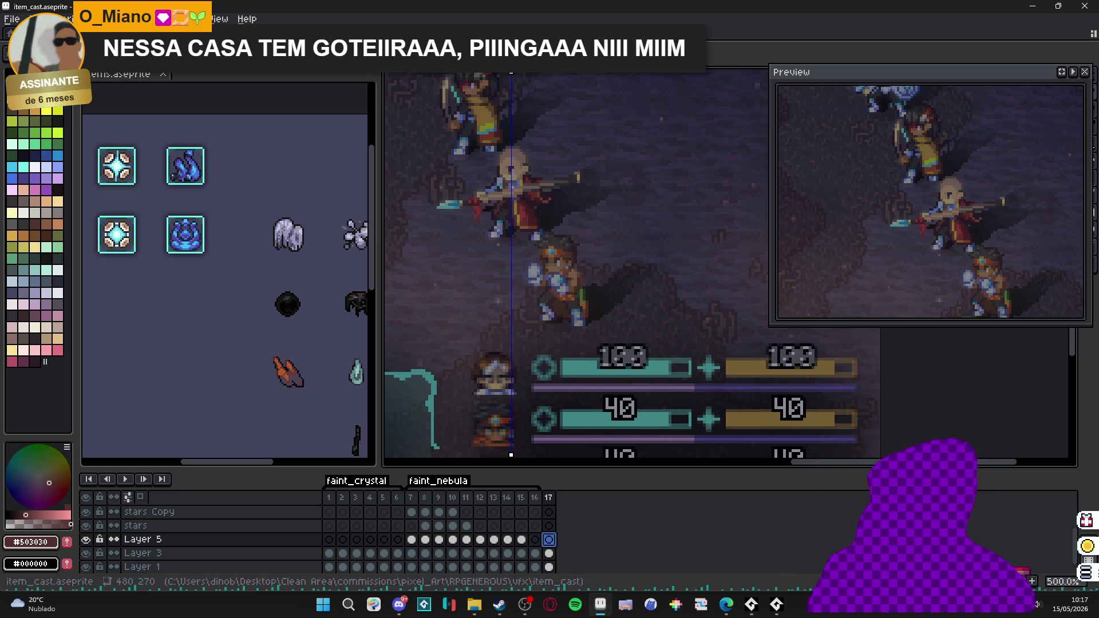
- Pick white, enlarge the brush, and paint blobs above the caster's head and on its chest
left_click(529, 173, "alt")
scroll(529, 173, "up", 3)
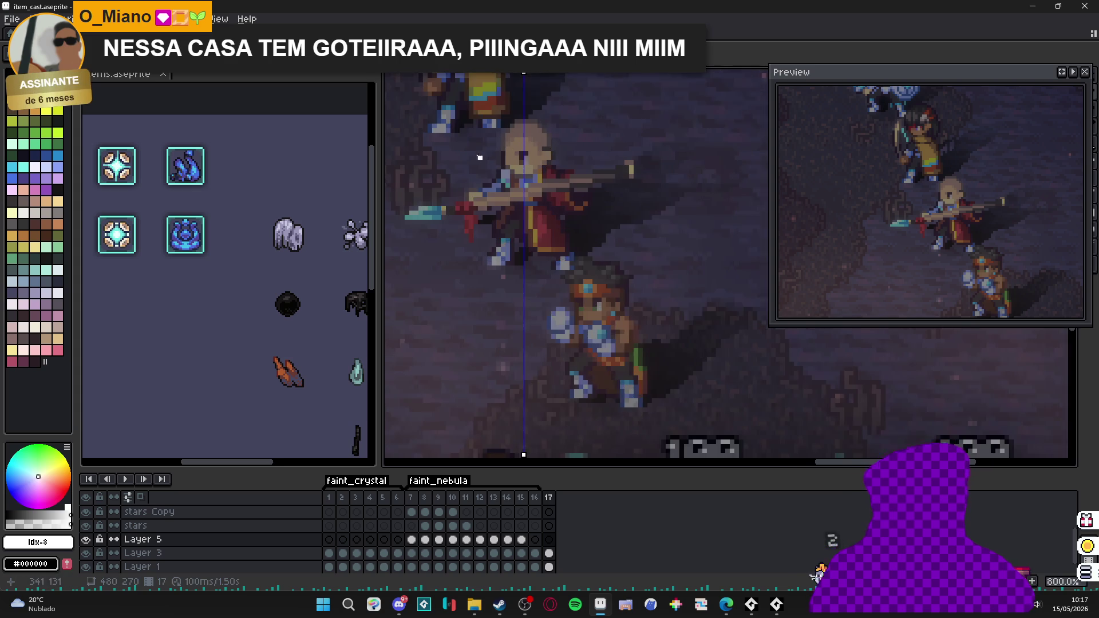
key("plus")
key("plus")
key("plus")
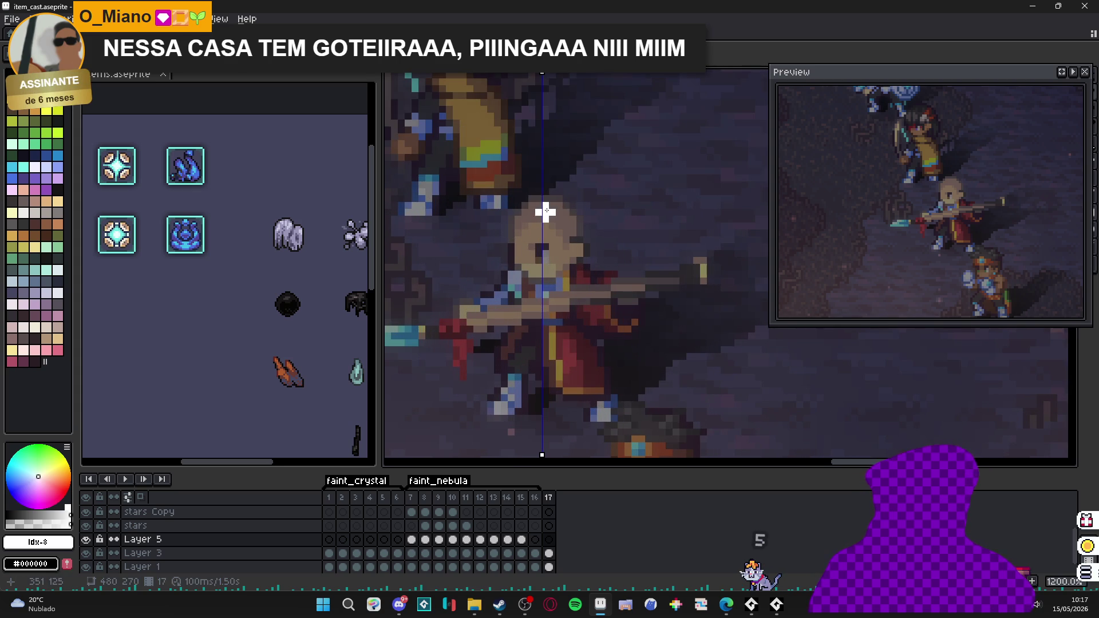
key("plus")
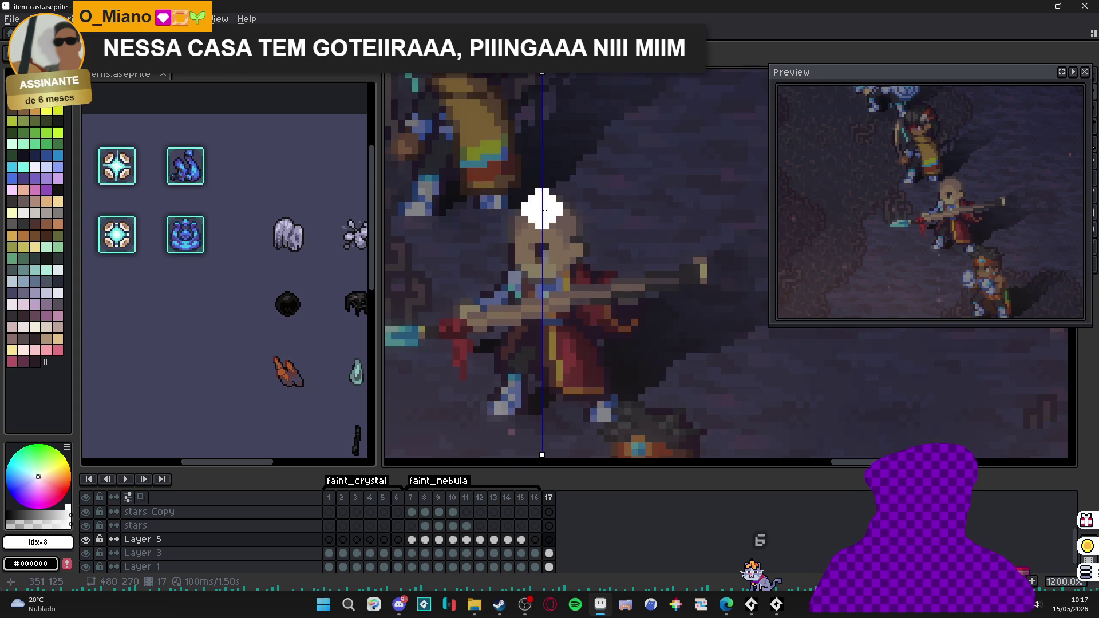
left_click(545, 210)
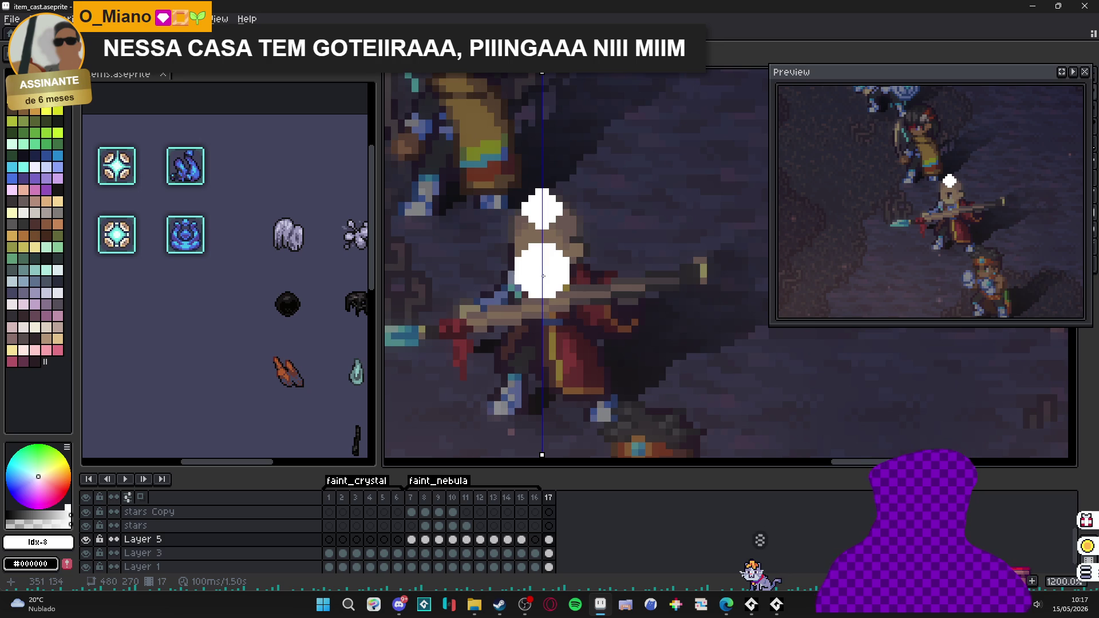
left_click(543, 276)
key("minus")
key("minus")
key("minus")
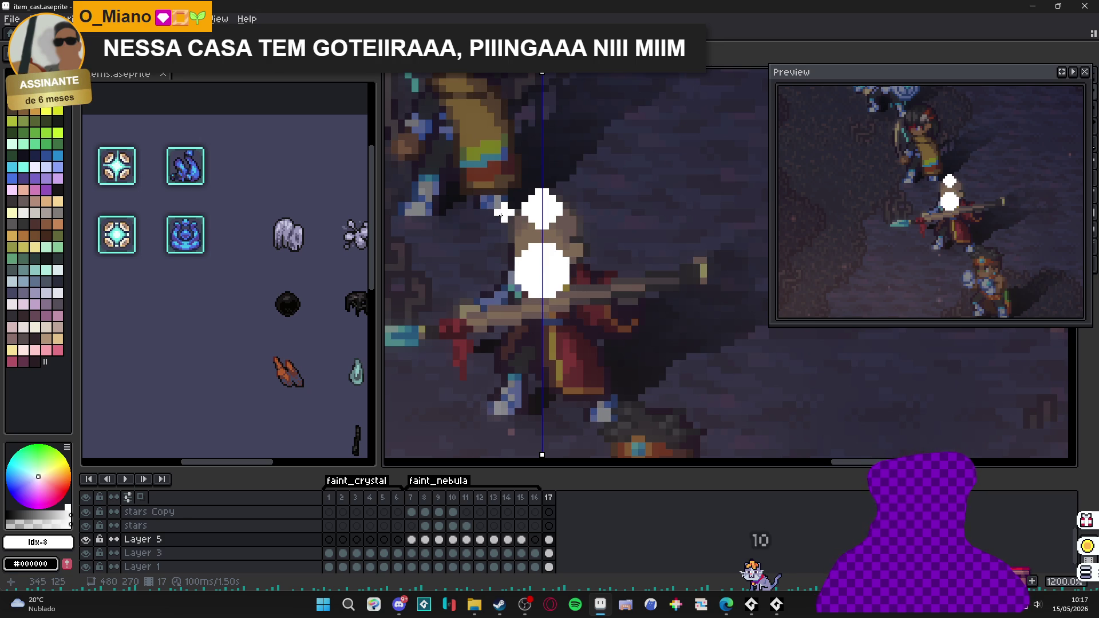
- Draw mirrored wing strokes curving down both sides and fill out the ring's thick lower edge
left_click_drag(474, 176, 495, 205)
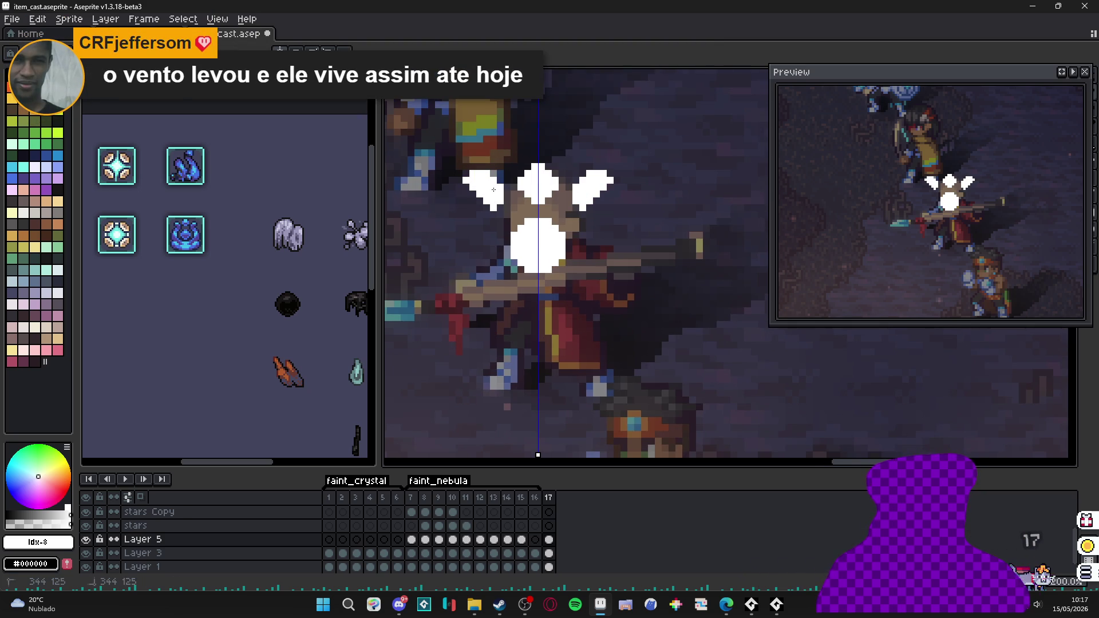
left_click_drag(497, 201, 463, 240)
mouse_move(495, 206)
left_mouse_down()
mouse_move(458, 281)
mouse_move(472, 257)
left_mouse_up()
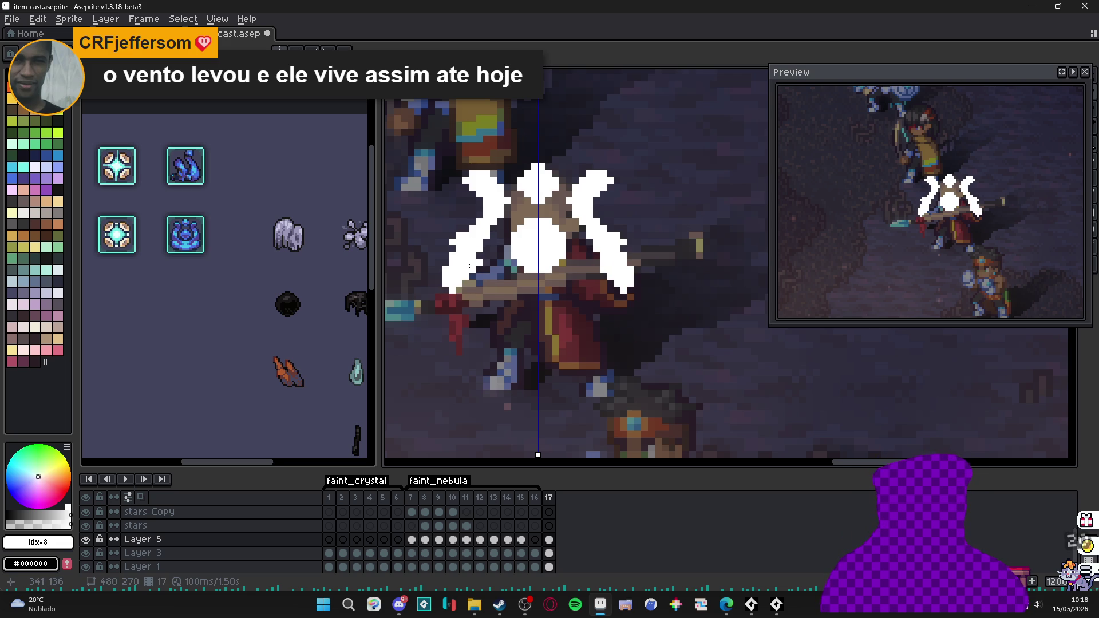
mouse_move(471, 258)
left_mouse_down()
mouse_move(467, 290)
mouse_move(487, 323)
mouse_move(529, 331)
left_mouse_up()
left_click(529, 331)
mouse_move(459, 286)
left_mouse_down()
mouse_move(475, 332)
mouse_move(461, 304)
left_mouse_up()
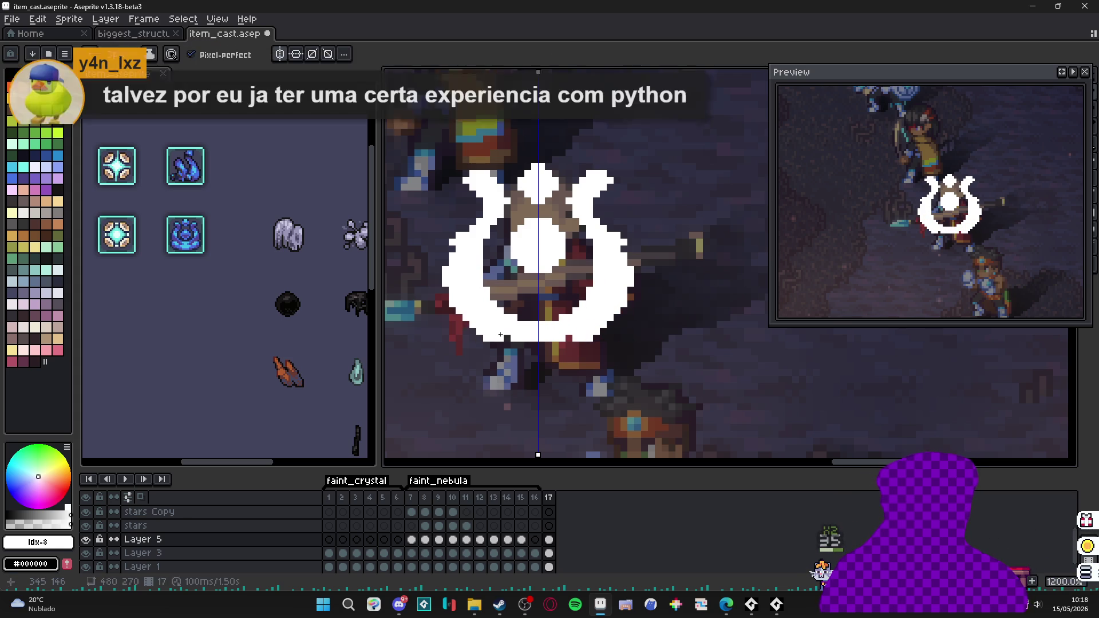
mouse_move(509, 352)
left_mouse_down()
mouse_move(481, 344)
mouse_move(462, 250)
left_mouse_up()
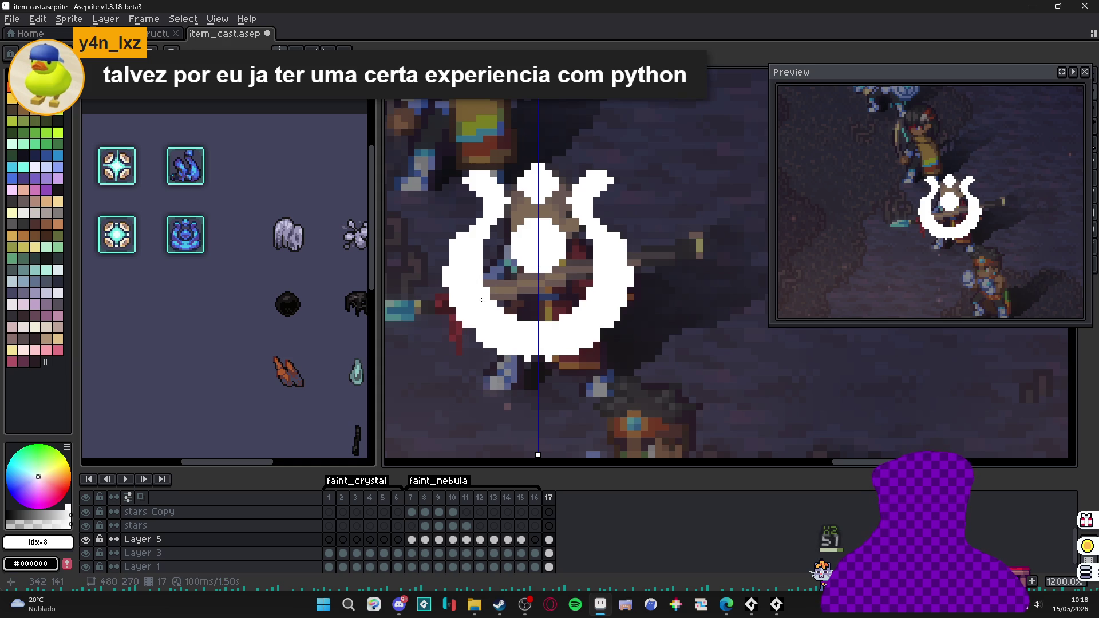
left_click(481, 337)
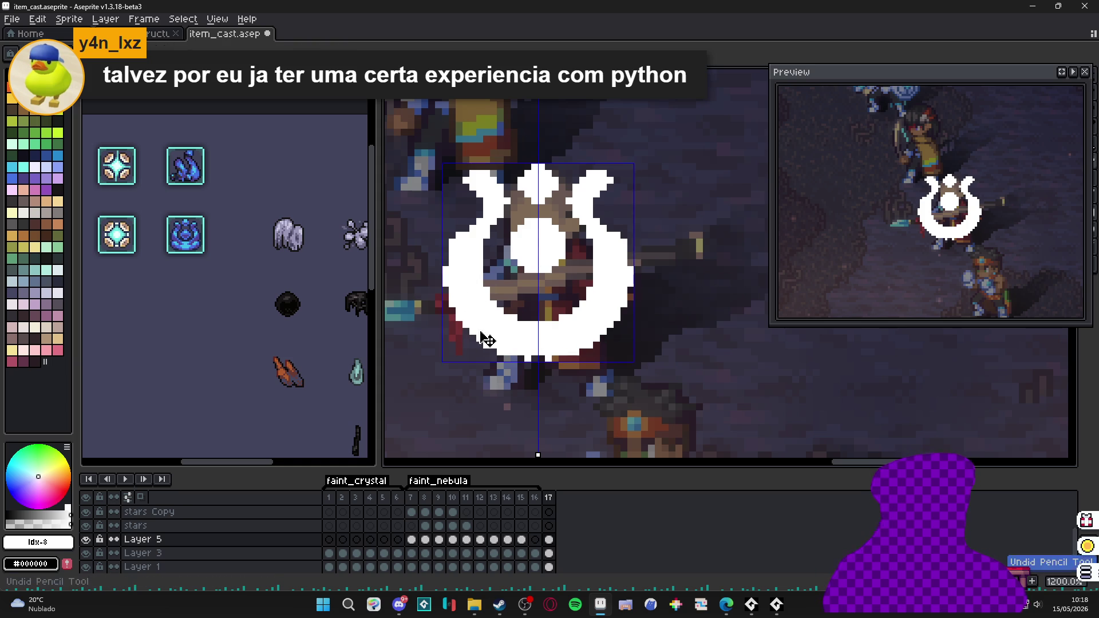
left_click_drag(519, 358, 524, 357)
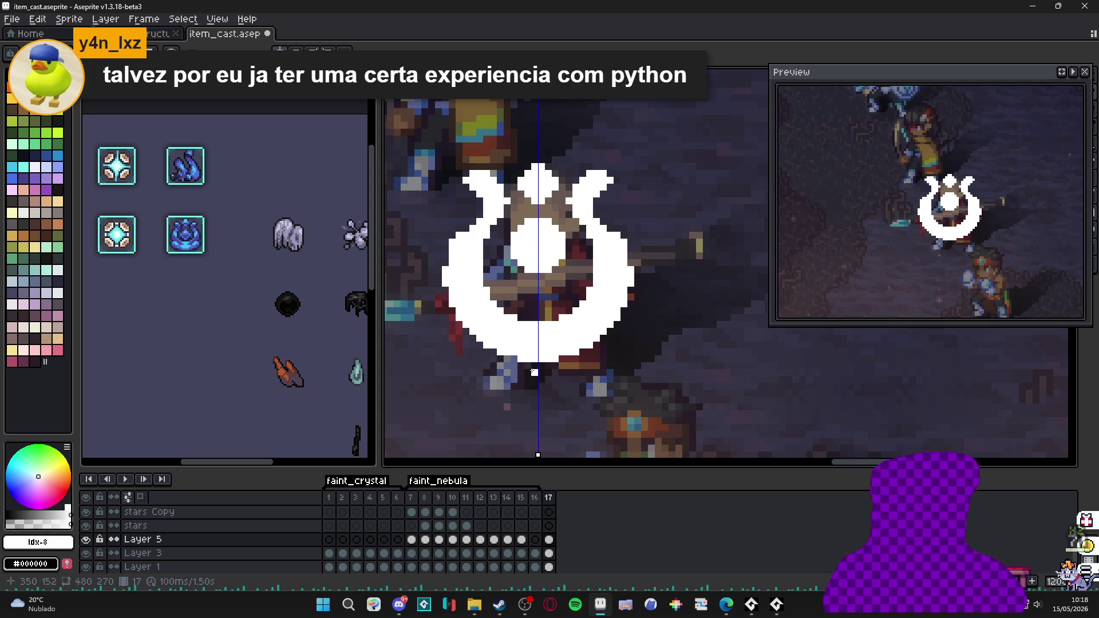
scroll(535, 373, "down", 4)
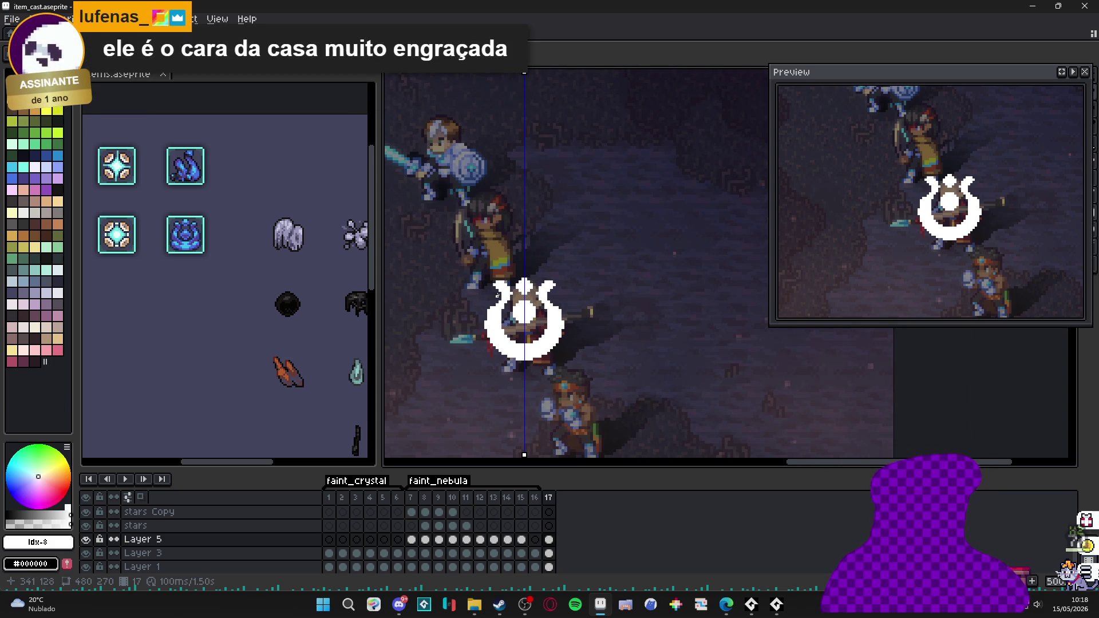
scroll(495, 284, "up", 5)
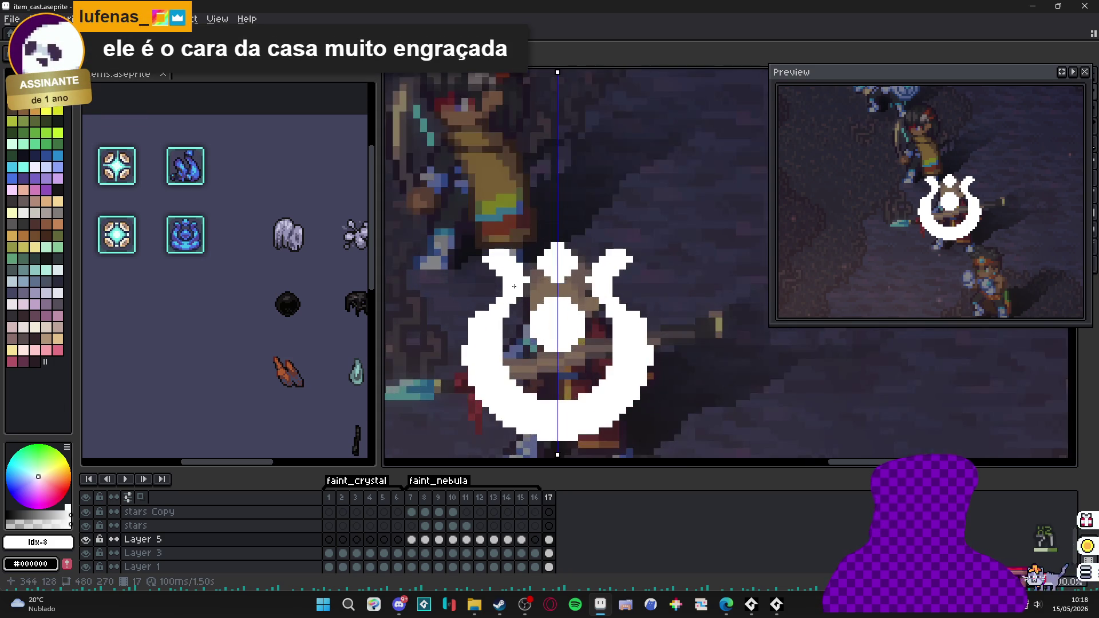
scroll(527, 338, "down", 3)
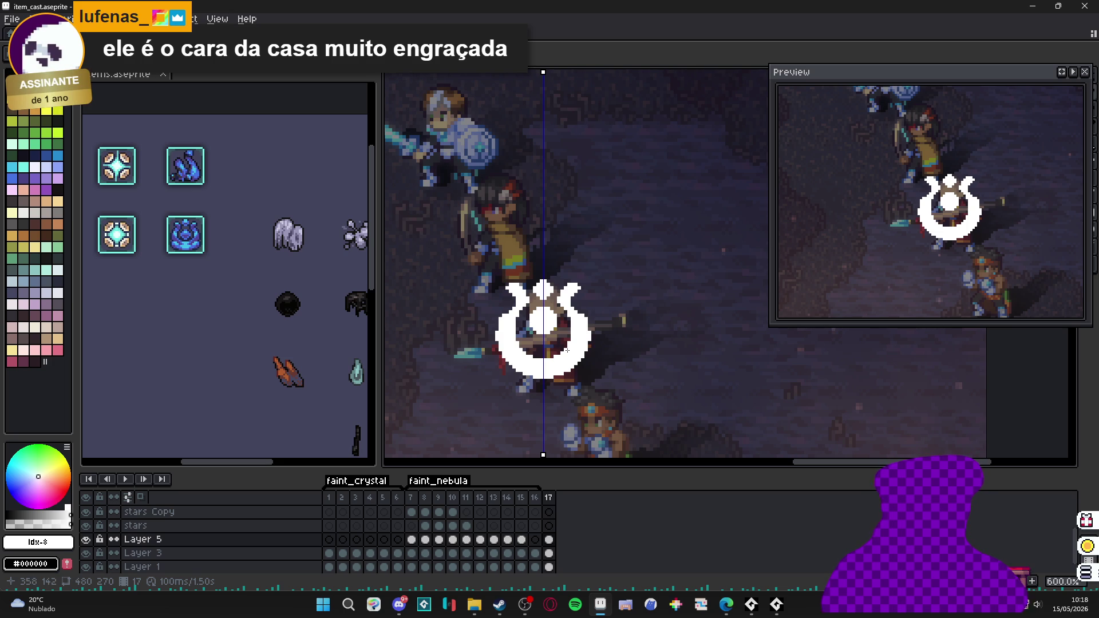
scroll(529, 316, "up", 2)
scroll(473, 313, "up", 1)
scroll(471, 312, "up", 1)
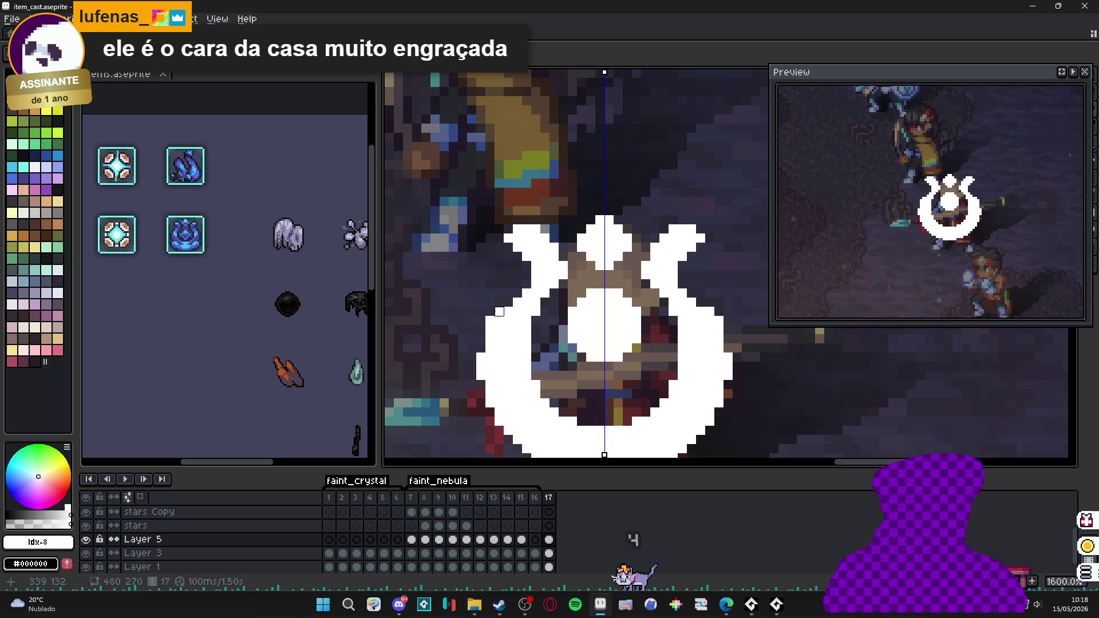
left_click_drag(490, 329, 478, 264)
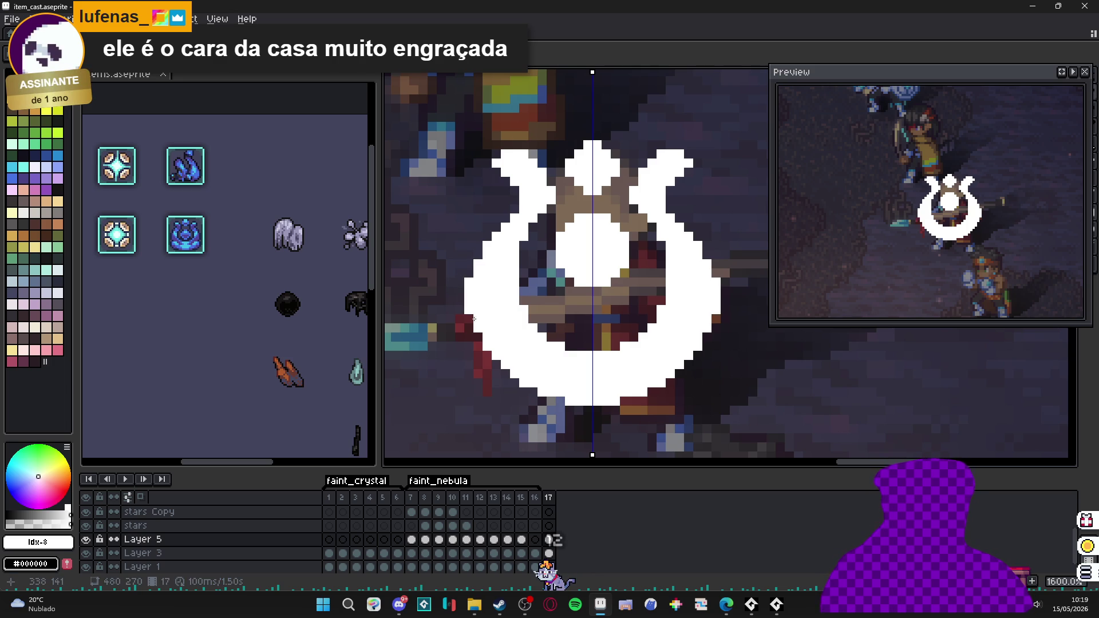
scroll(510, 345, "down", 3)
scroll(510, 346, "up", 3)
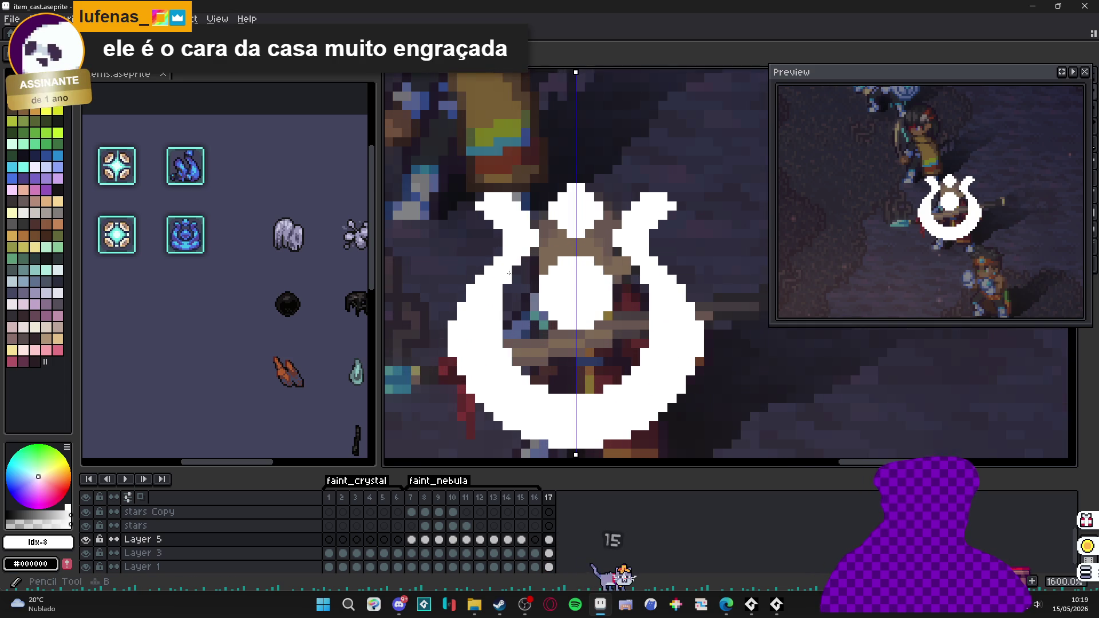
scroll(512, 271, "down", 2)
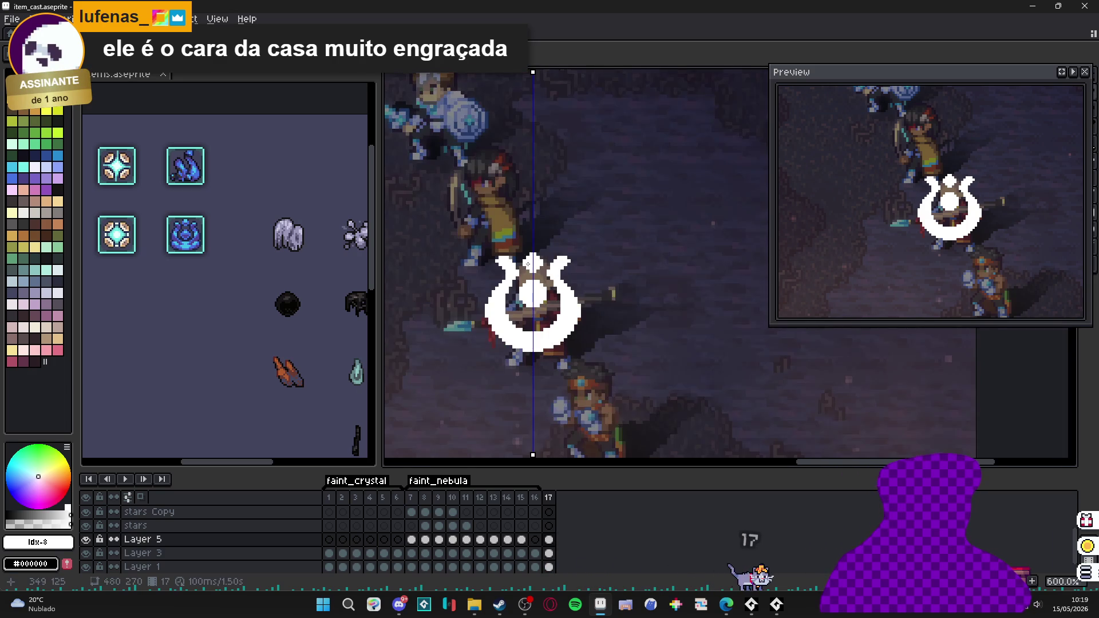
scroll(524, 298, "down", 1)
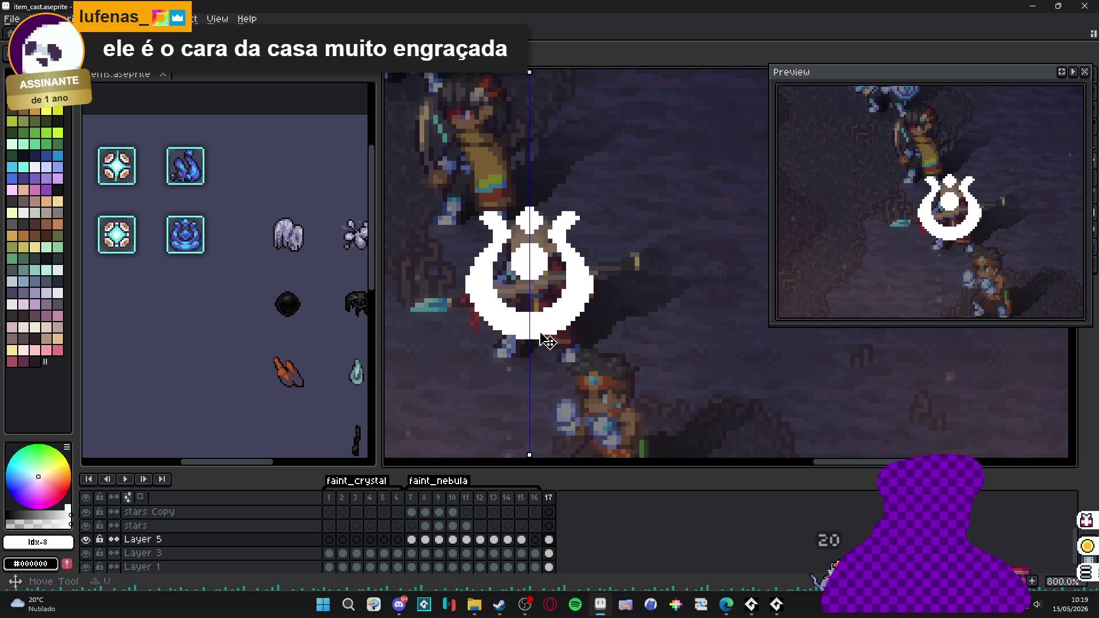
scroll(545, 341, "down", 1)
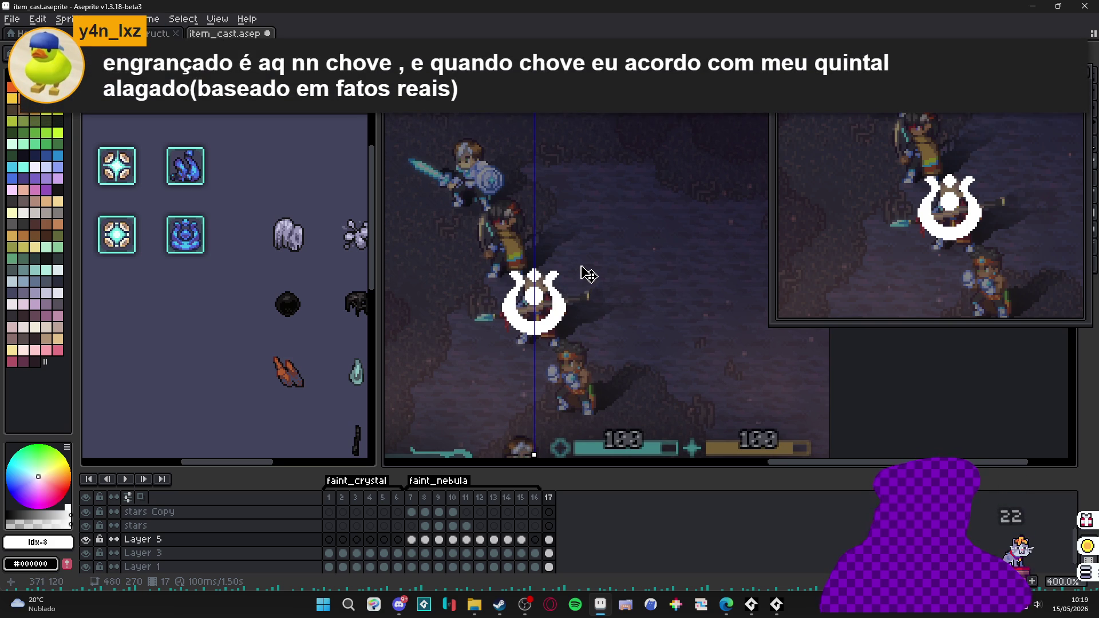
scroll(566, 299, "up", 2)
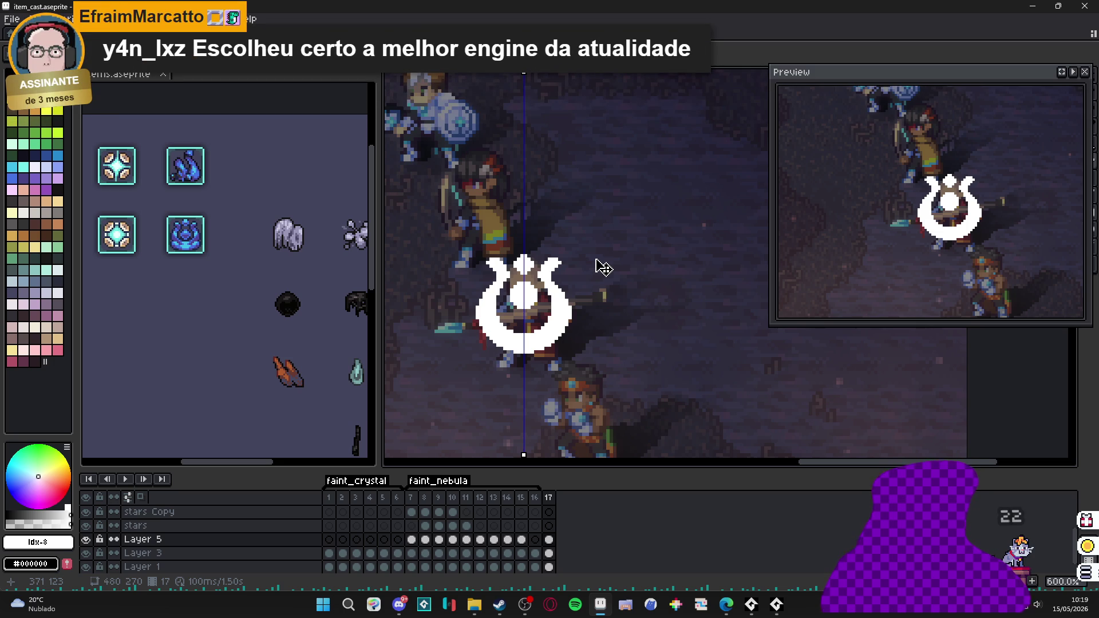
key("alt+Tab")
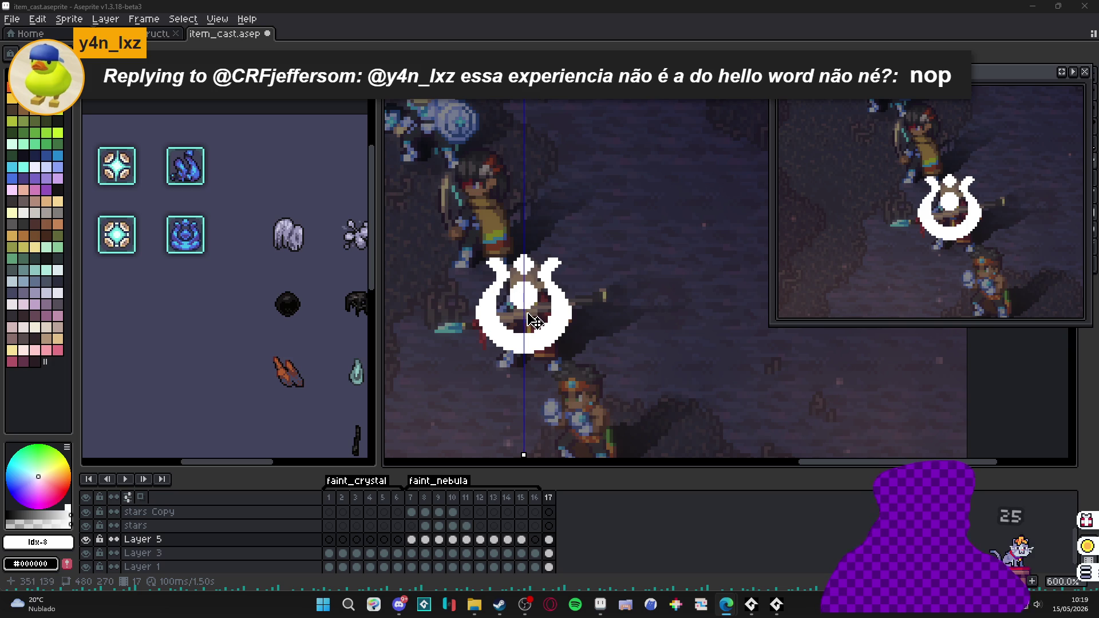
left_click(535, 540)
- With Layer 5 frame 17 selected, sample blue shades from the items sheet's icon
left_click(550, 540)
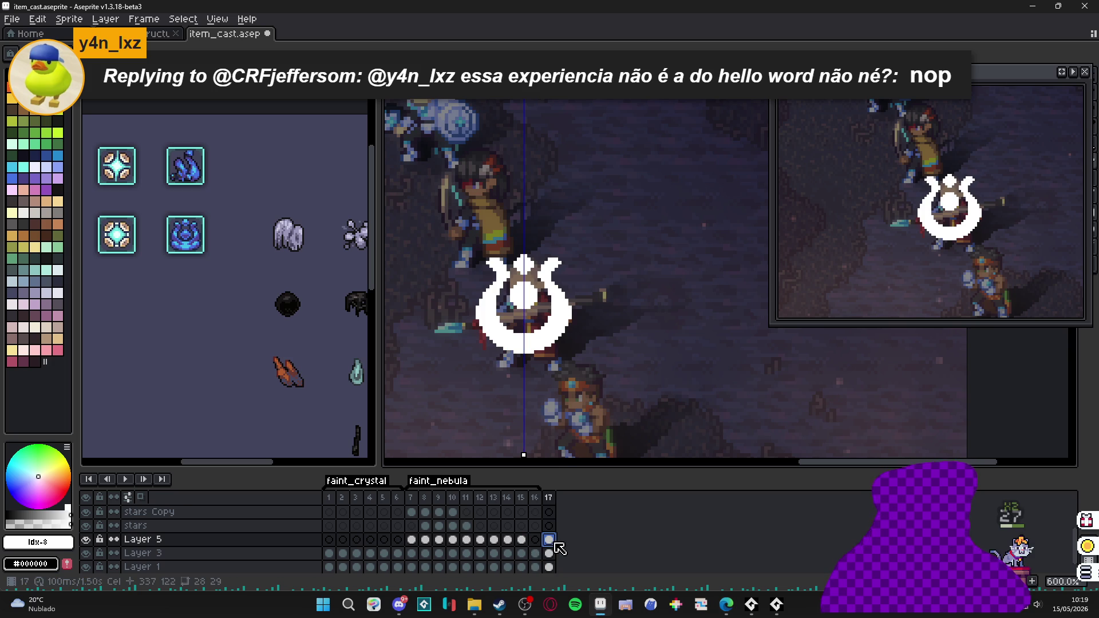
scroll(185, 240, "up", 2)
scroll(185, 240, "up", 2)
left_click(185, 240)
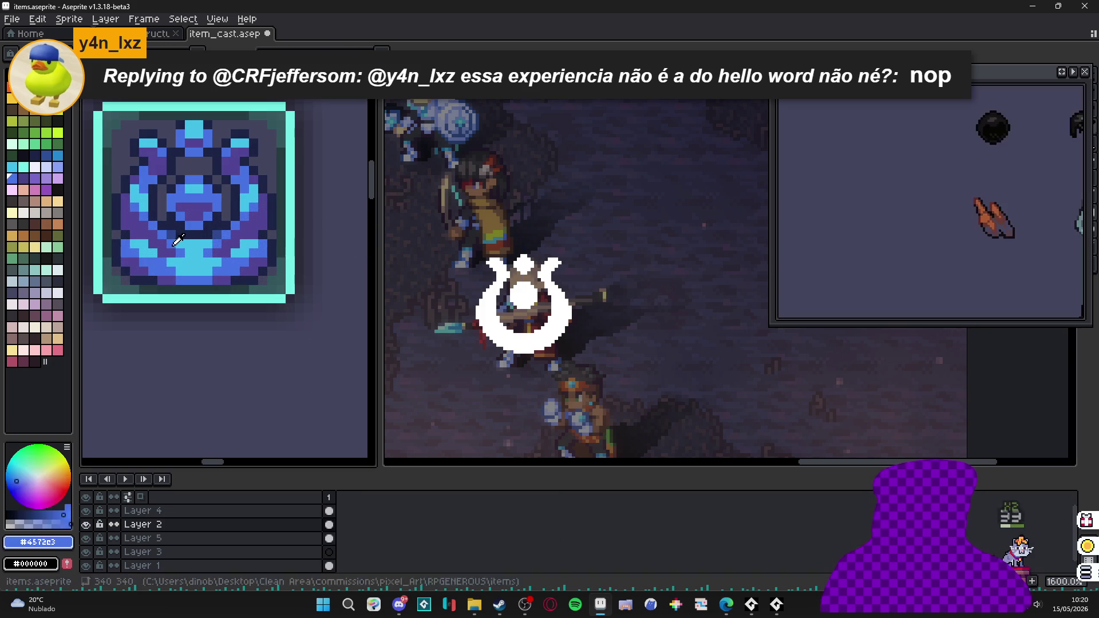
left_click(515, 331)
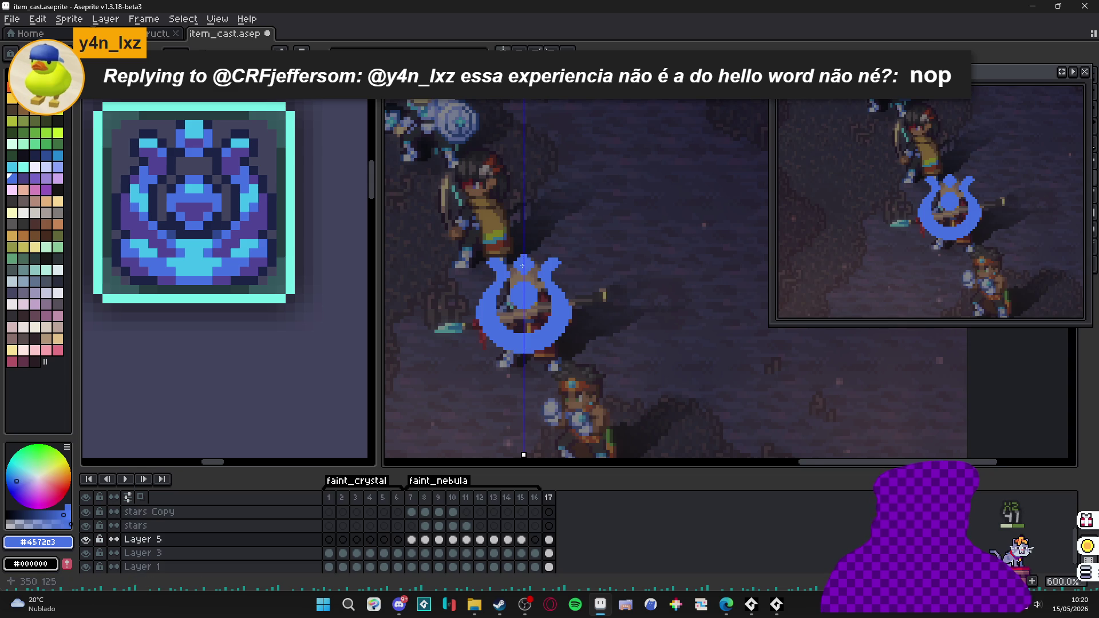
scroll(497, 331, "up", 1)
scroll(498, 331, "down", 1)
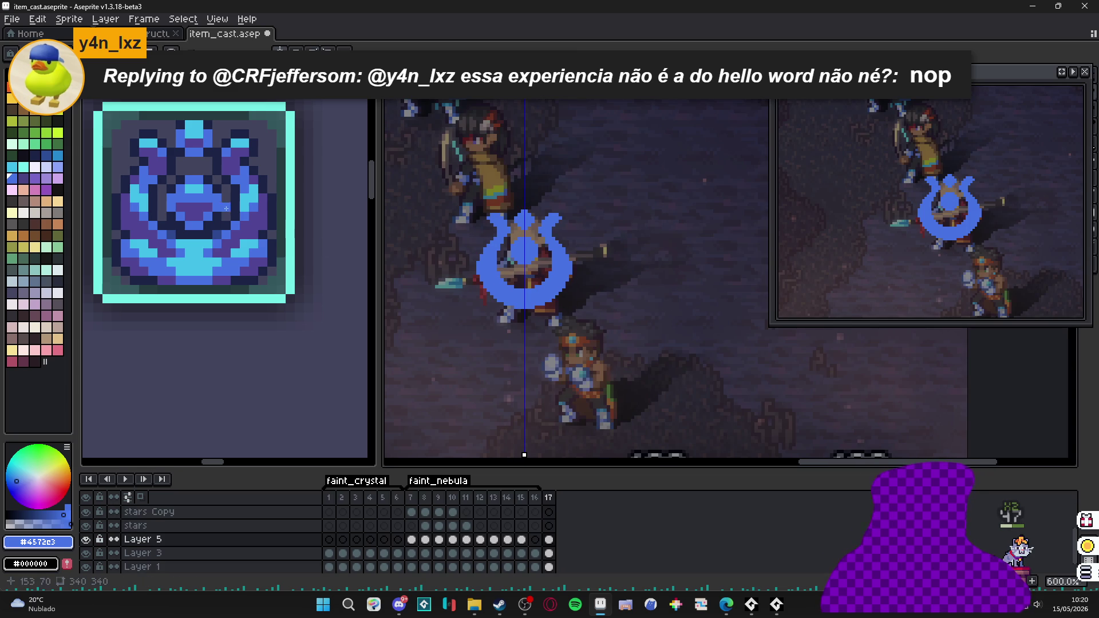
scroll(202, 185, "up", 1)
left_click(507, 271)
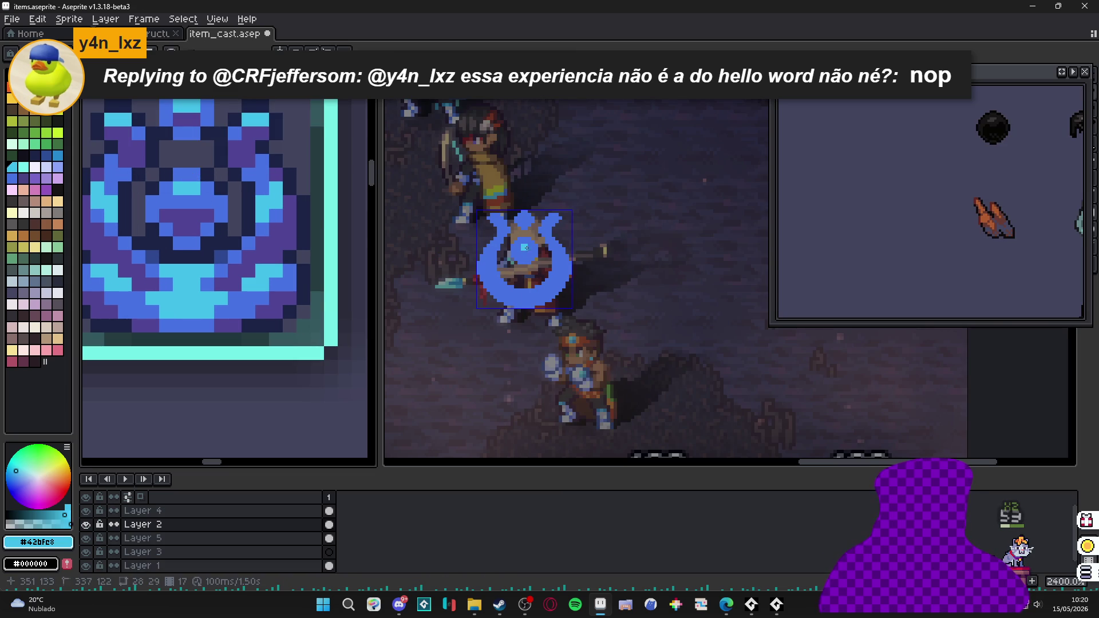
left_click(525, 247)
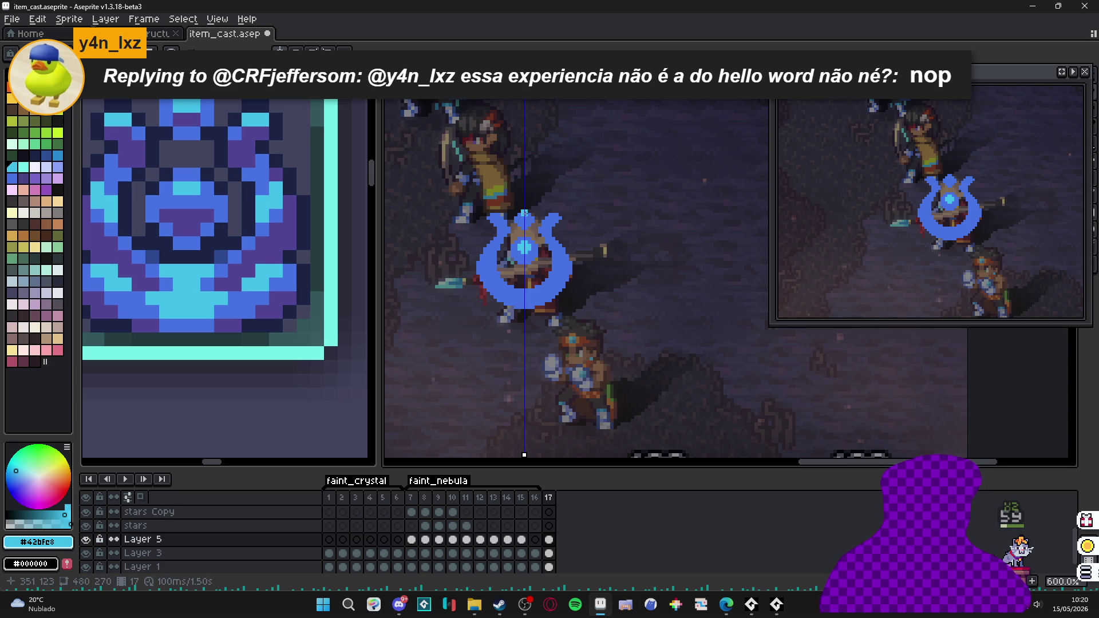
scroll(524, 217, "up", 3)
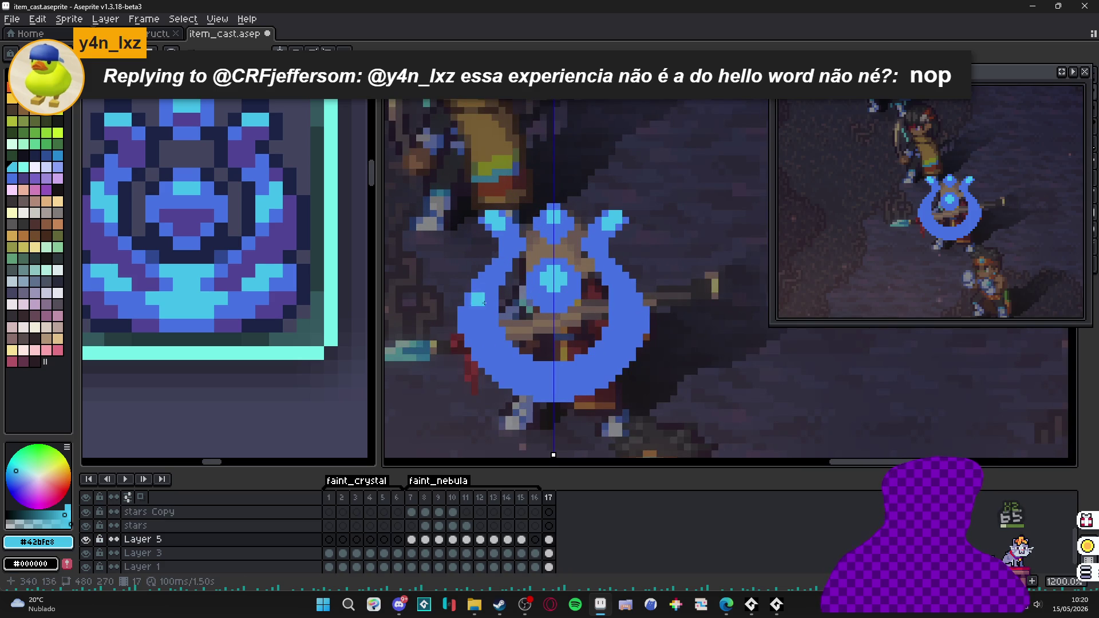
scroll(491, 257, "up", 1)
- Paint light-cyan highlights along the ring's inner arms, then clear the selection
left_click_drag(507, 225, 485, 281)
left_click(472, 252)
left_click(483, 234)
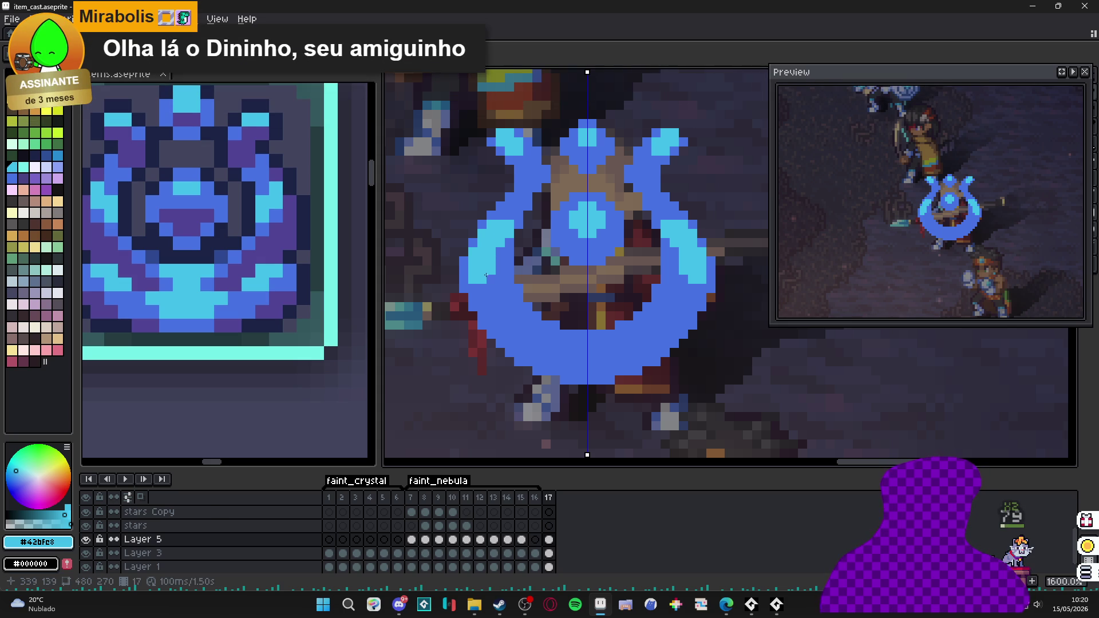
left_click(490, 278)
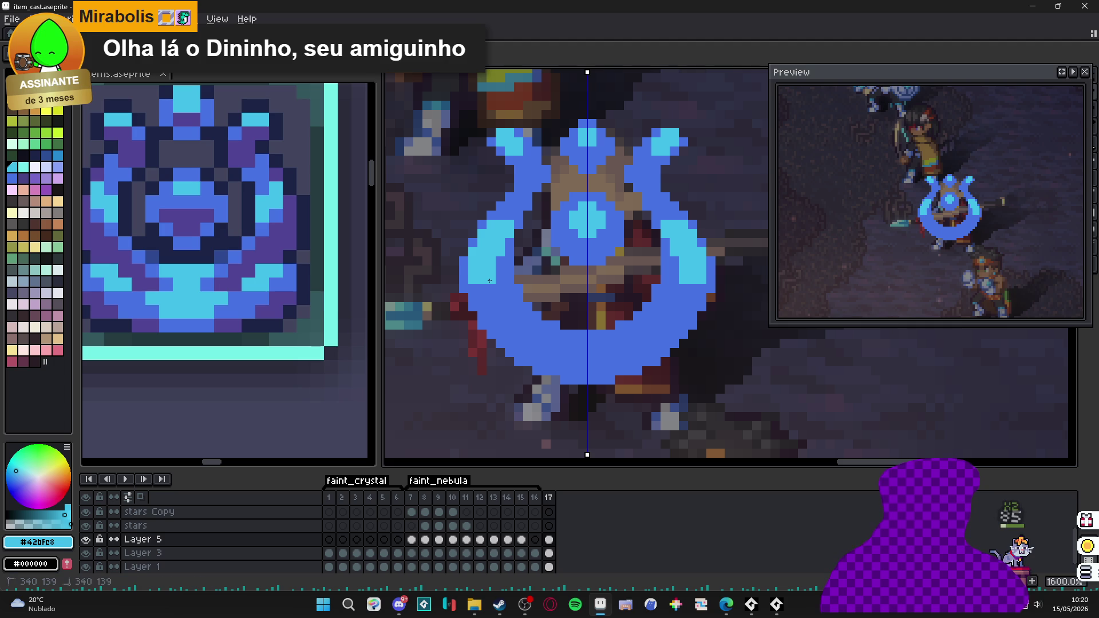
left_click(489, 295)
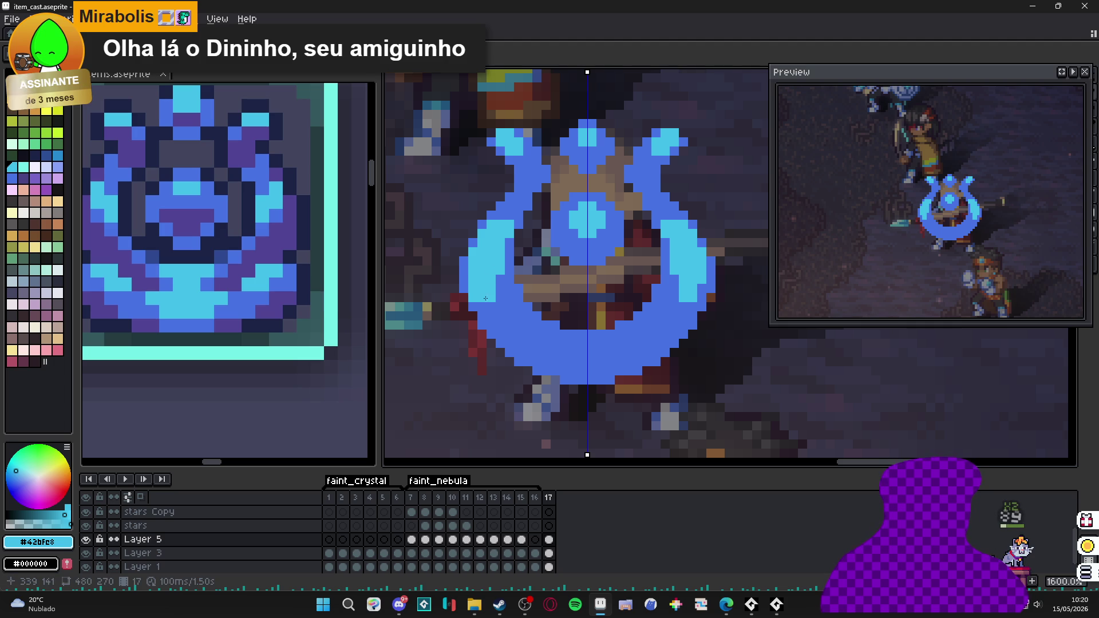
left_click(504, 241)
key("ctrl+d")
- Select the emblem's pixels and recolour its cyan parts to blue #4572e3
scroll(490, 276, "down", 2)
scroll(505, 292, "down", 1)
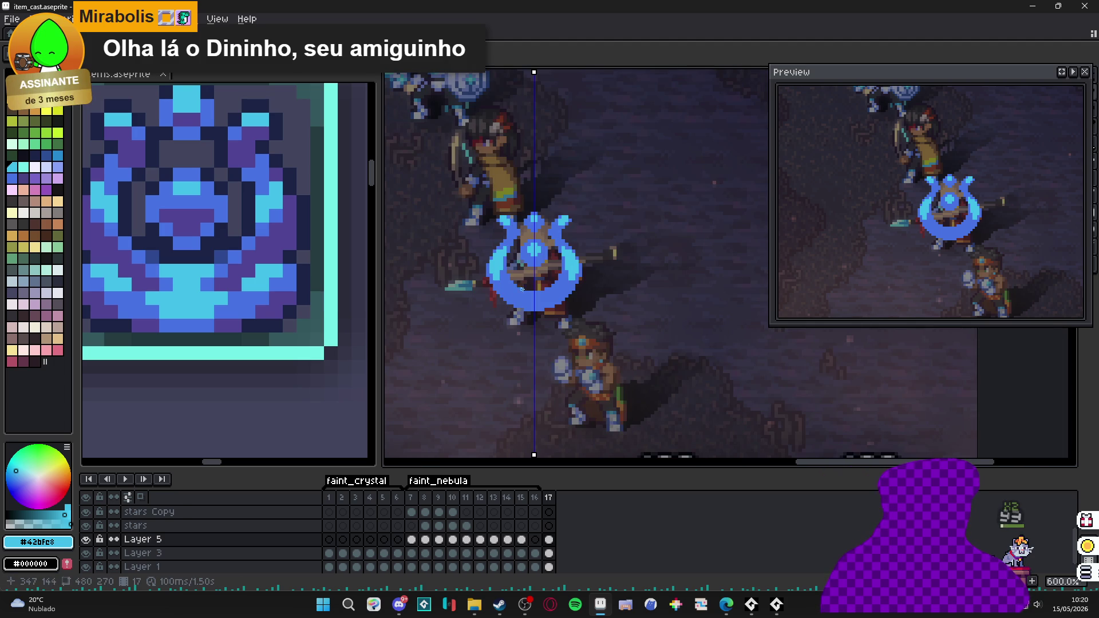
scroll(534, 285, "down", 2)
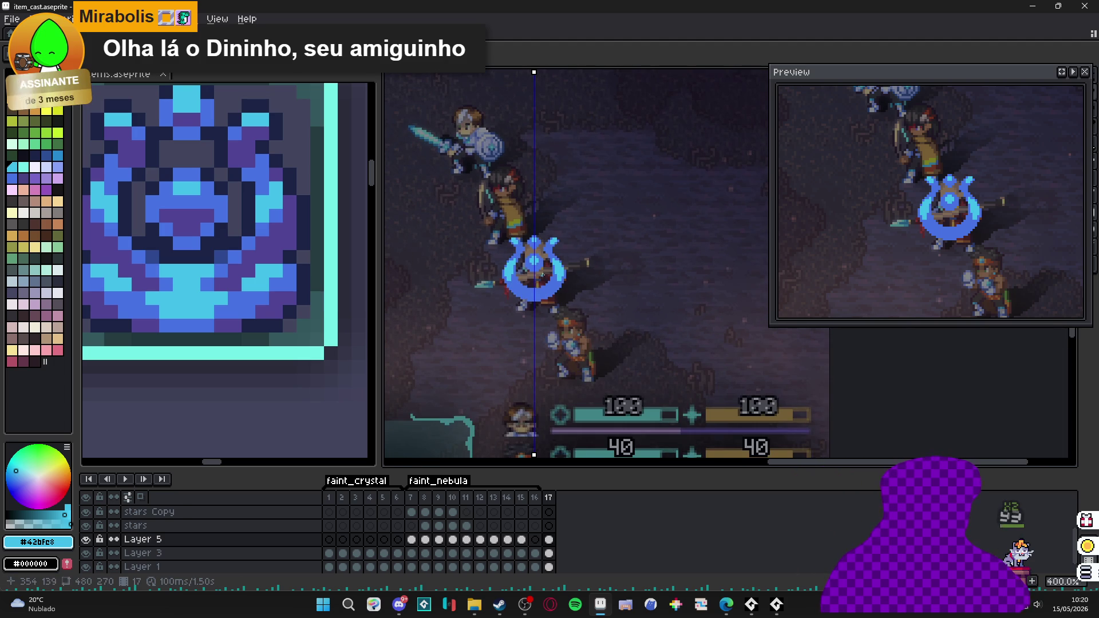
scroll(544, 272, "up", 4)
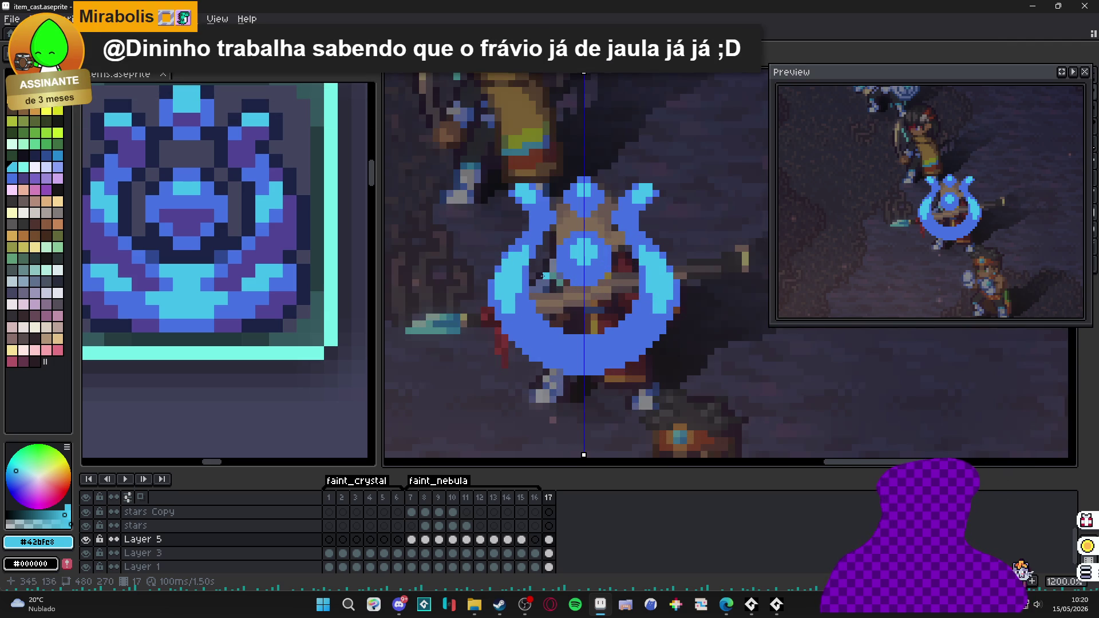
key("ctrl+t")
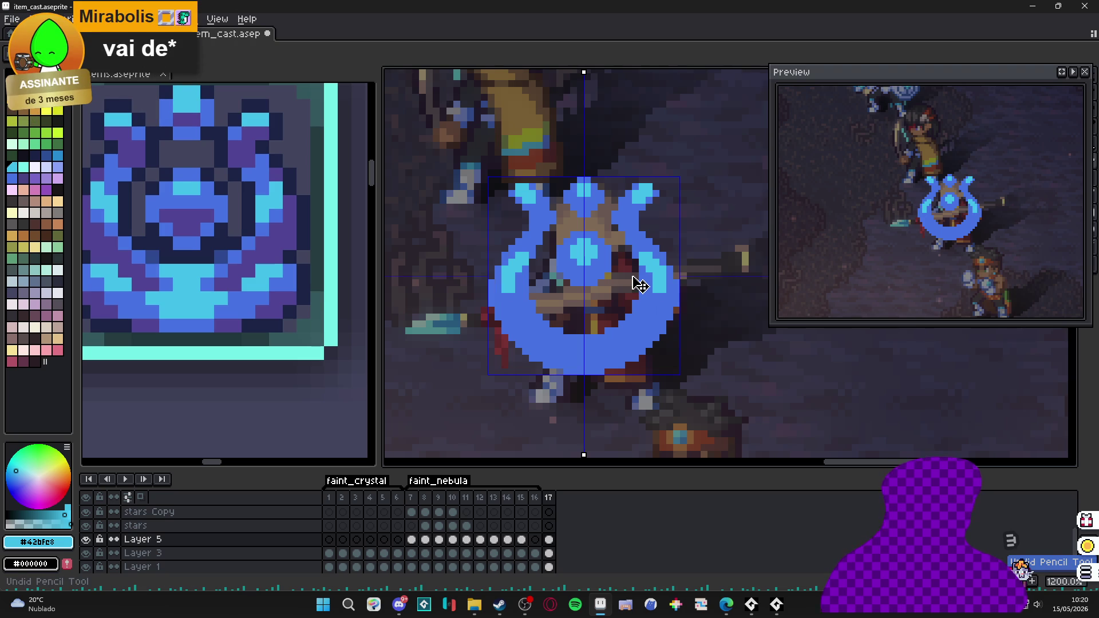
key("ctrl+z")
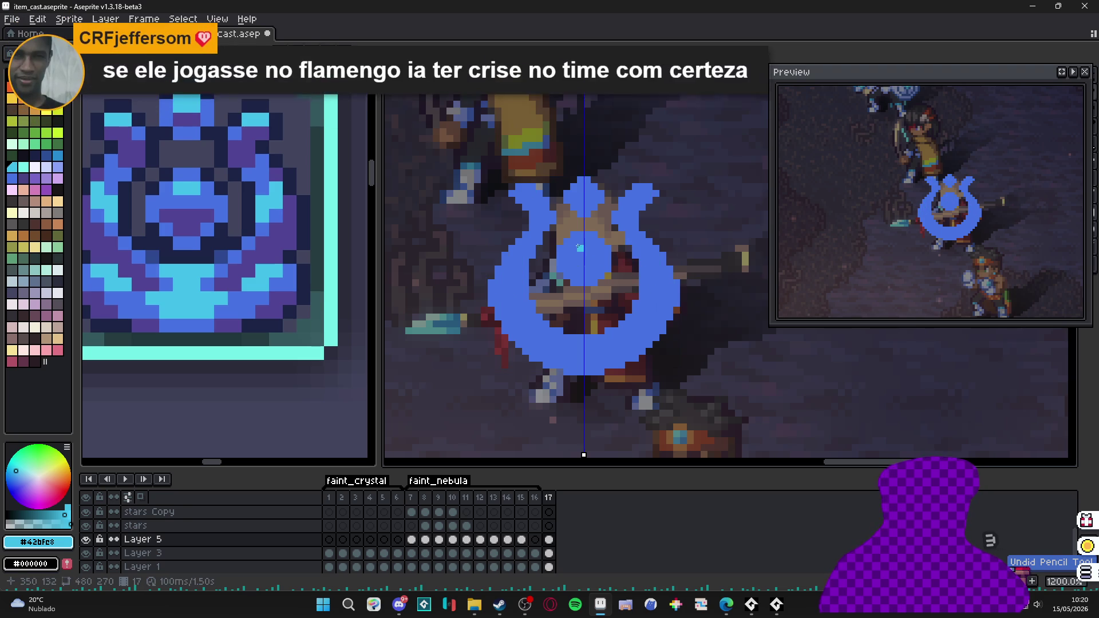
- Pick blue #4572e3 as the background colour and shrink the Preview panel out of the way
right_click(598, 254, "alt")
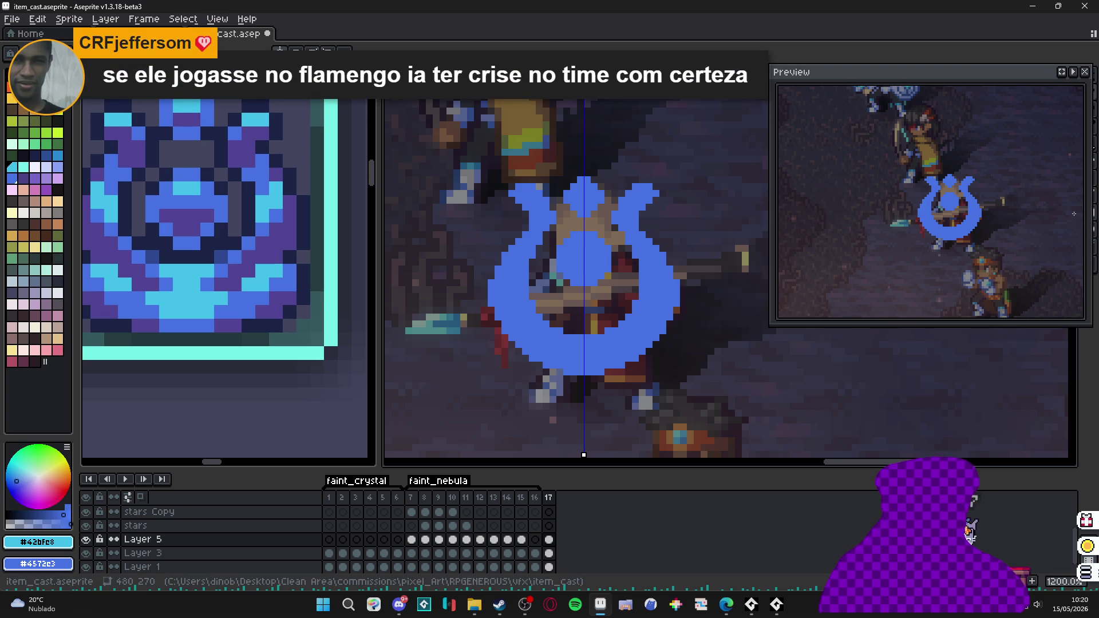
left_click_drag(1011, 80, 966, 61)
left_click_drag(1047, 175, 1014, 175)
- Fill the emblem with a top-to-bottom gradient from cyan #42bfe8 to blue #4572e3
left_click_drag(1089, 177, 1059, 179)
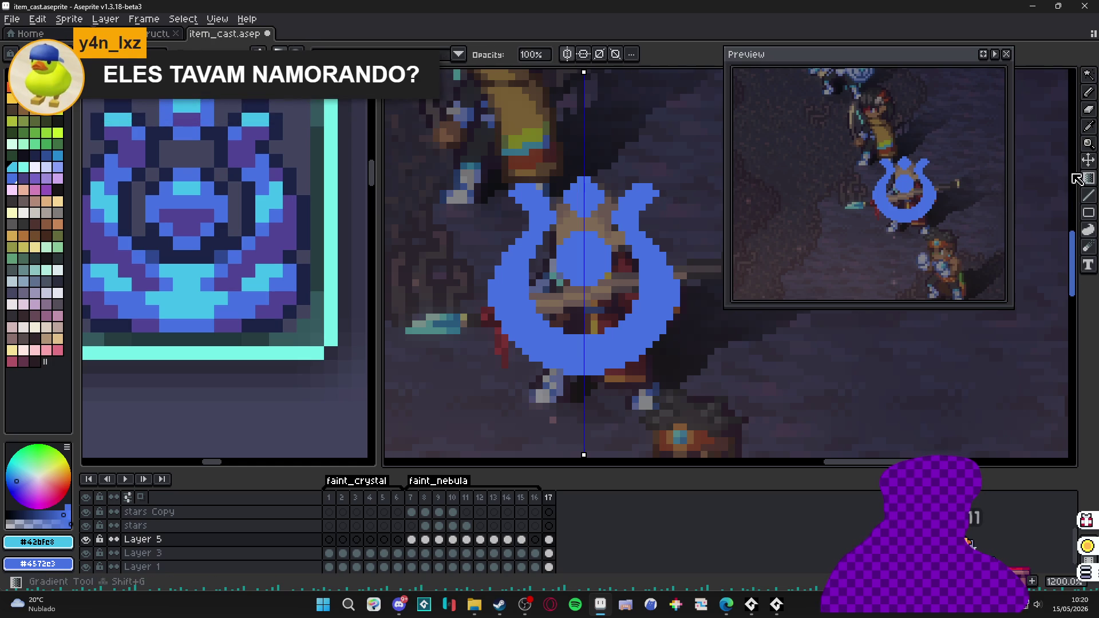
left_click_drag(608, 193, 608, 358)
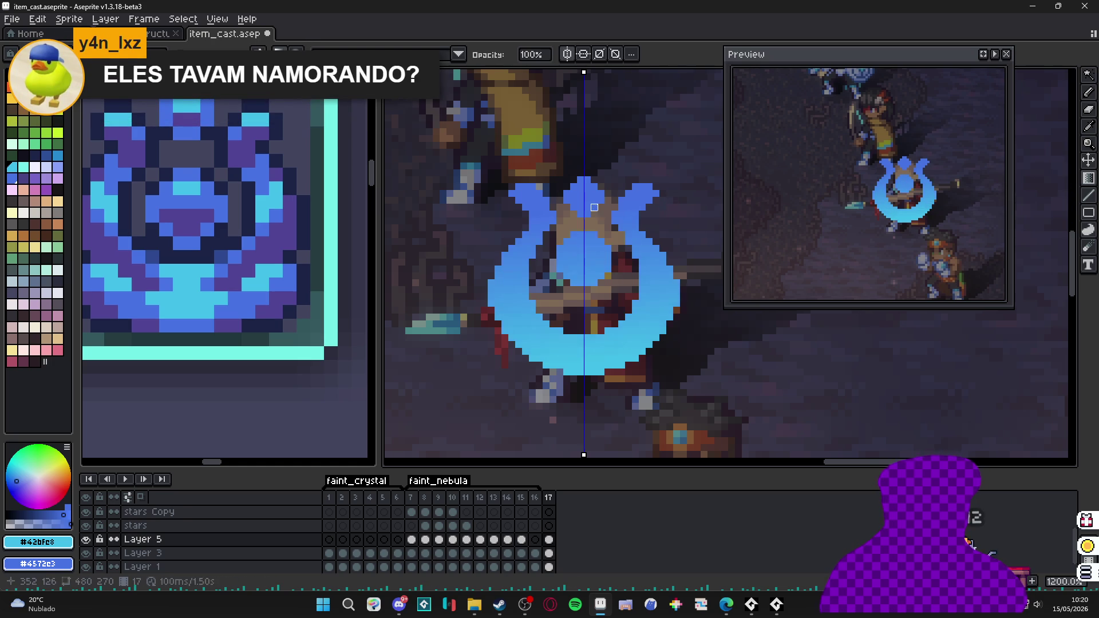
key("ctrl+z")
left_click_drag(602, 193, 602, 358)
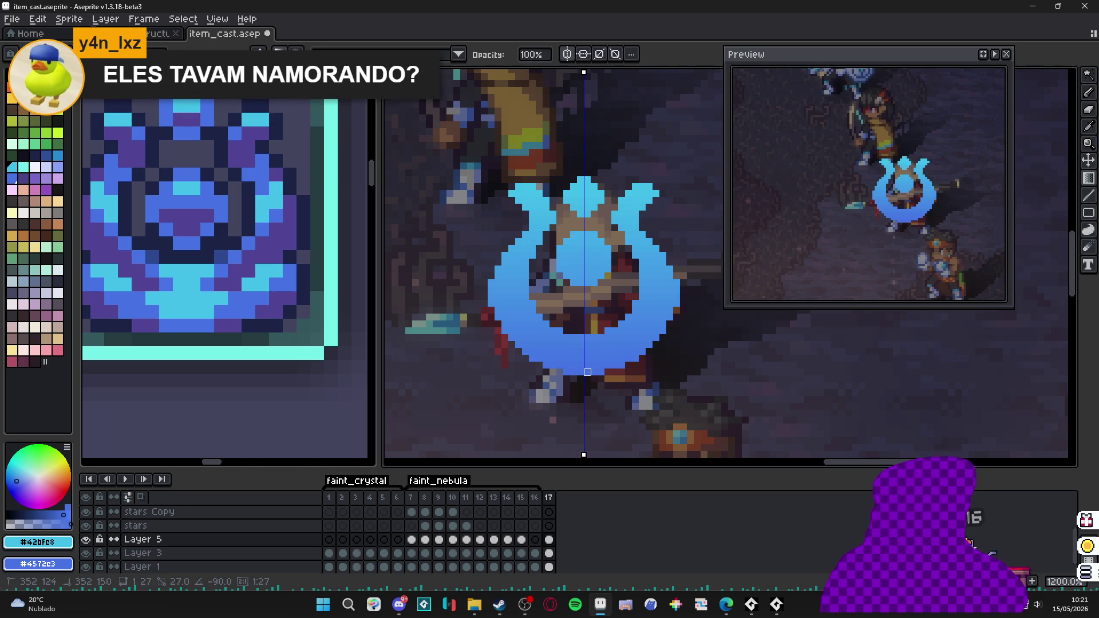
scroll(584, 338, "down", 3)
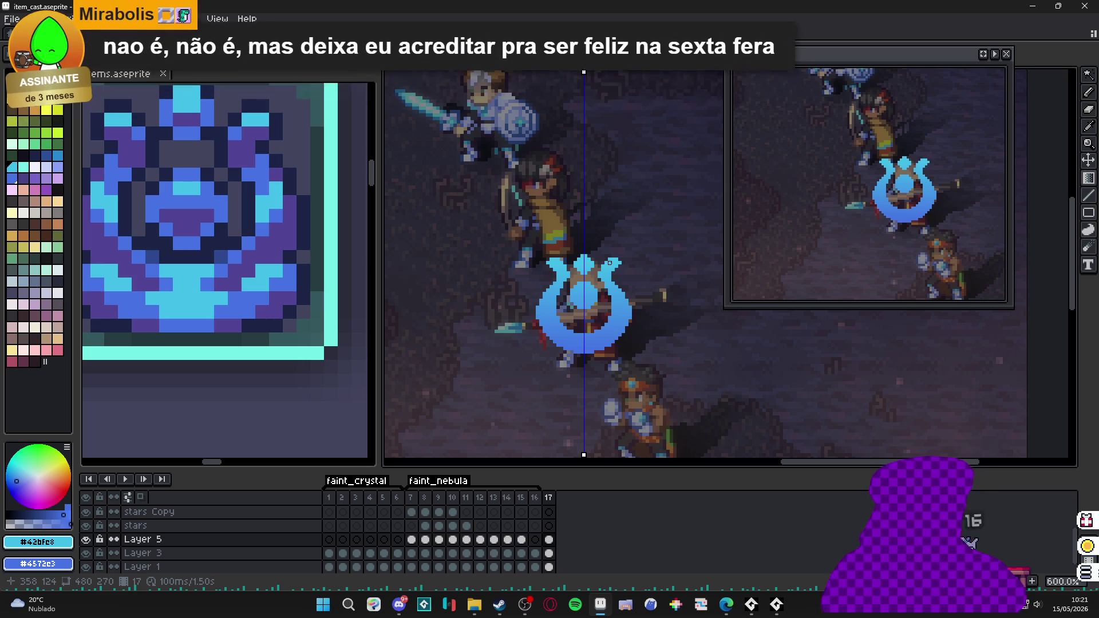
key("alt+Tab")
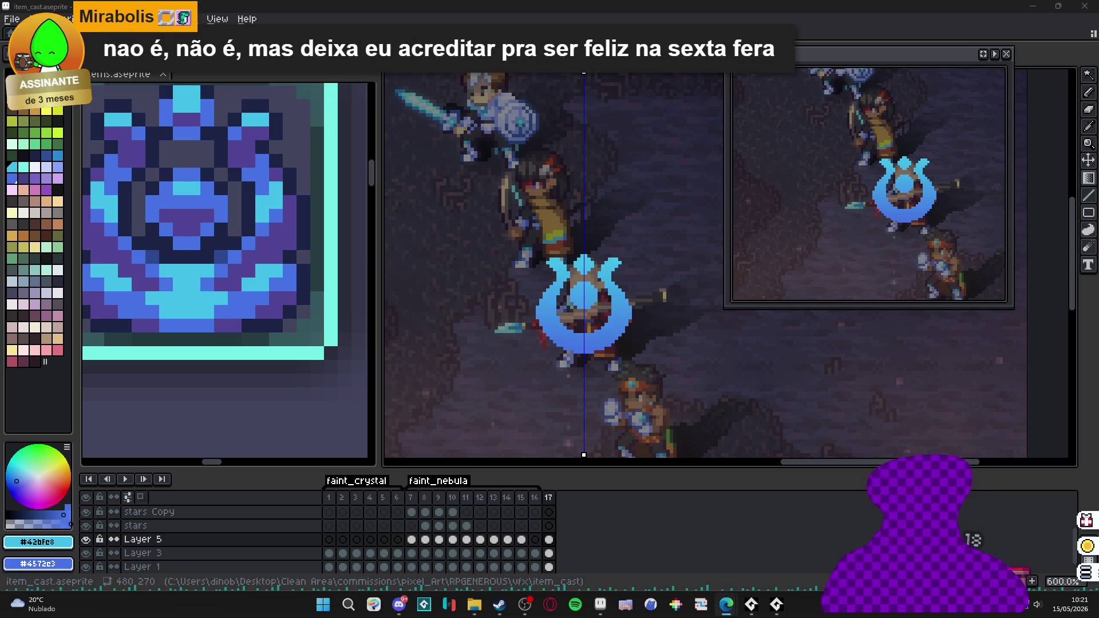
key("alt+Tab")
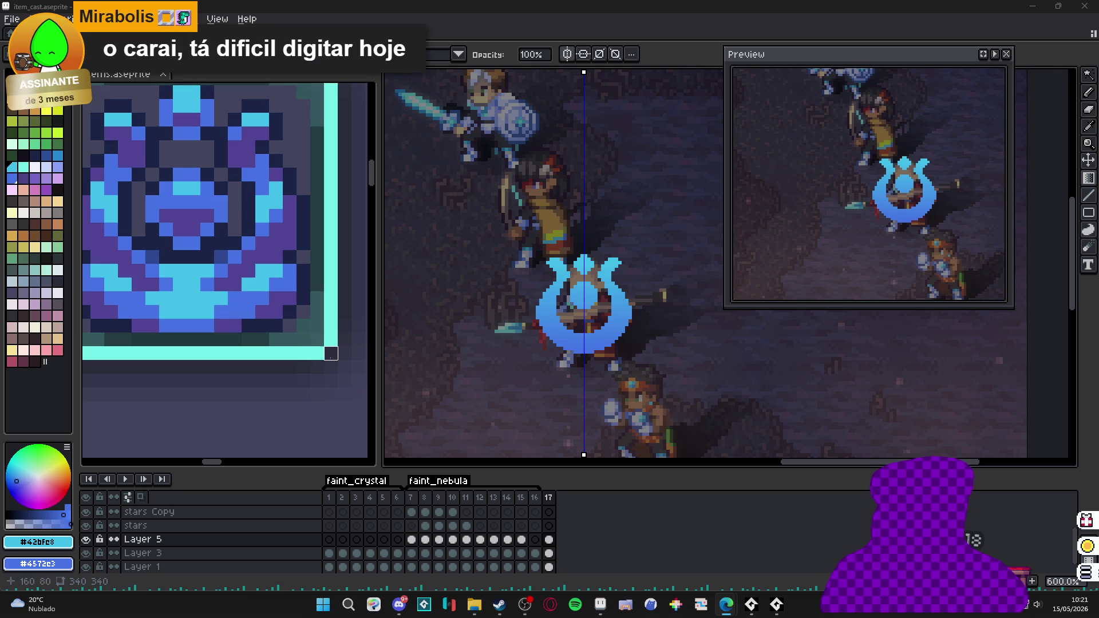
scroll(567, 283, "up", 3)
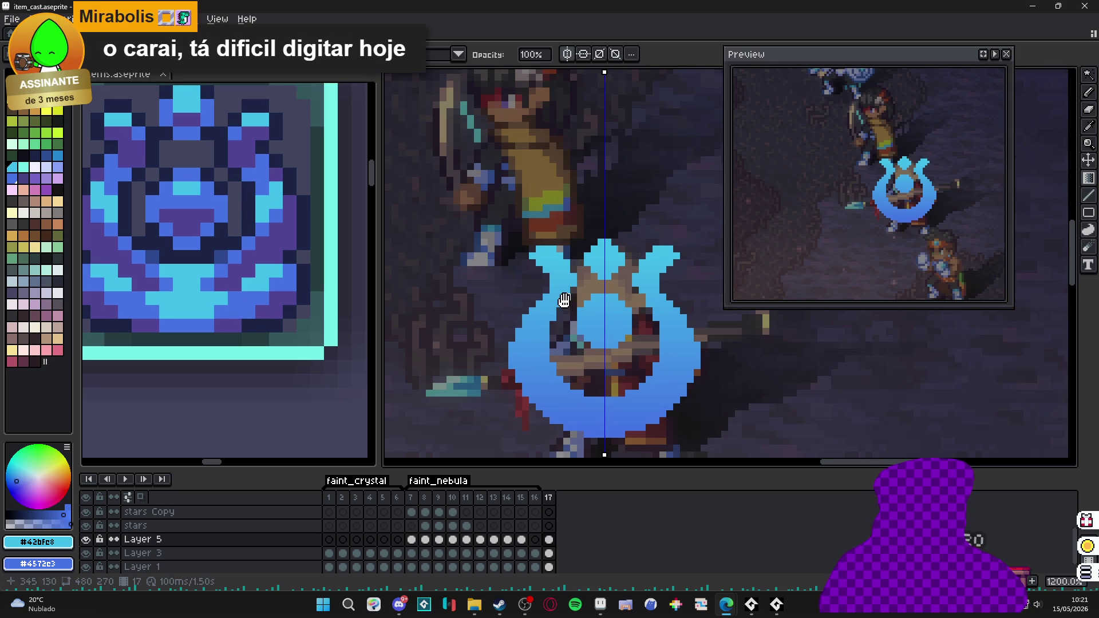
- Centre the emblem and draw a rectangular selection around it
left_click_drag(574, 297, 540, 263)
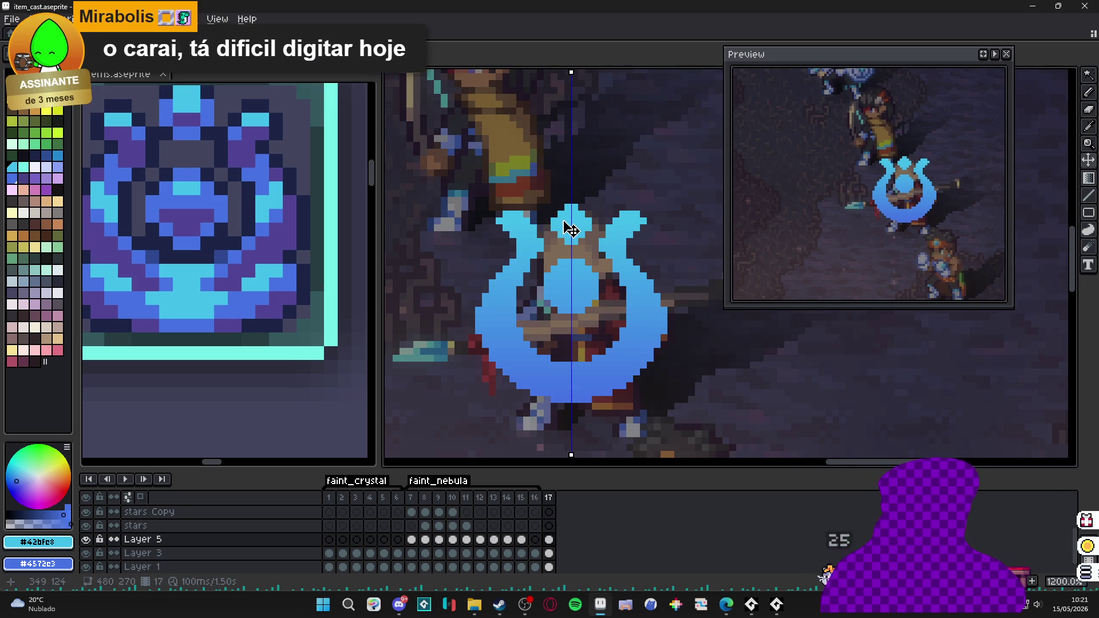
key("m")
mouse_move(672, 172)
left_mouse_down()
mouse_move(467, 392)
mouse_move(451, 429)
left_mouse_up()
- Apply an Inside outline in #42bfe8 to the selected emblem
key("shift+o")
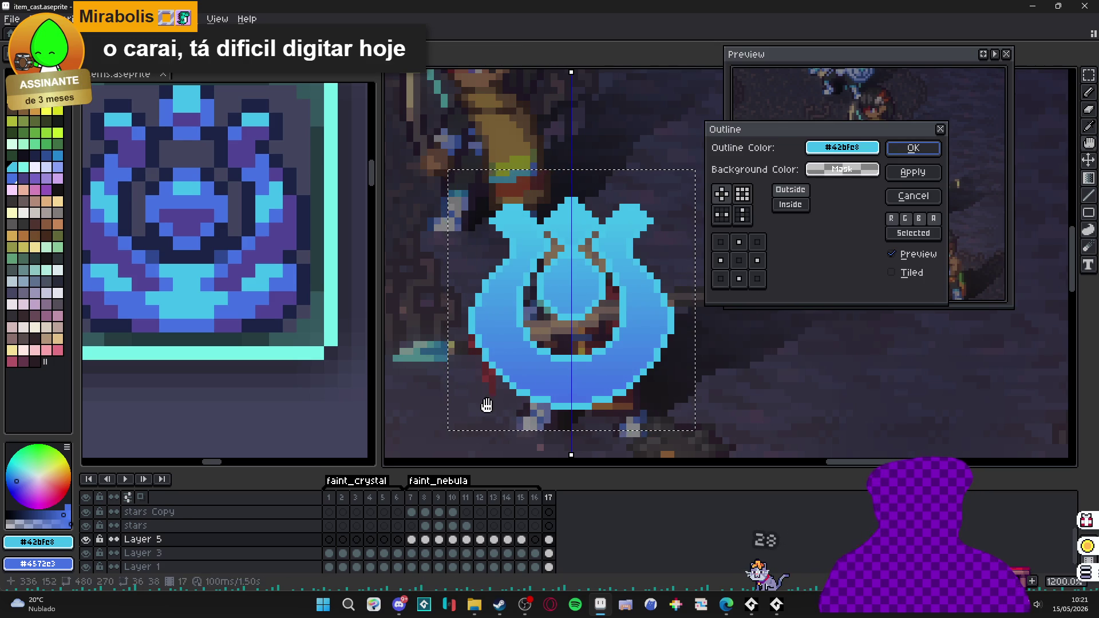
left_click(939, 197)
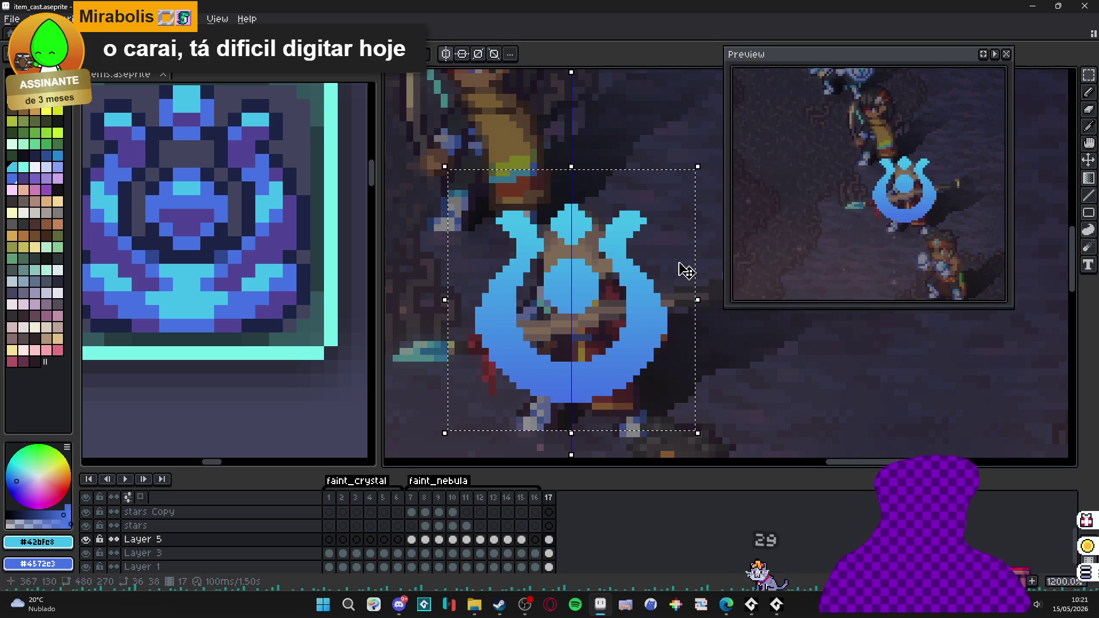
scroll(704, 262, "down", 1)
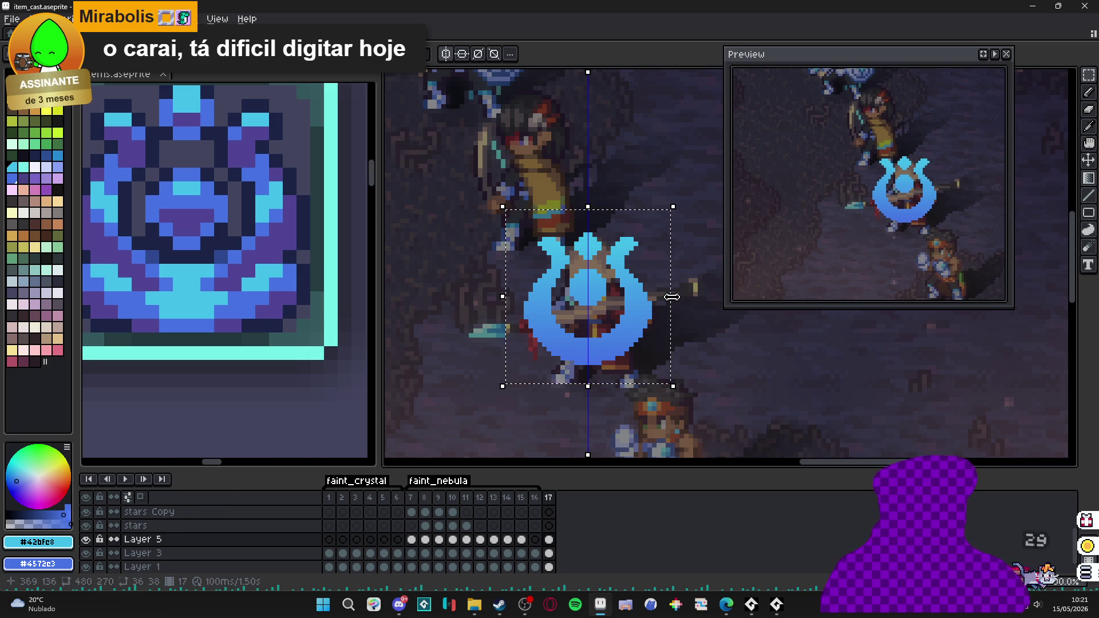
key("shift+o")
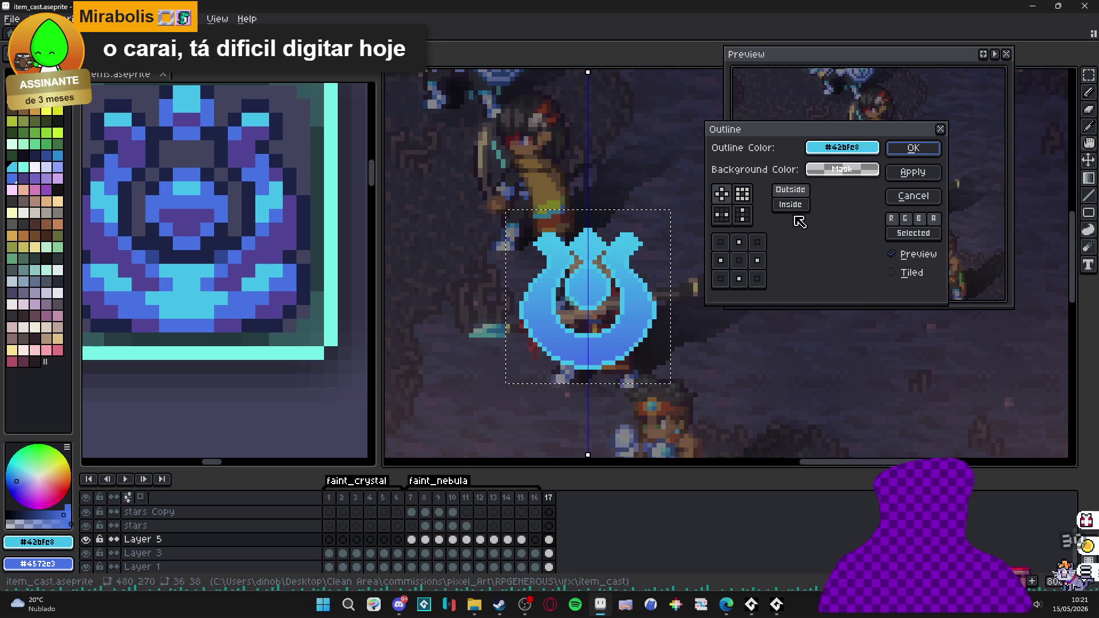
left_click(793, 209)
scroll(681, 202, "down", 2)
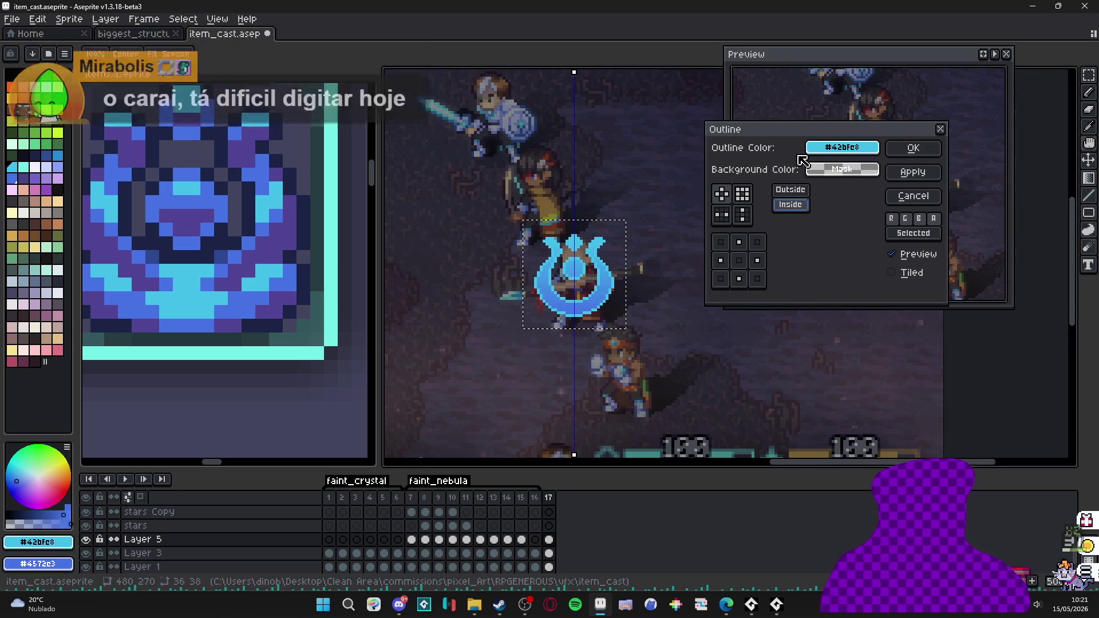
left_click(914, 149)
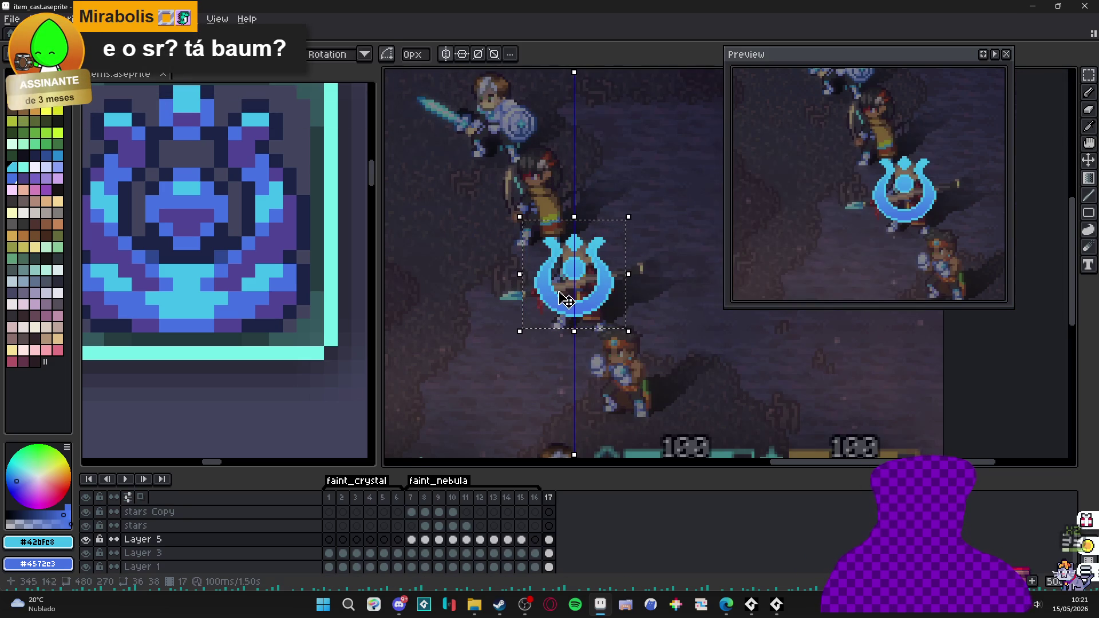
- Deselect the outlined frame-17 emblem, toggle a context-bar transform option, and zoom back in
scroll(571, 298, "down", 1)
key("ctrl+d")
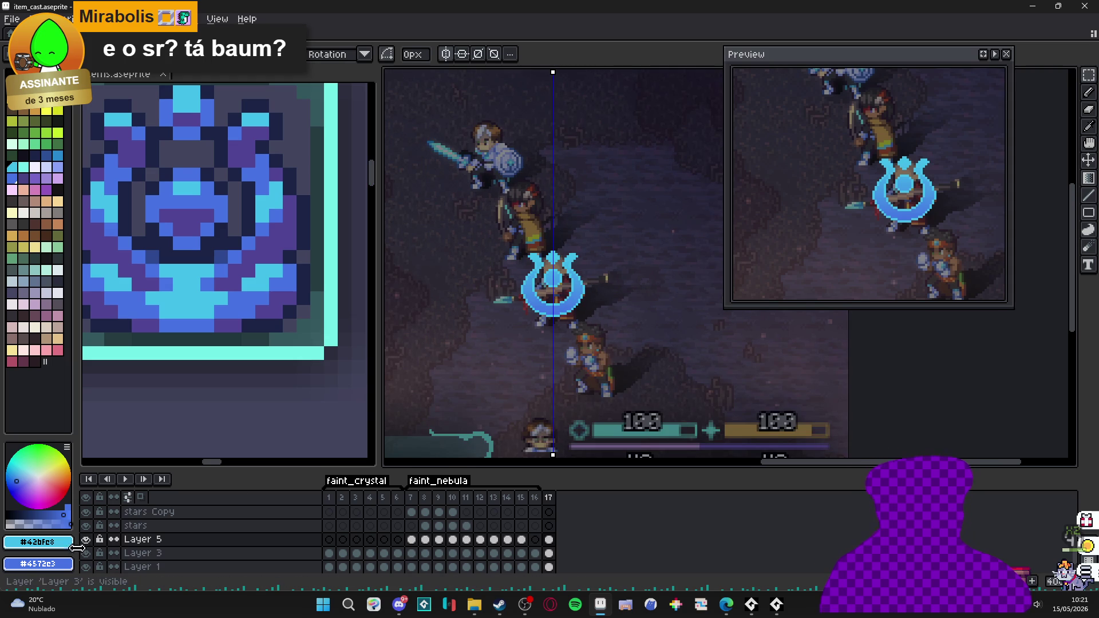
left_click(446, 54)
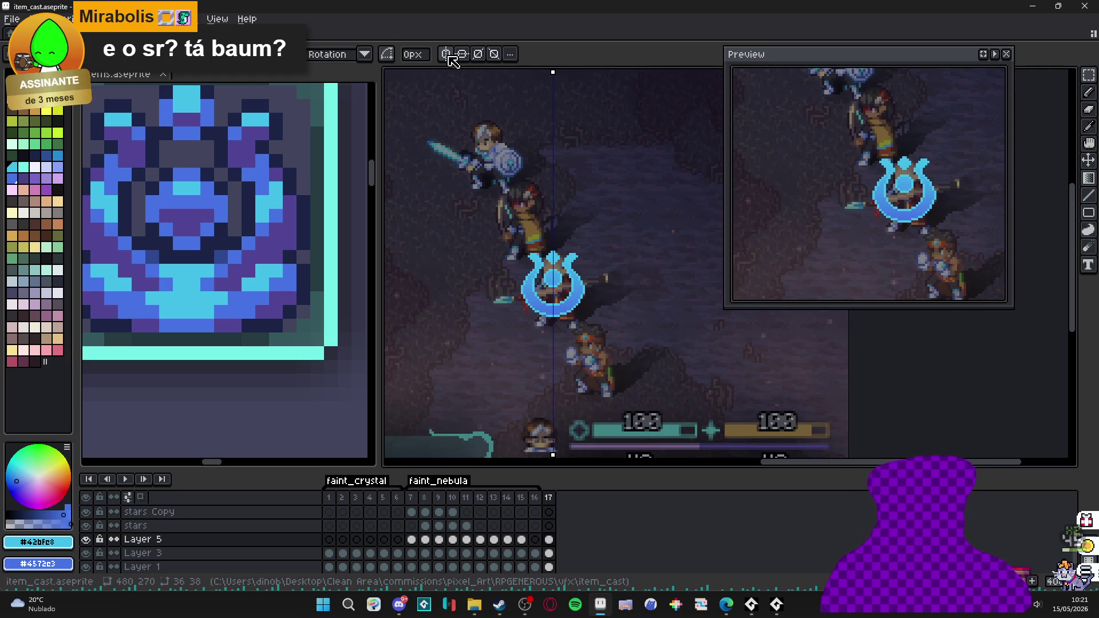
scroll(551, 292, "up", 1)
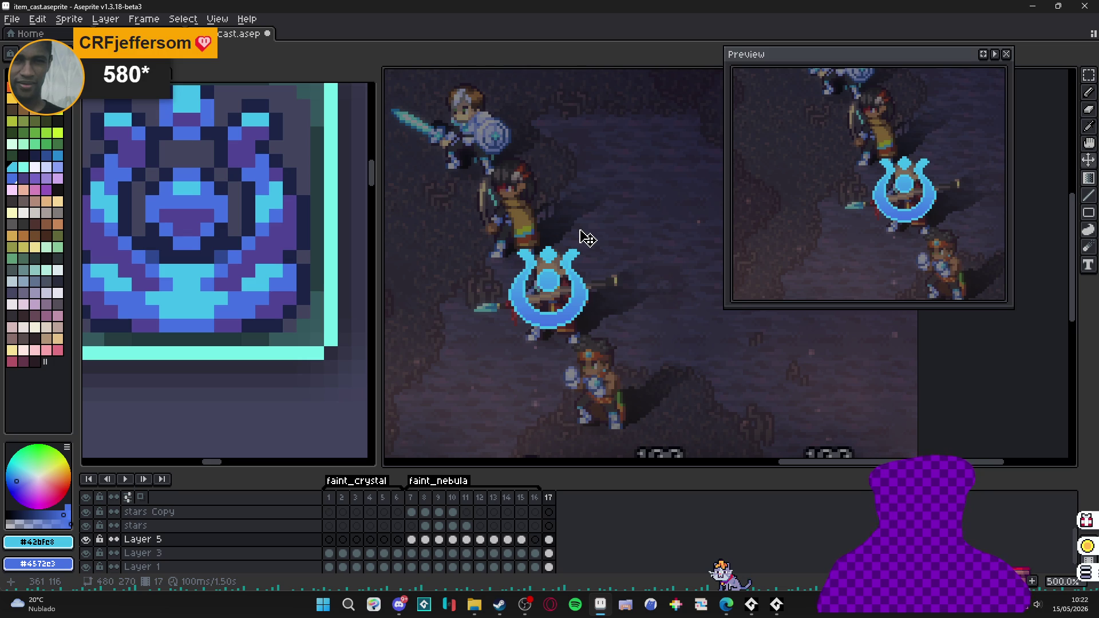
- Draw a rectangular selection around the emblem, redrawing it until it fits
scroll(570, 315, "up", 2)
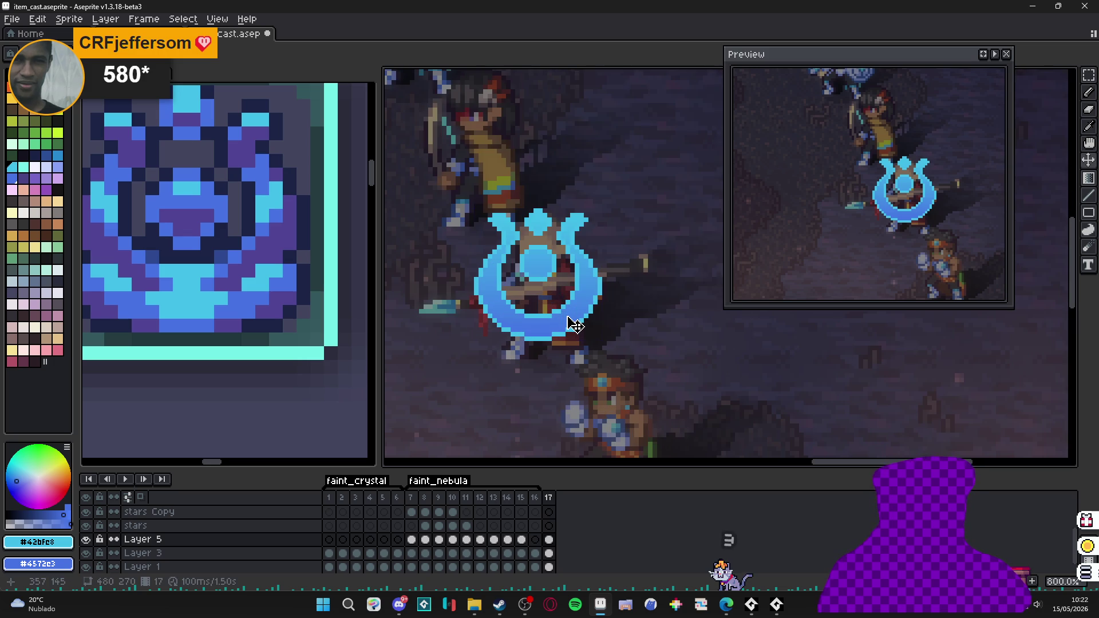
key("m")
mouse_move(590, 195)
left_mouse_down()
mouse_move(544, 275)
mouse_move(462, 370)
left_mouse_up()
left_click(595, 169)
left_click_drag(595, 169, 471, 358)
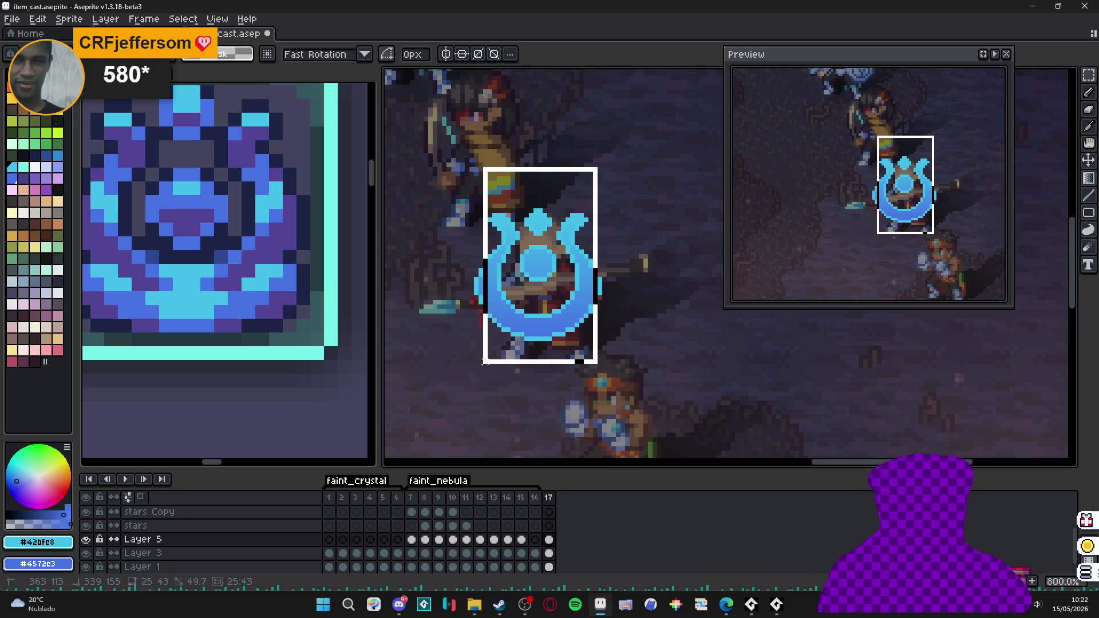
left_click(636, 185)
left_click_drag(638, 173, 452, 377)
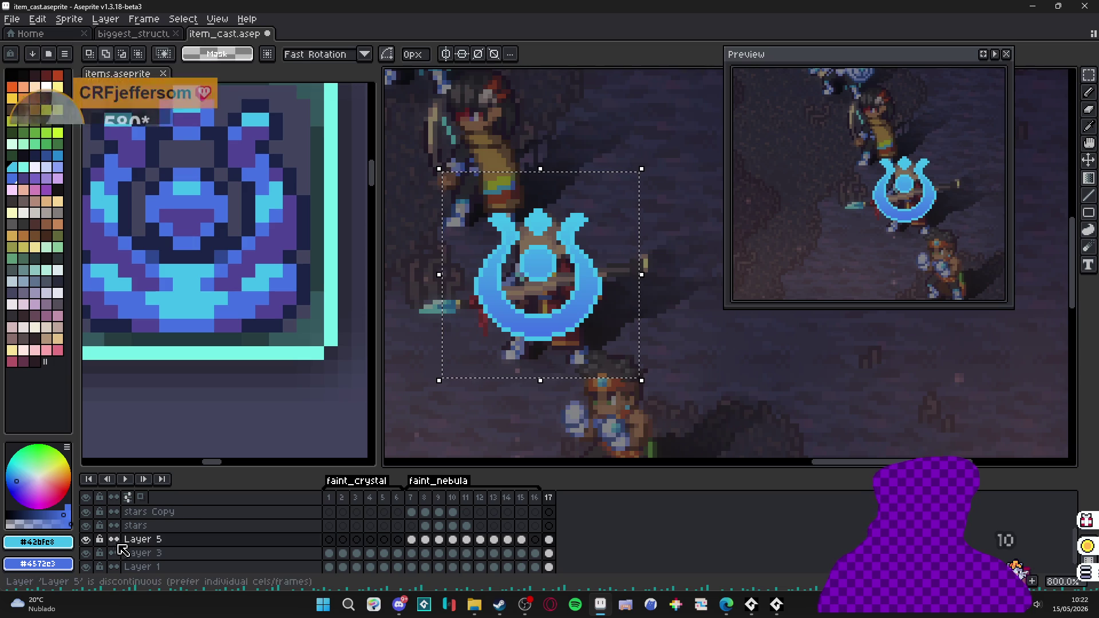
left_click(86, 540)
left_click(86, 540)
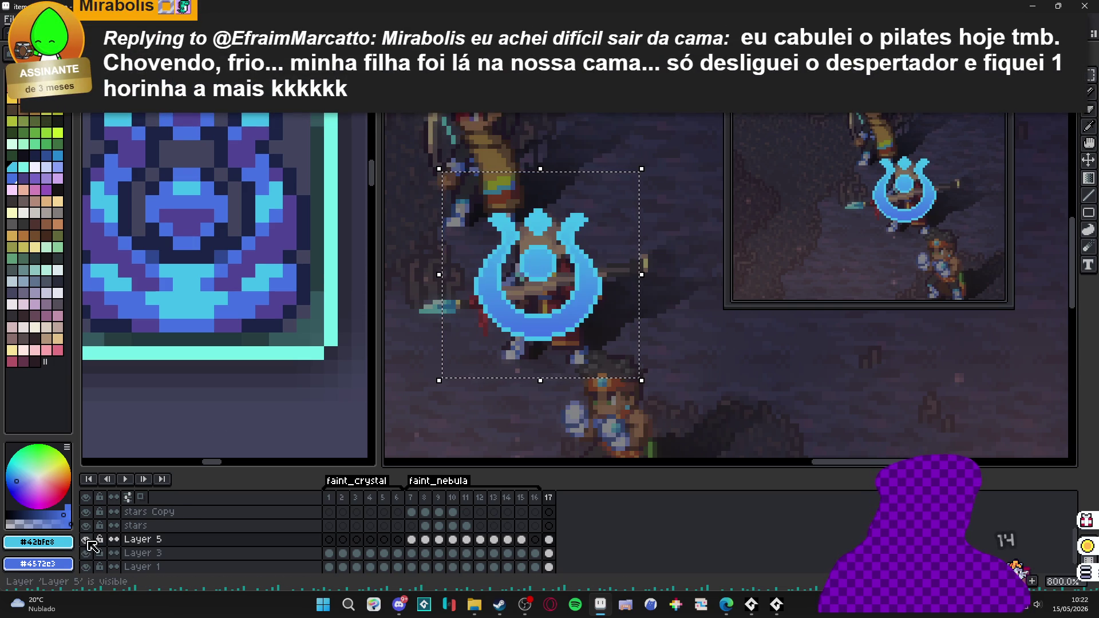
mouse_move(629, 188)
left_mouse_down()
mouse_move(471, 371)
mouse_move(441, 364)
left_mouse_up()
- Nudge the selected emblem to a new spot over the caster with the Move tool
scroll(537, 339, "down", 1)
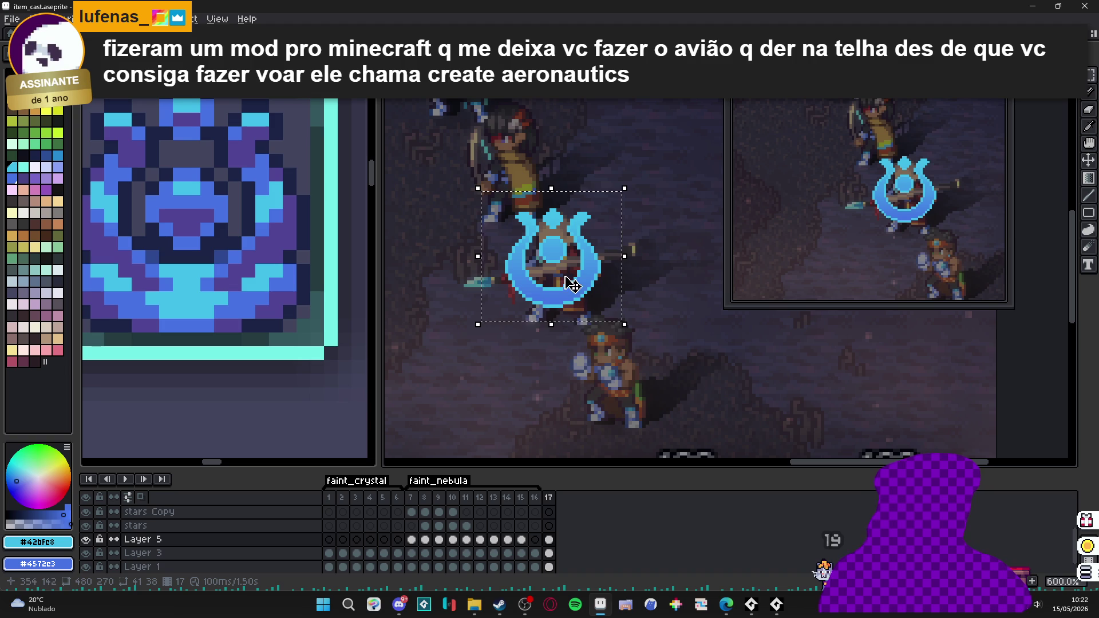
key("v")
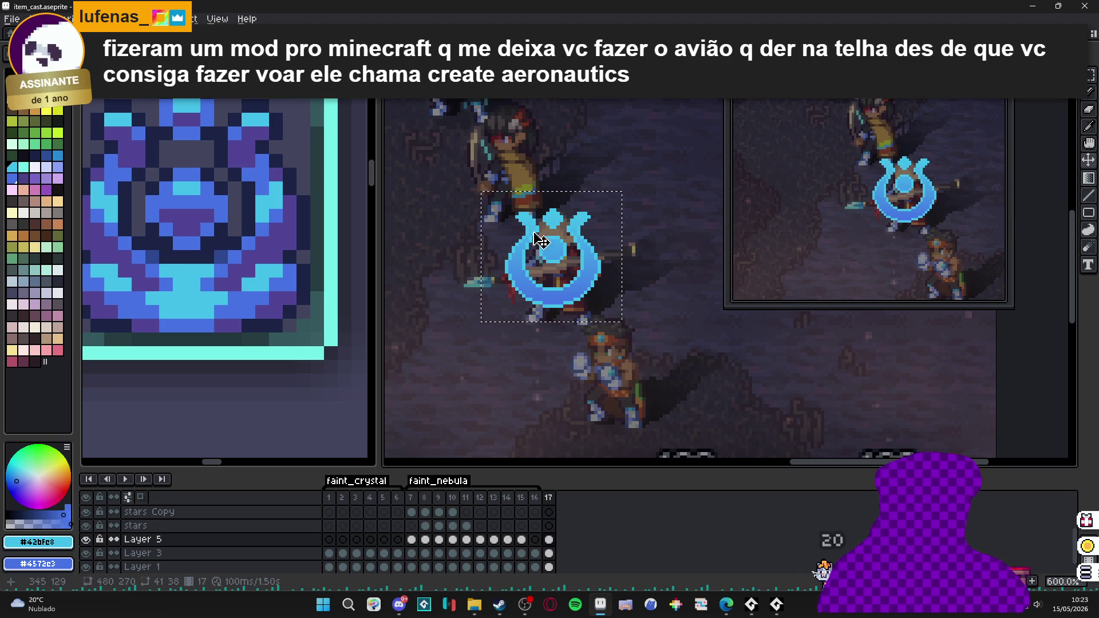
scroll(516, 209, "up", 4)
key("b")
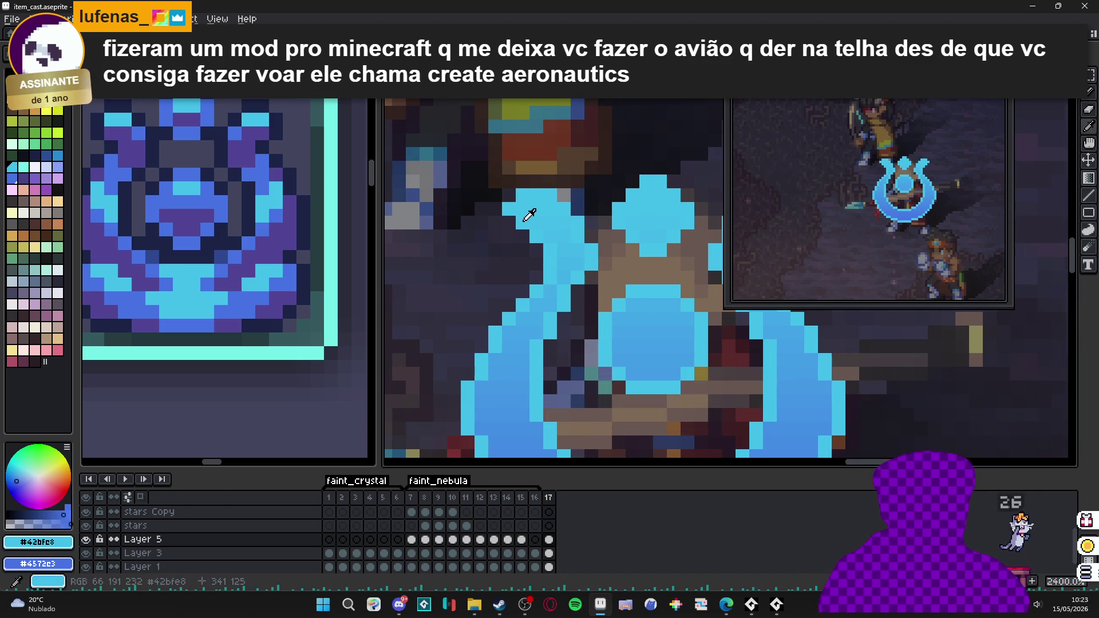
- Repaint a stray emblem pixel in cyan
left_click(36, 524)
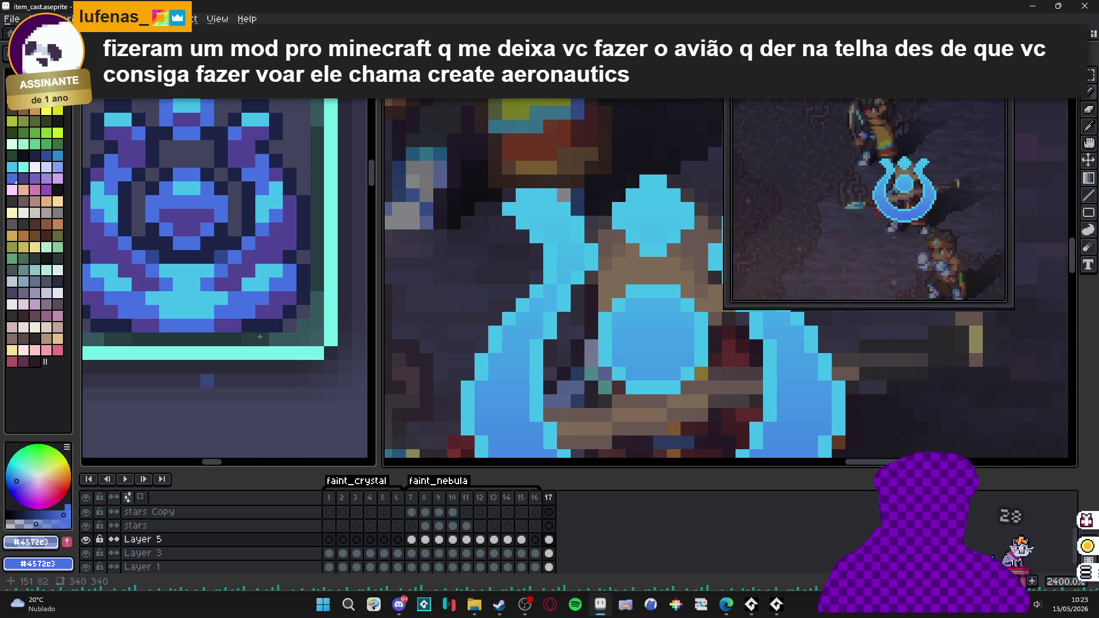
key("ctrl+z")
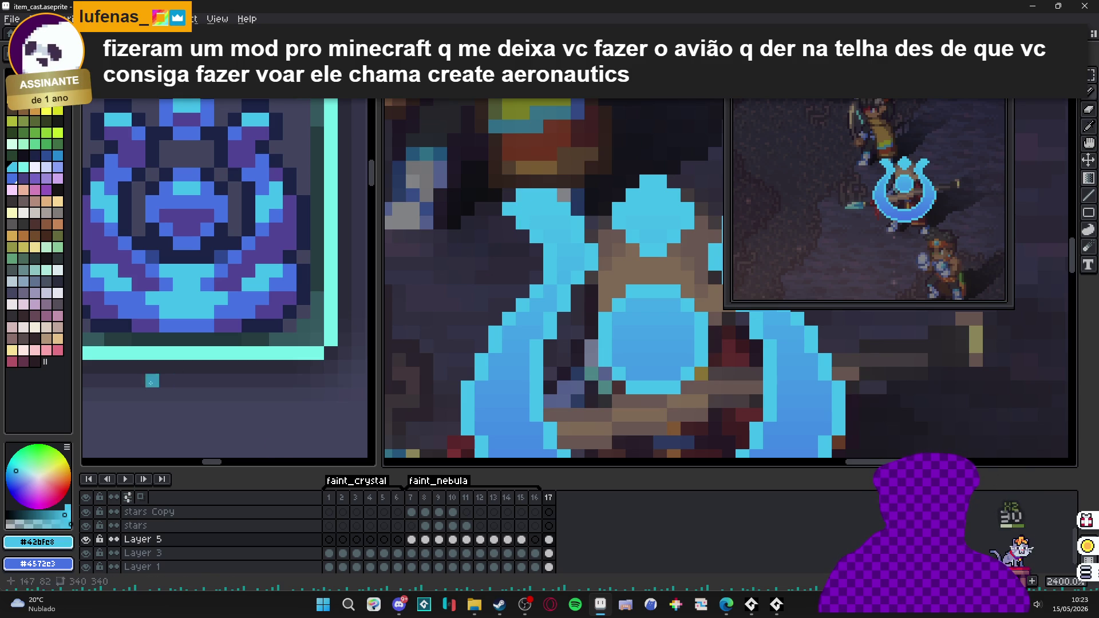
left_click(521, 212, "alt")
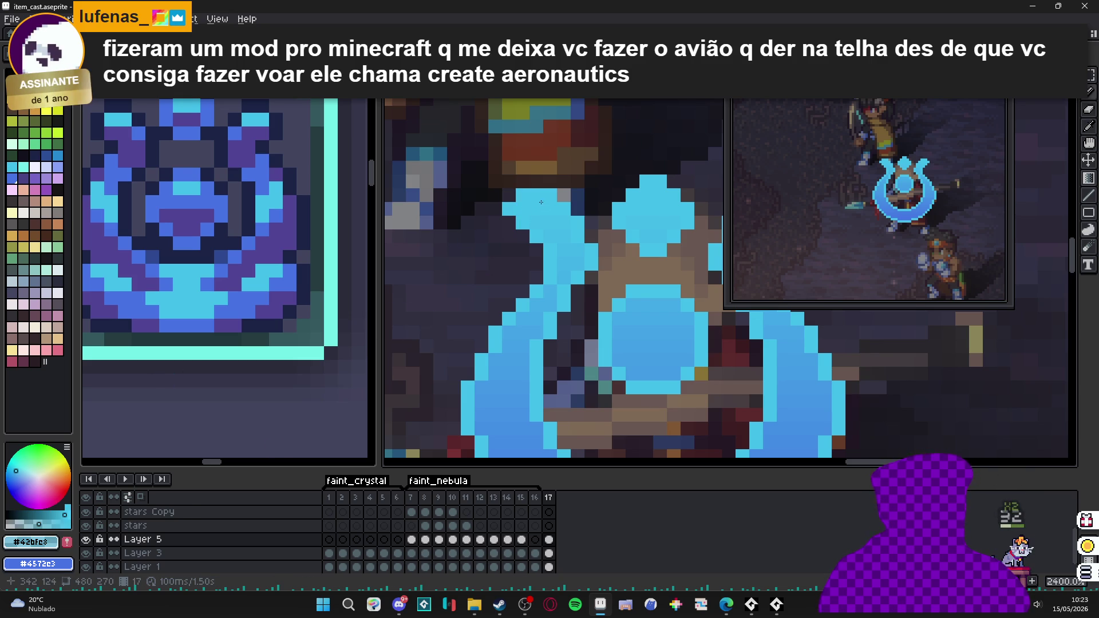
- Draw a rectangular selection around the blue emblem on frame 17
scroll(507, 220, "down", 6)
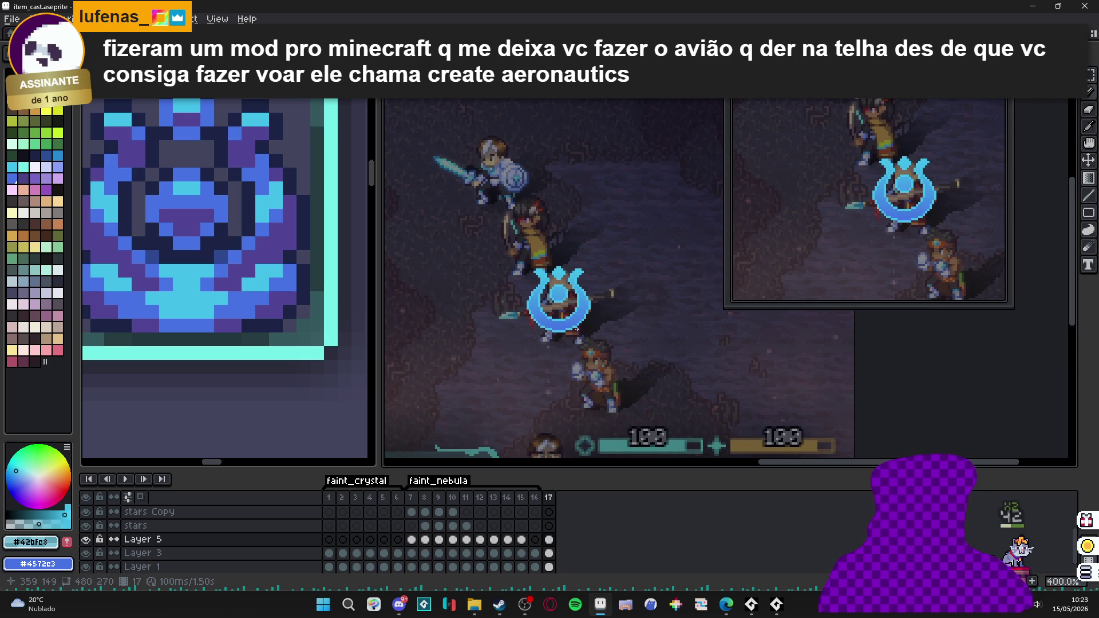
key("v")
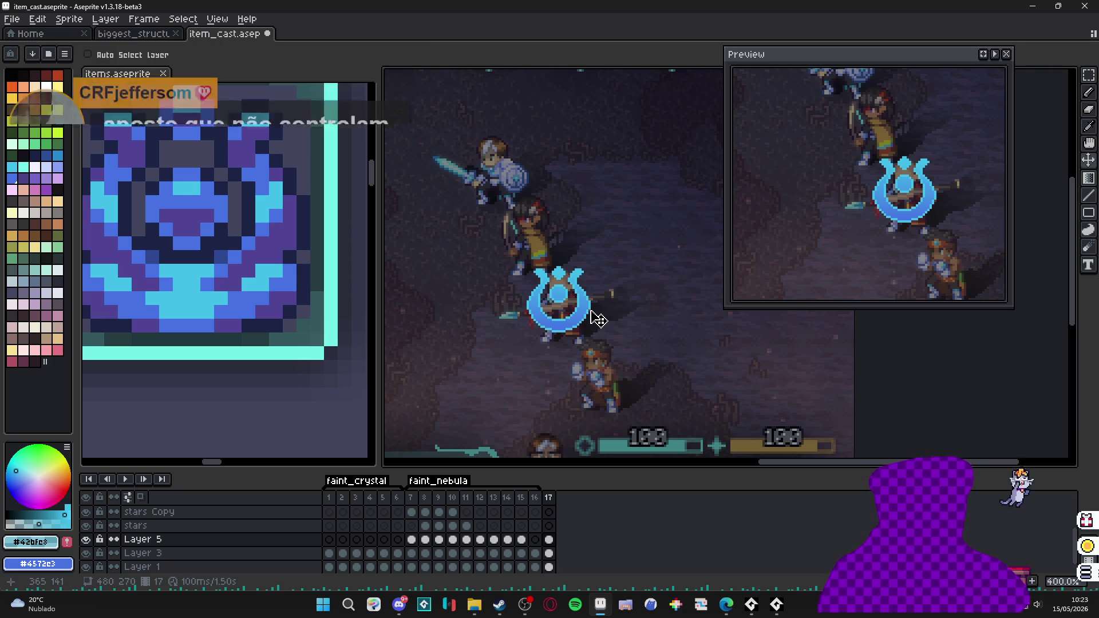
scroll(584, 333, "up", 1)
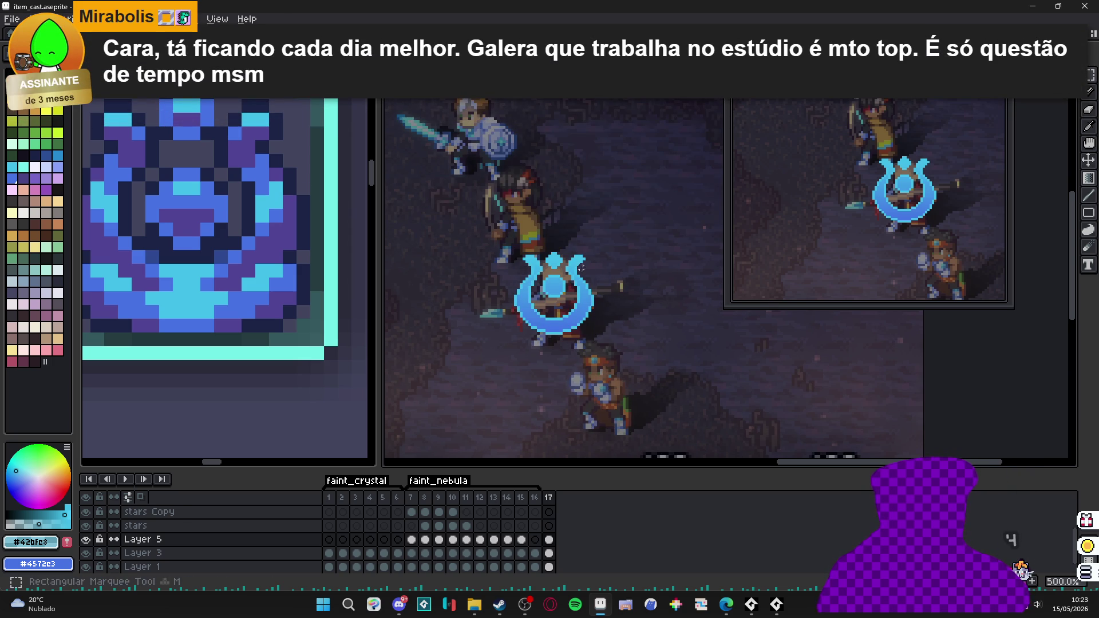
scroll(589, 252, "up", 1)
left_click_drag(615, 221, 477, 375)
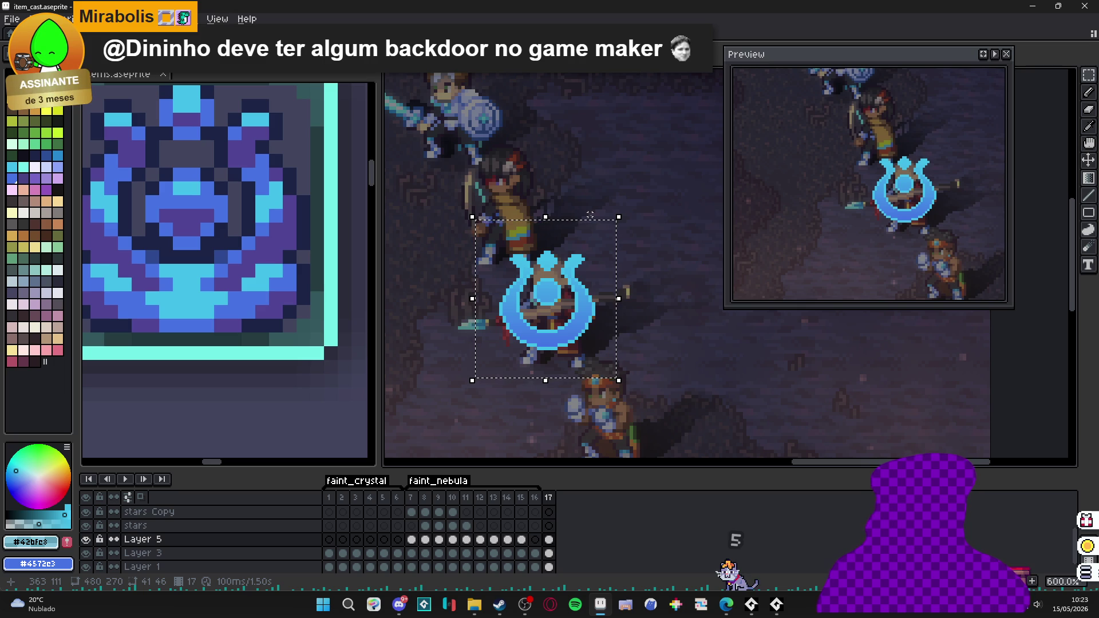
scroll(584, 258, "down", 2)
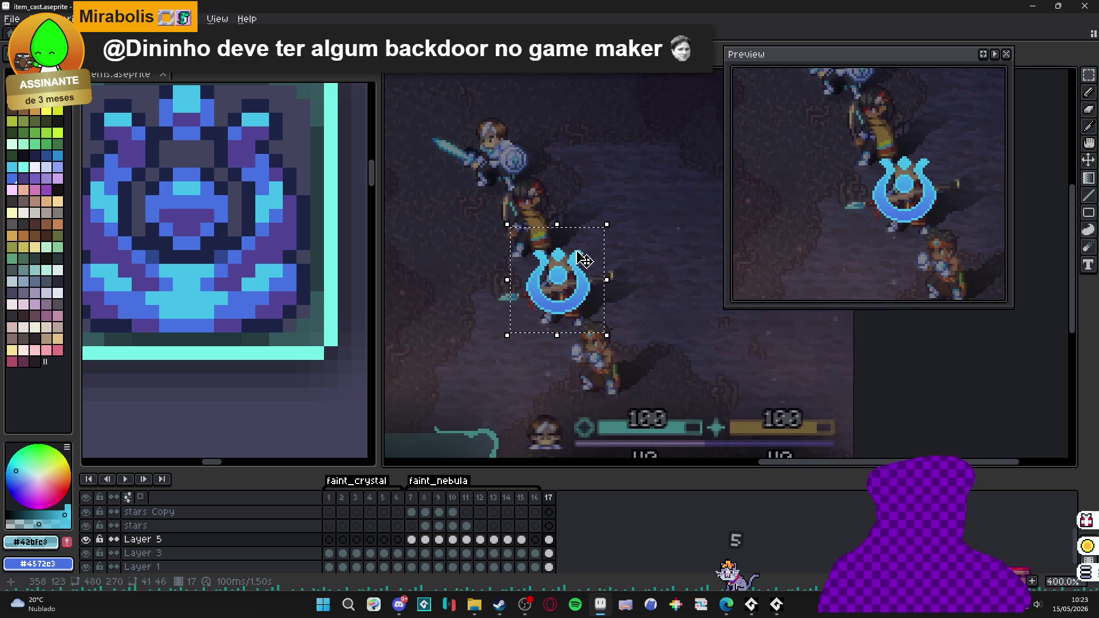
- Deselect the emblem and play the cast animation from frame 1 a couple of times
key("ctrl+d")
left_click(329, 497)
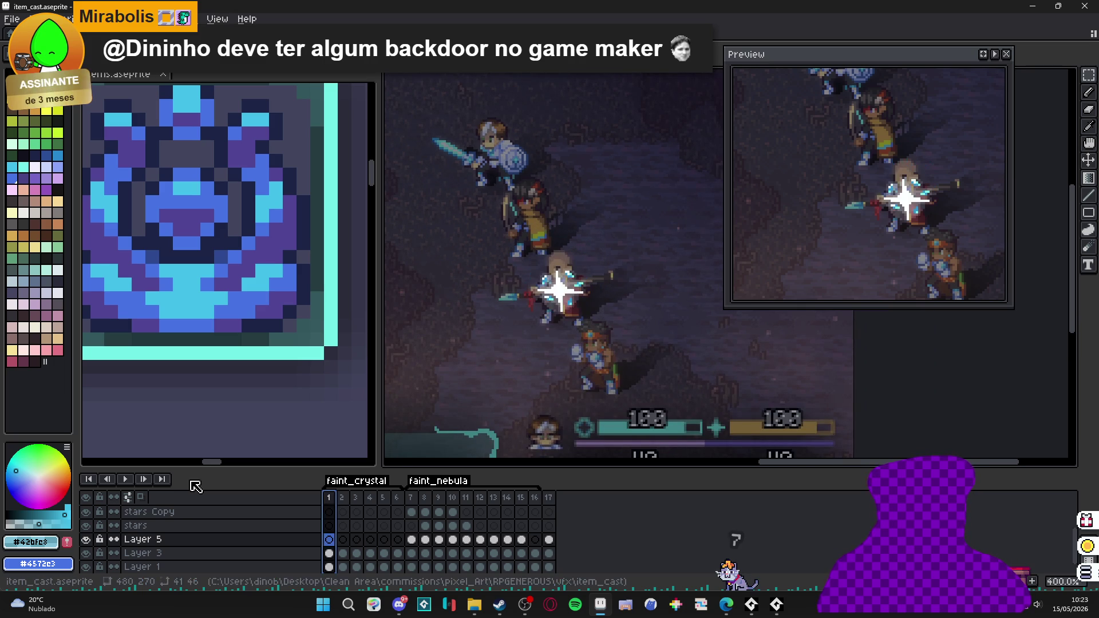
left_click(125, 480)
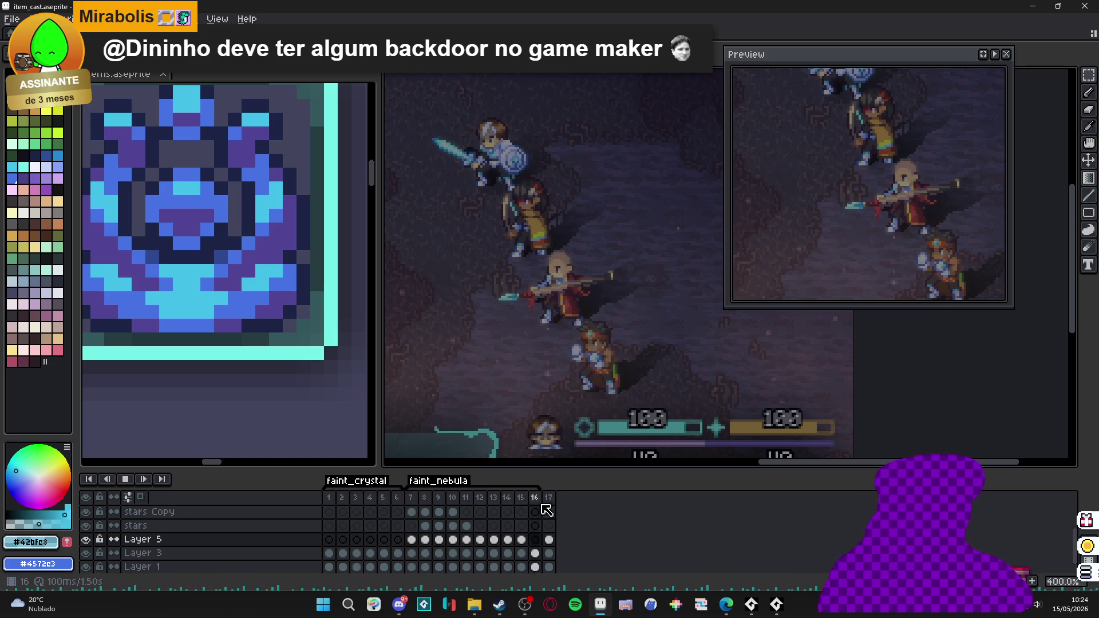
left_click(412, 500)
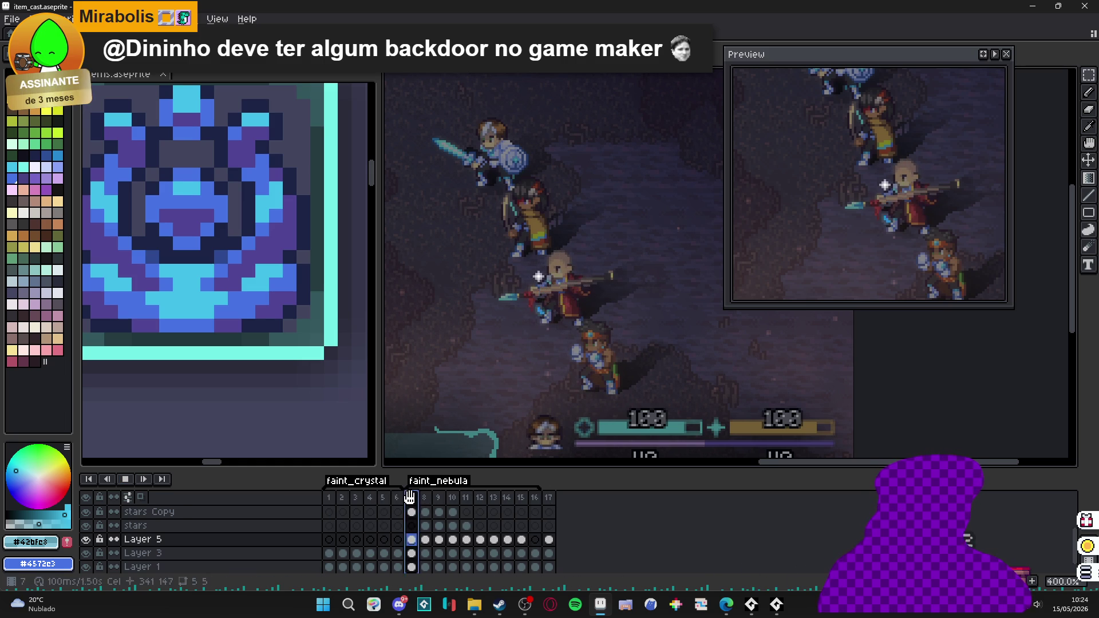
left_click(129, 480)
left_click(335, 508)
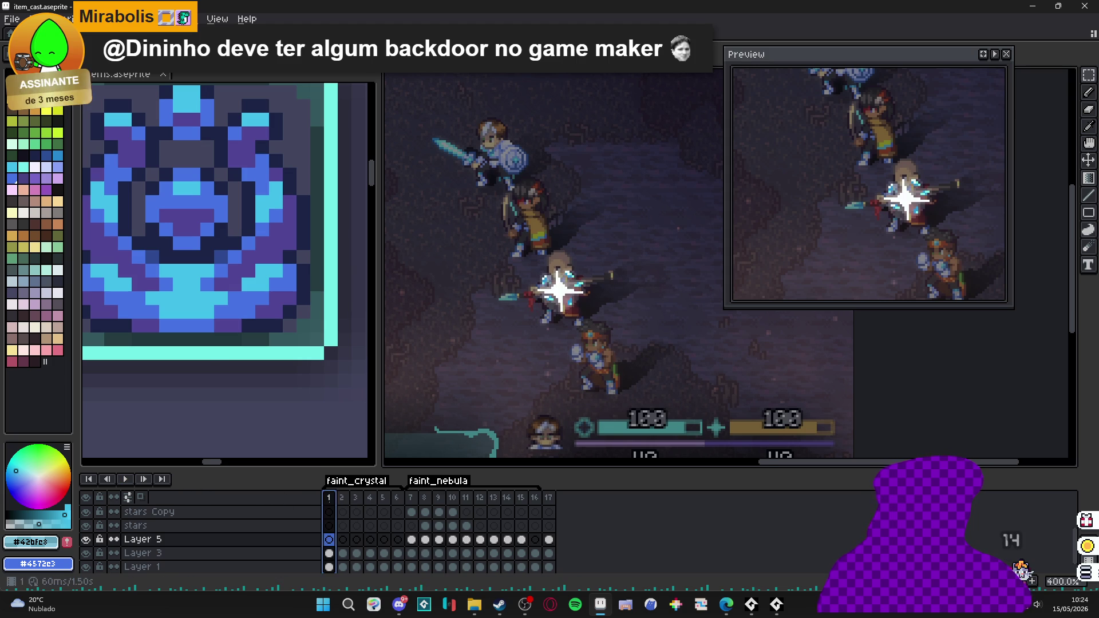
key("Return")
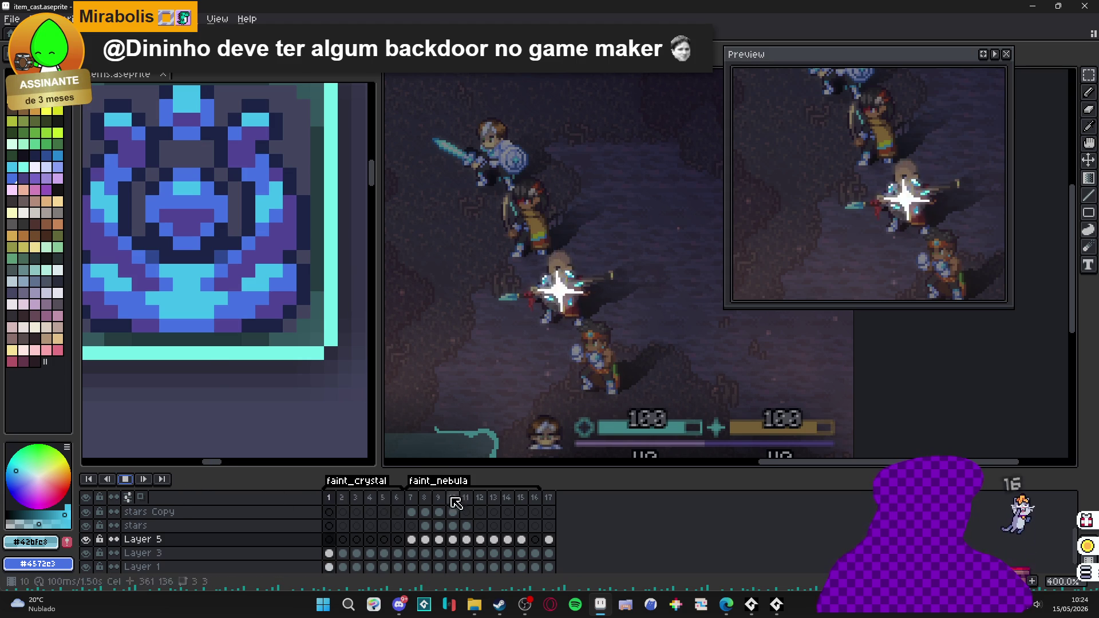
left_click(126, 479)
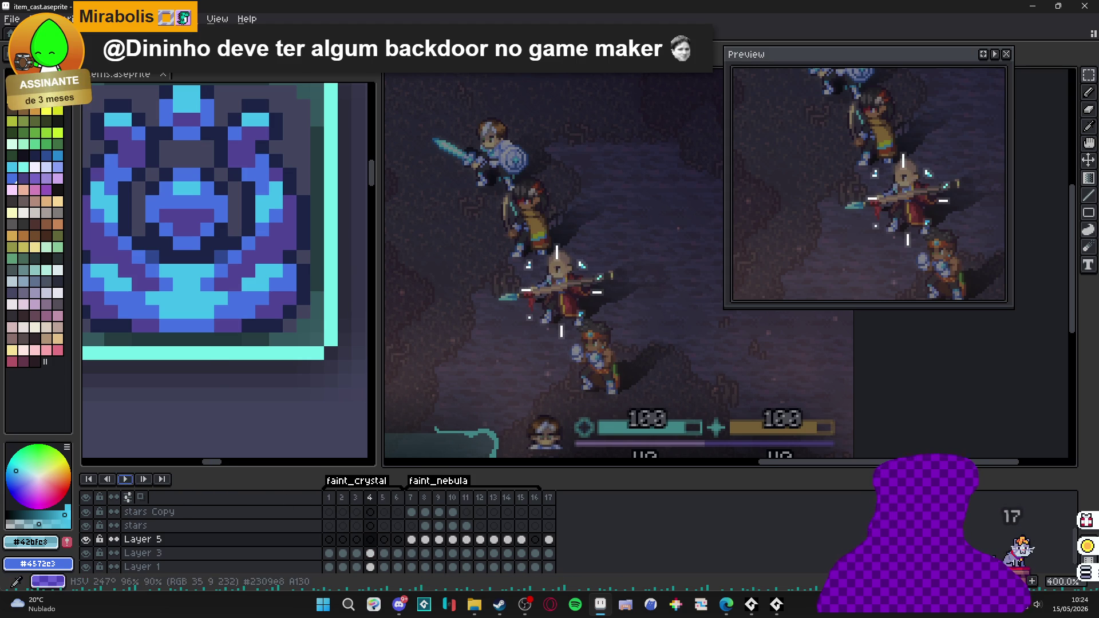
- Replay from frame 7 where faint_nebula starts, then jump to frame 17 and recentre on the emblem
left_click(411, 498)
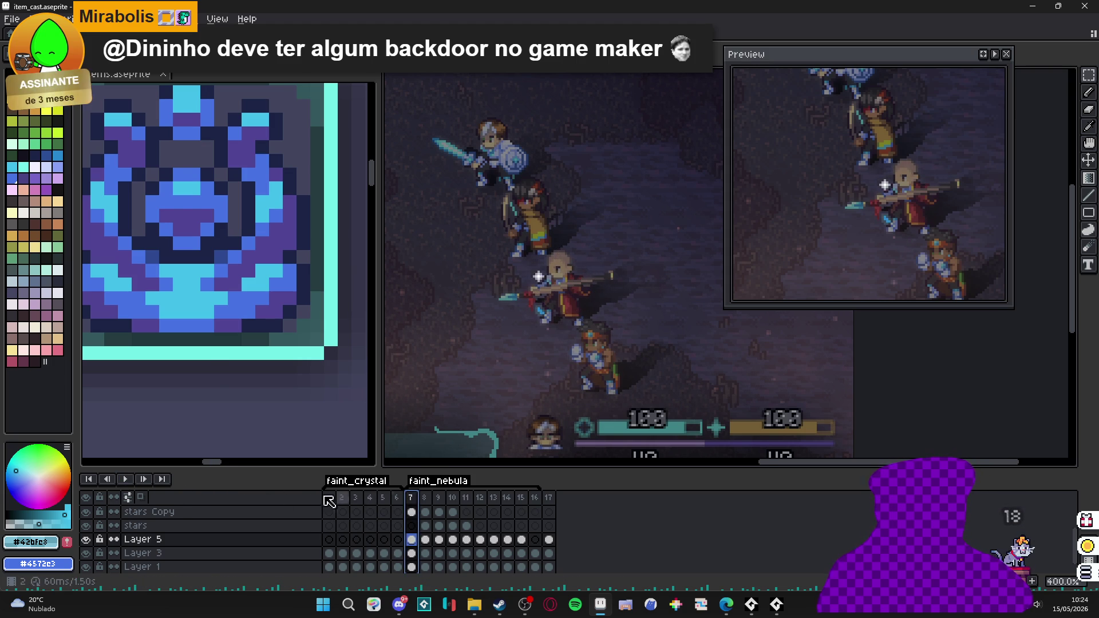
left_click(126, 481)
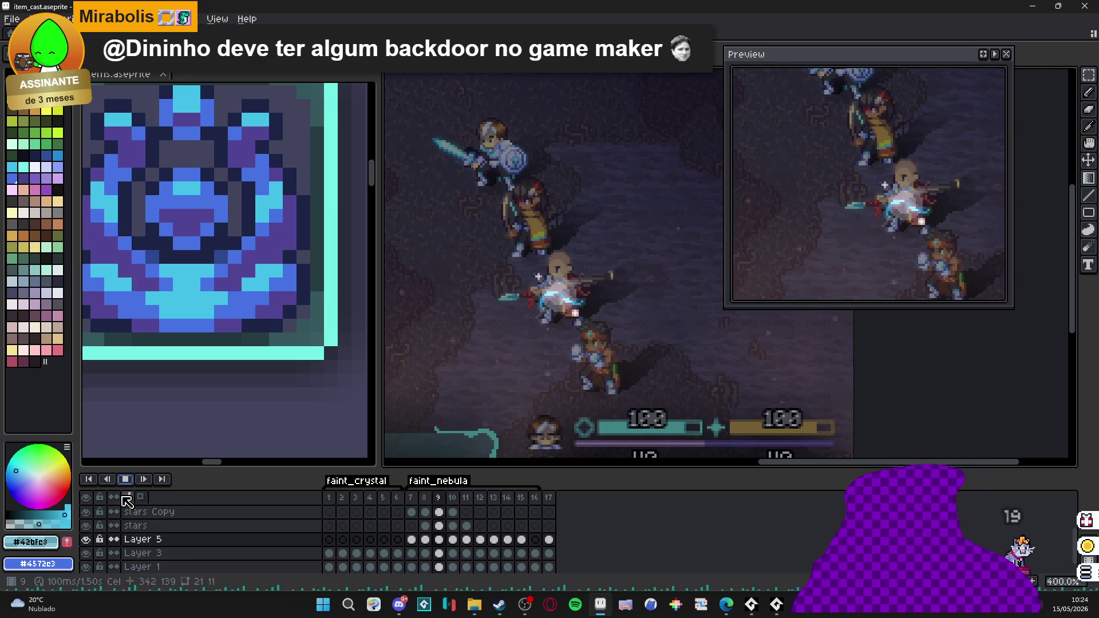
left_click(126, 480)
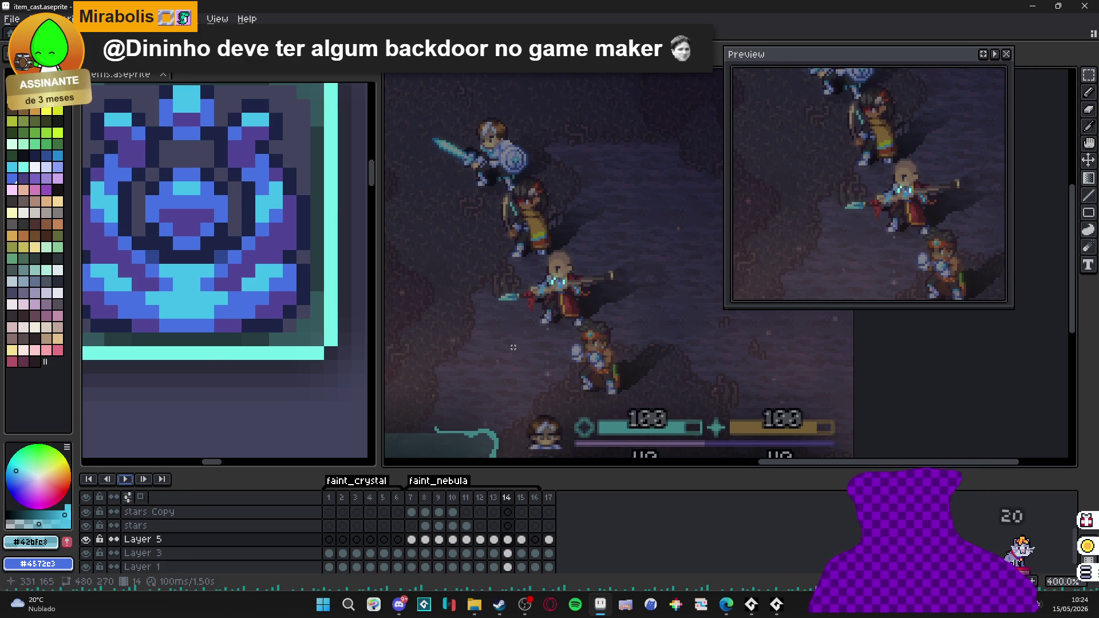
scroll(523, 314, "down", 1)
left_click(543, 514)
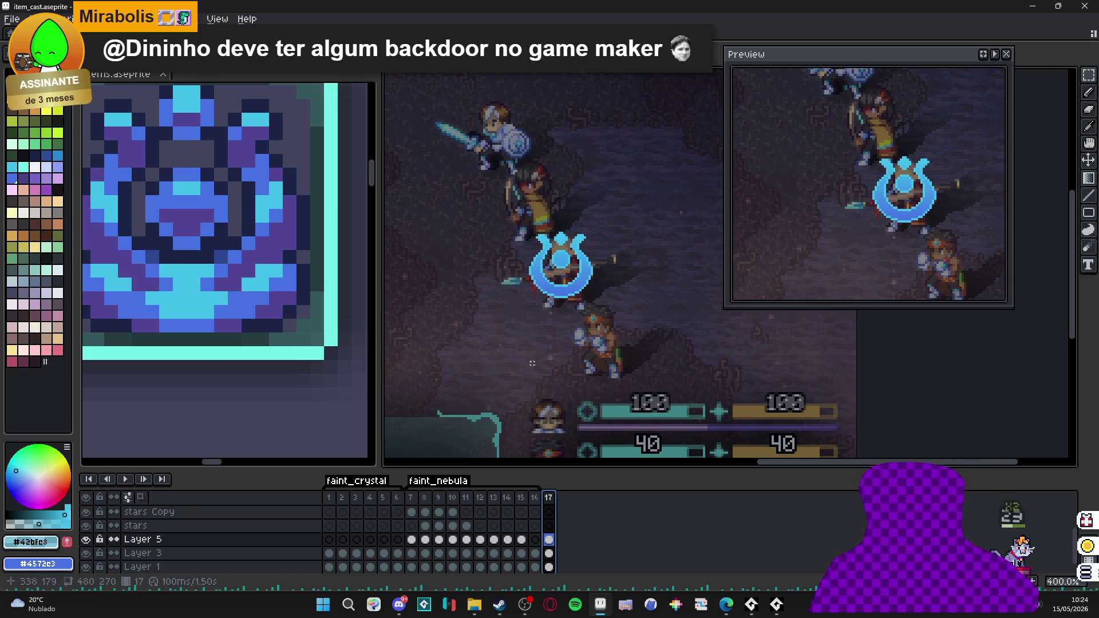
left_click_drag(534, 376, 551, 380)
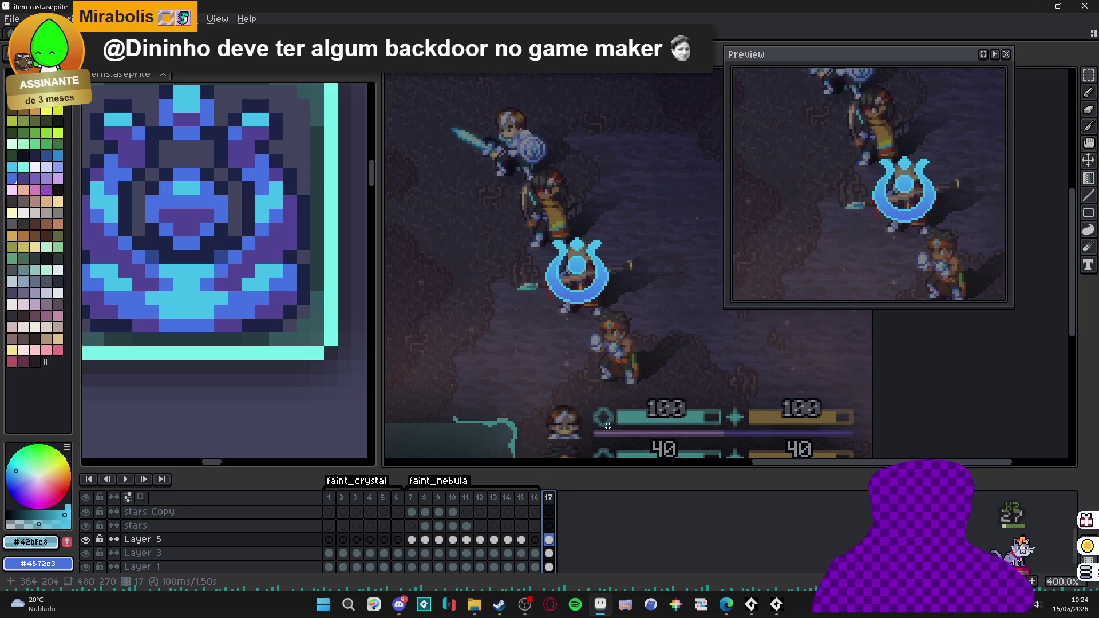
key("Left")
- Return to frame 17, zoom in on the emblem, and undo the last pencil stroke
left_click(548, 500)
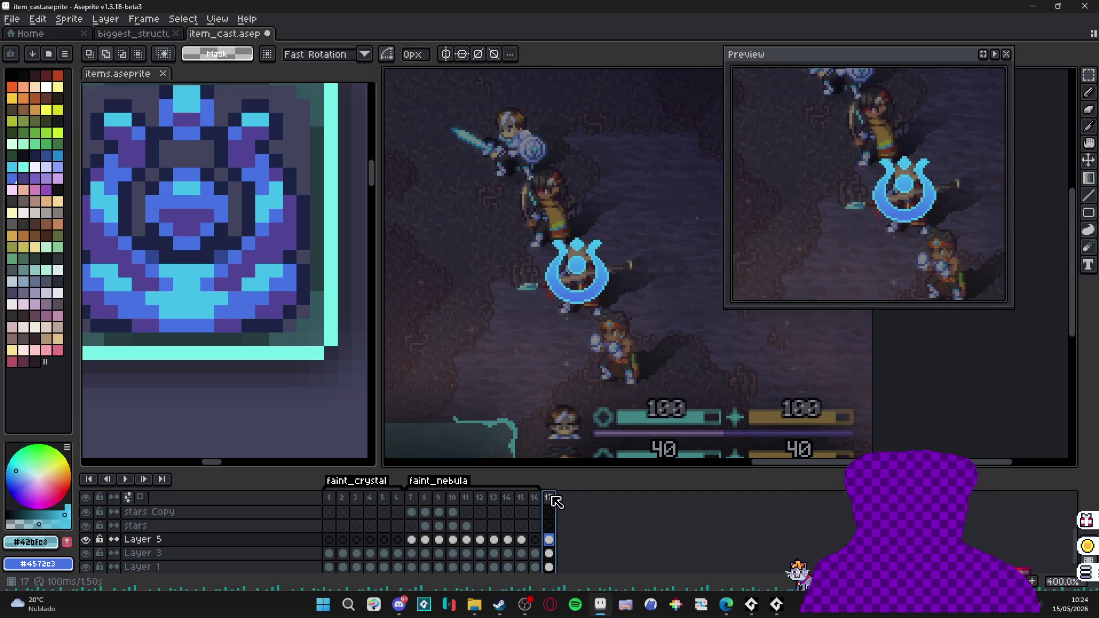
scroll(549, 245, "up", 2)
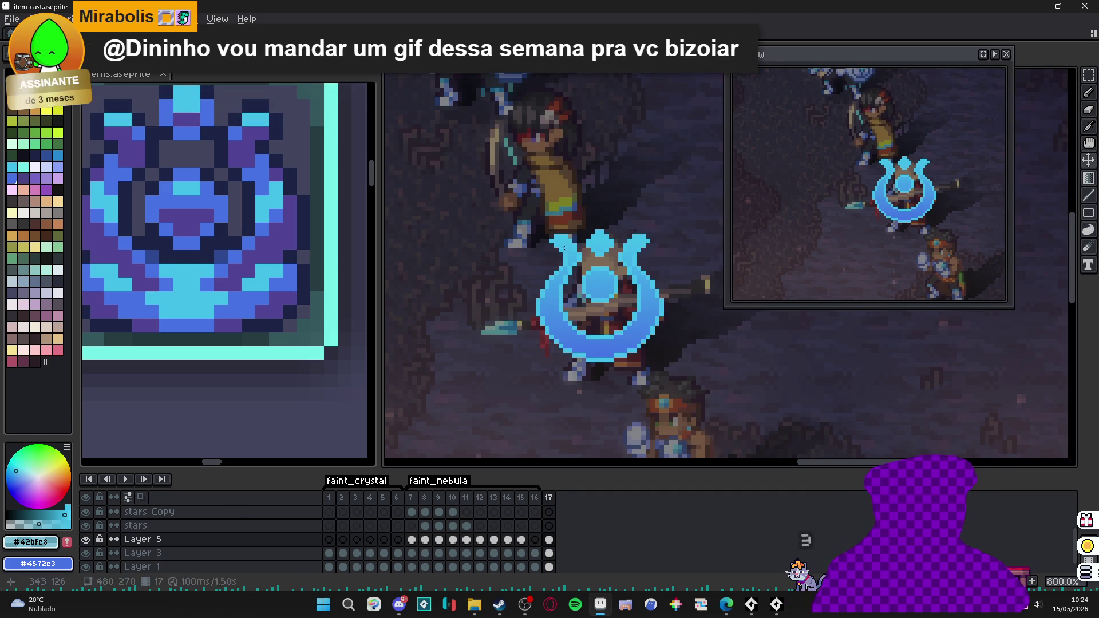
scroll(567, 242, "up", 2)
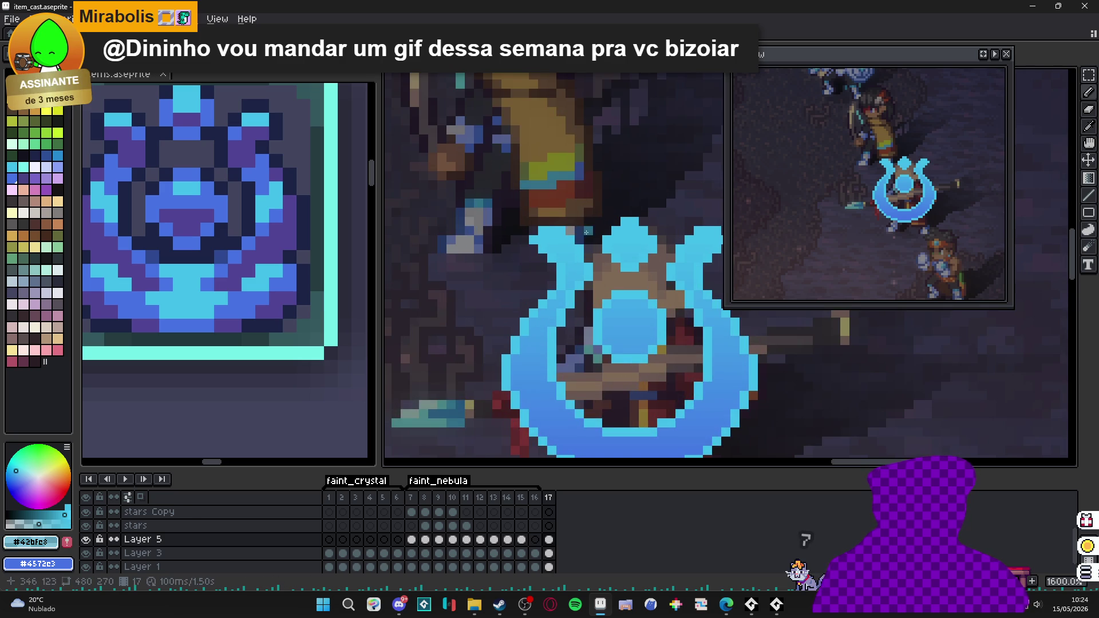
scroll(530, 245, "down", 2)
scroll(532, 252, "down", 2)
scroll(545, 281, "up", 5)
scroll(554, 286, "down", 2)
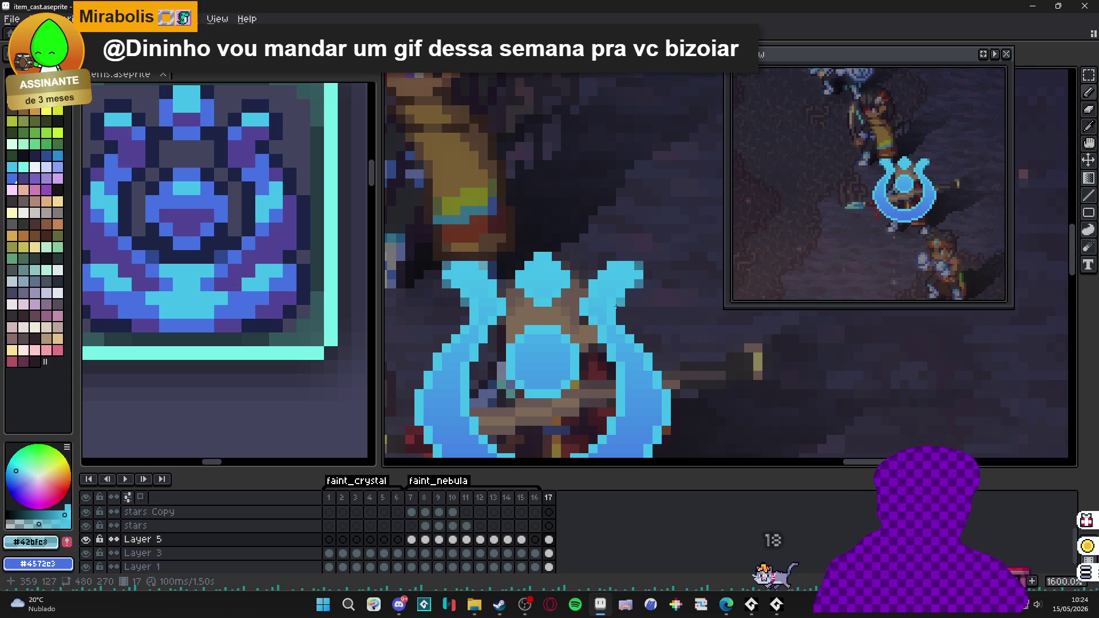
scroll(578, 348, "down", 3)
key("ctrl+z")
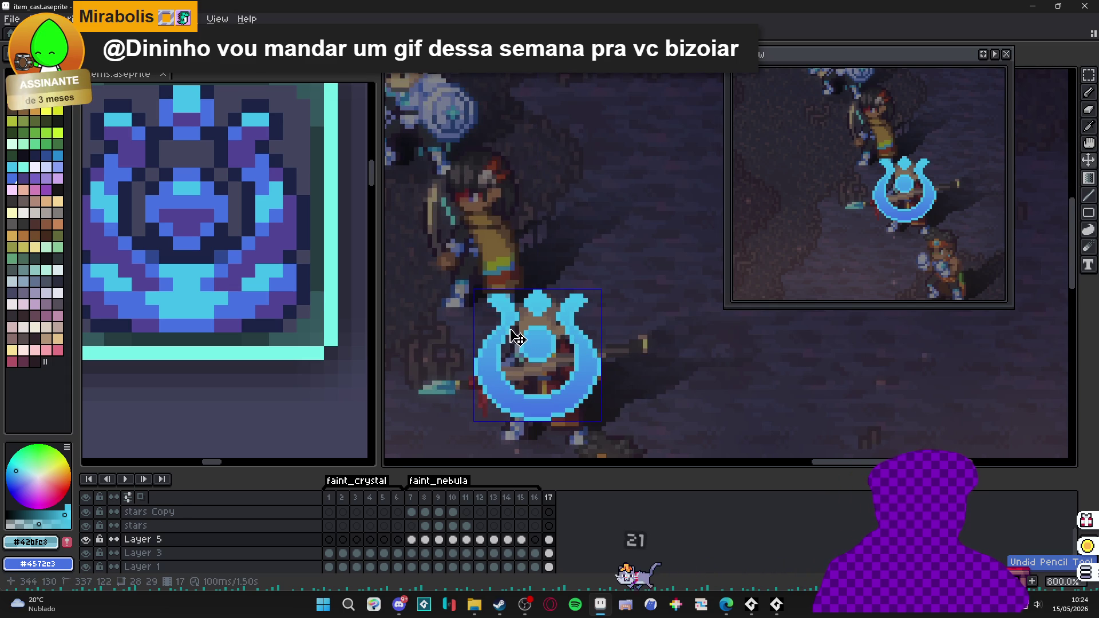
- Select the Pencil, zoom around the emblem, then switch over to Discord
key("b")
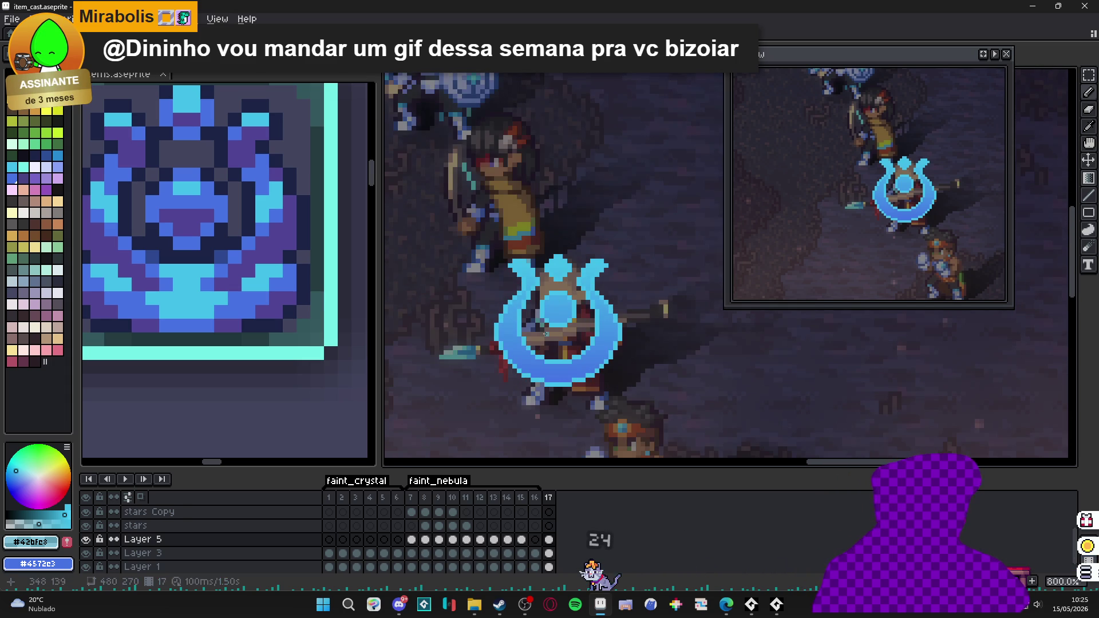
scroll(547, 335, "down", 1)
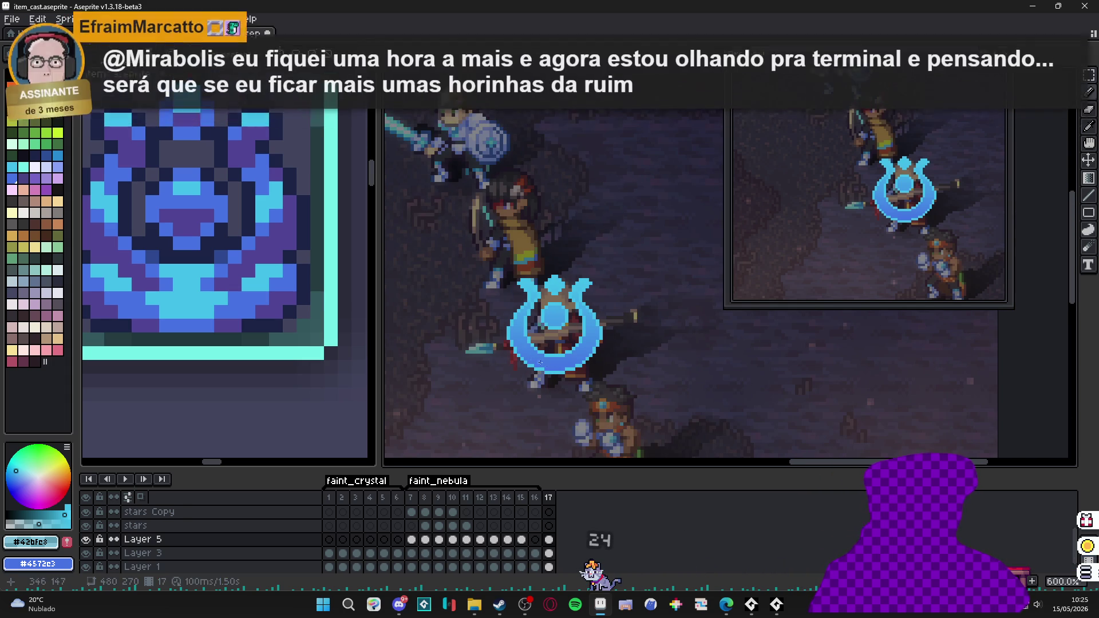
scroll(554, 366, "up", 3)
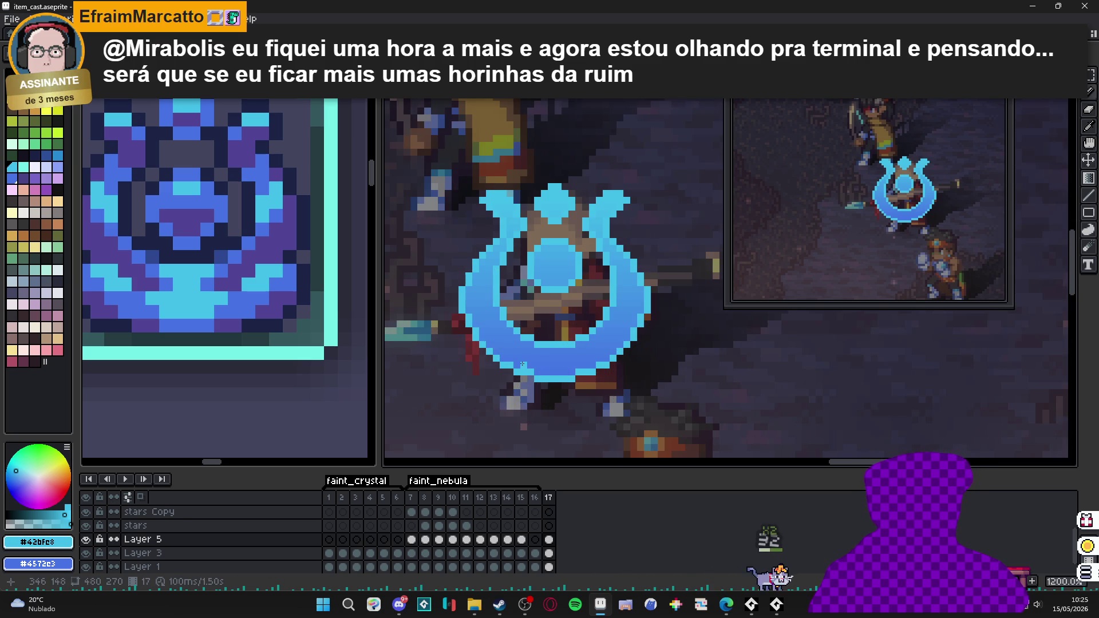
scroll(530, 365, "down", 2)
scroll(522, 359, "up", 2)
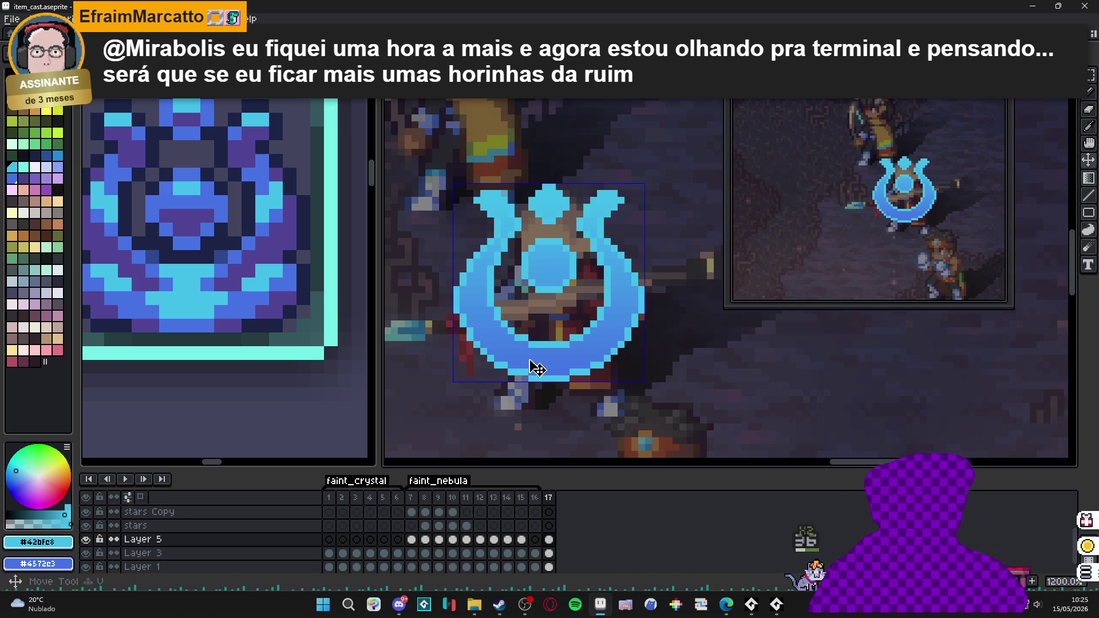
scroll(521, 366, "down", 3)
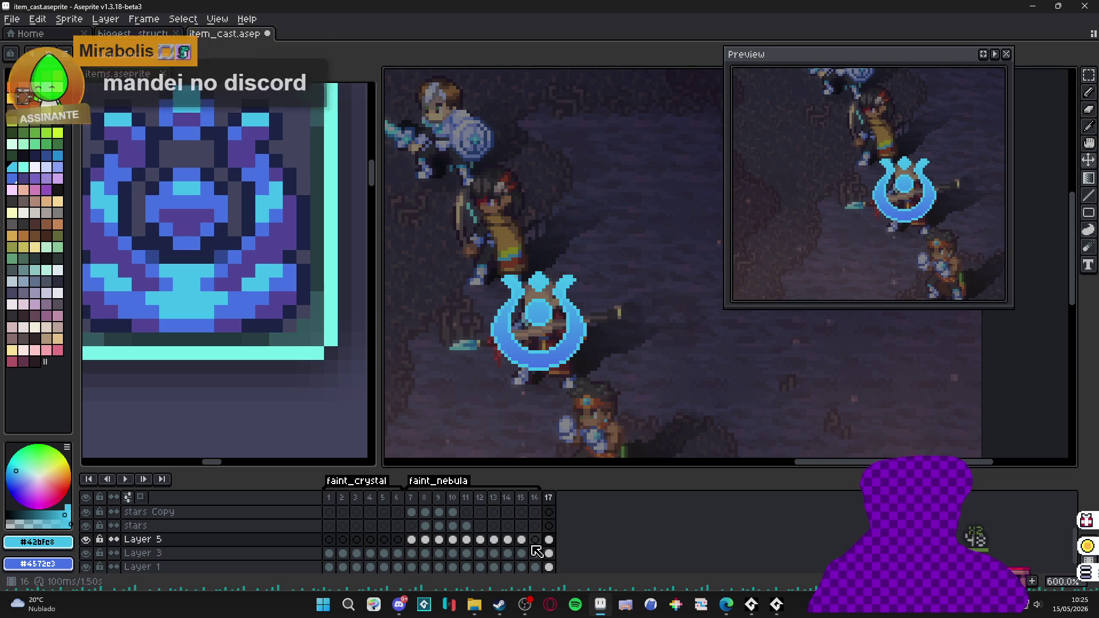
left_click(399, 609)
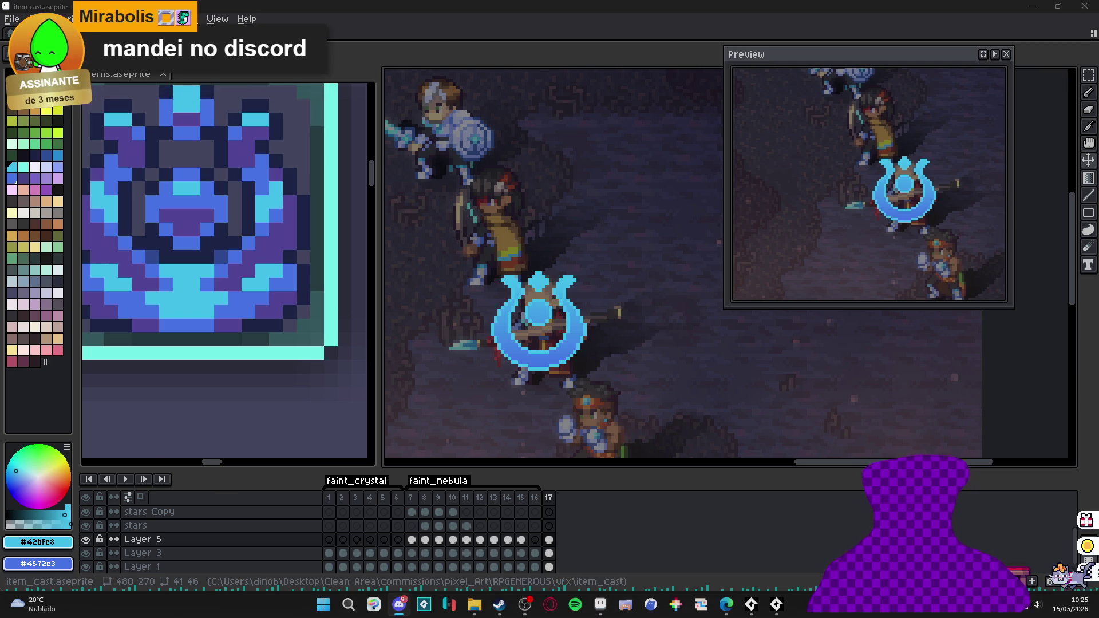
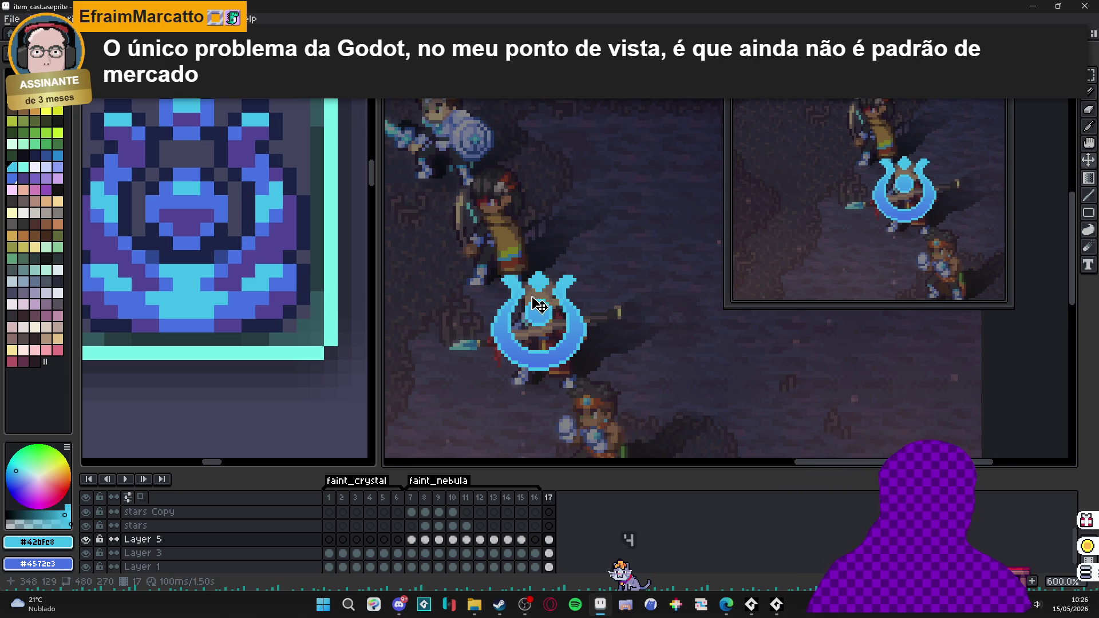
- Select the stars layer's frame 17 cel
scroll(532, 297, "down", 1)
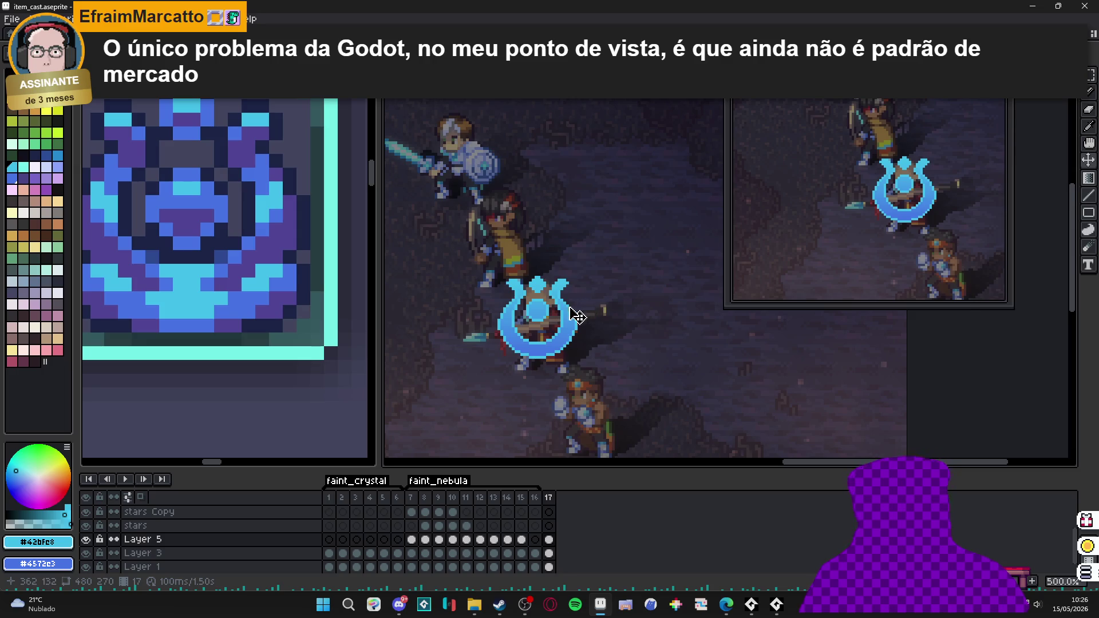
scroll(582, 309, "up", 1)
scroll(562, 343, "down", 1)
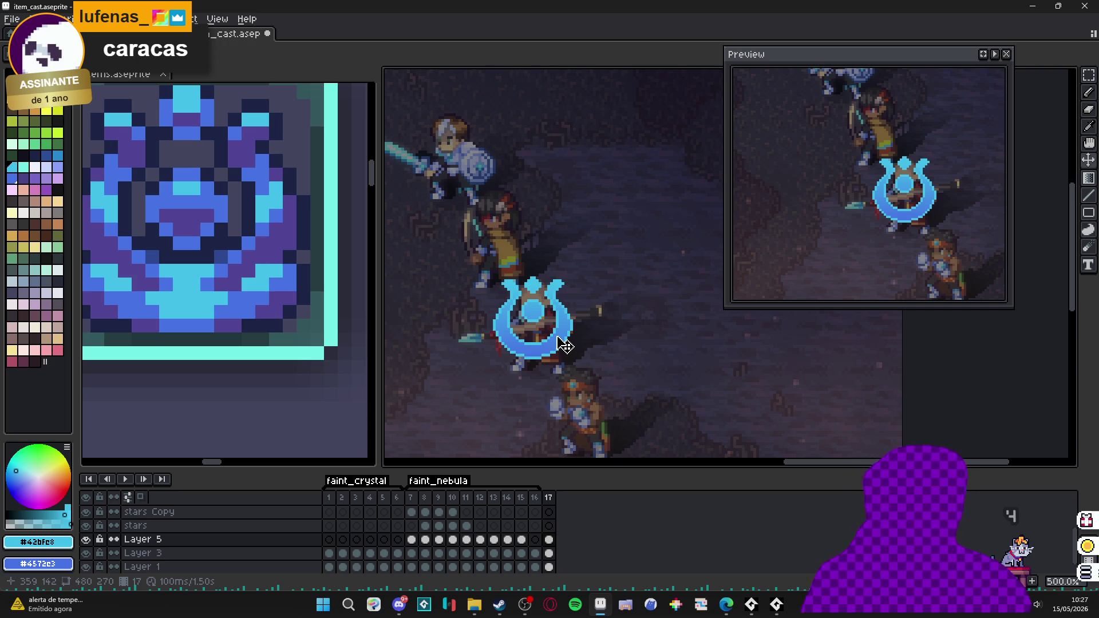
scroll(564, 345, "down", 2)
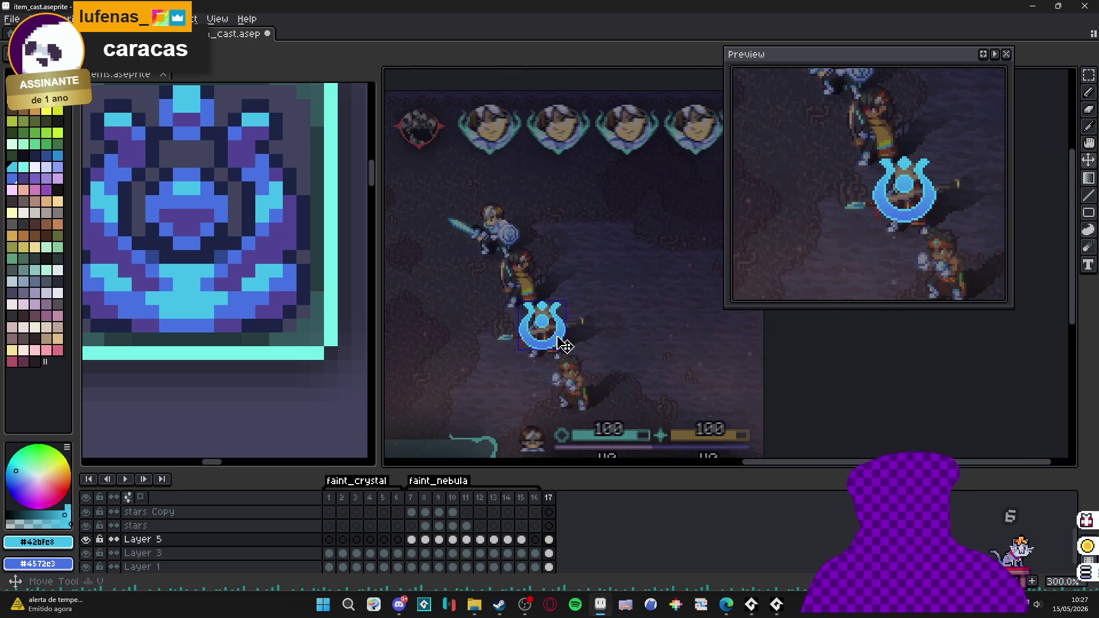
key("m")
scroll(558, 338, "up", 2)
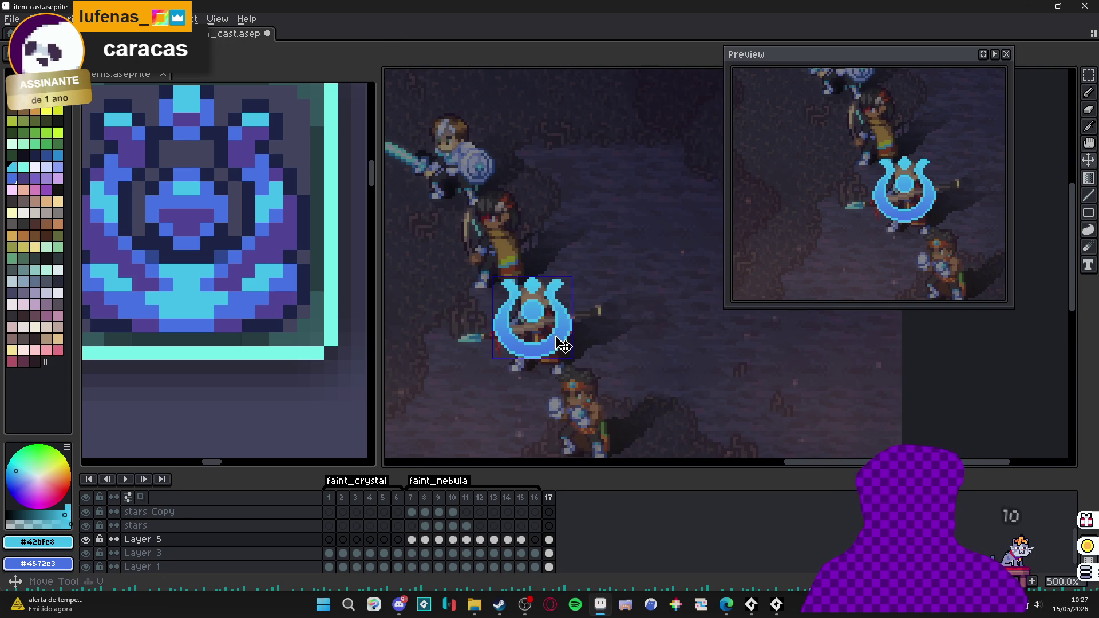
scroll(560, 337, "up", 1)
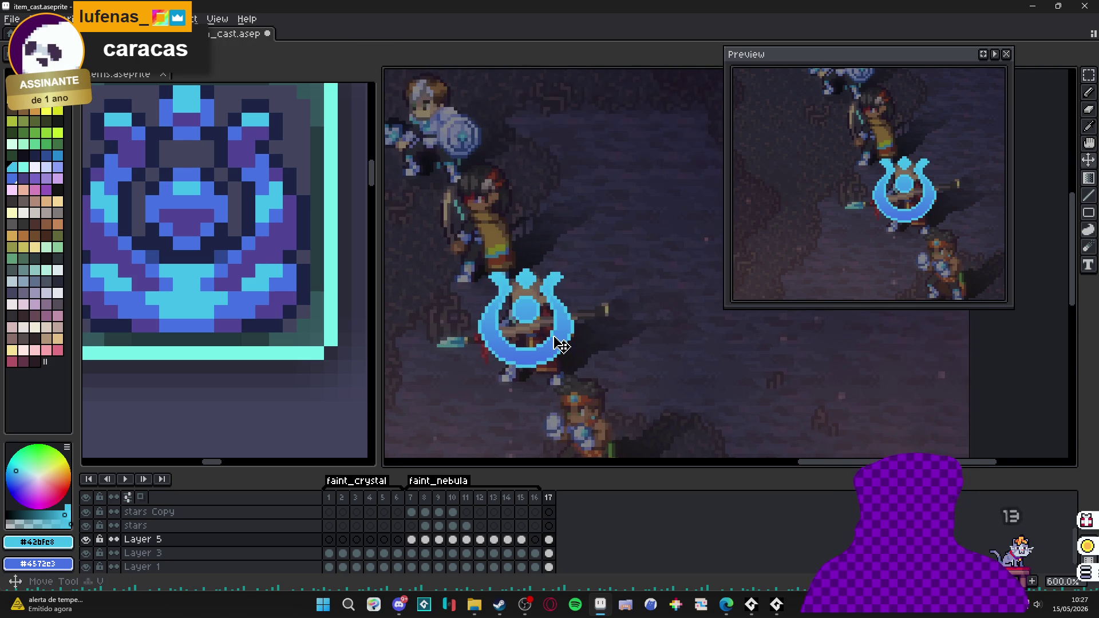
scroll(552, 336, "down", 1)
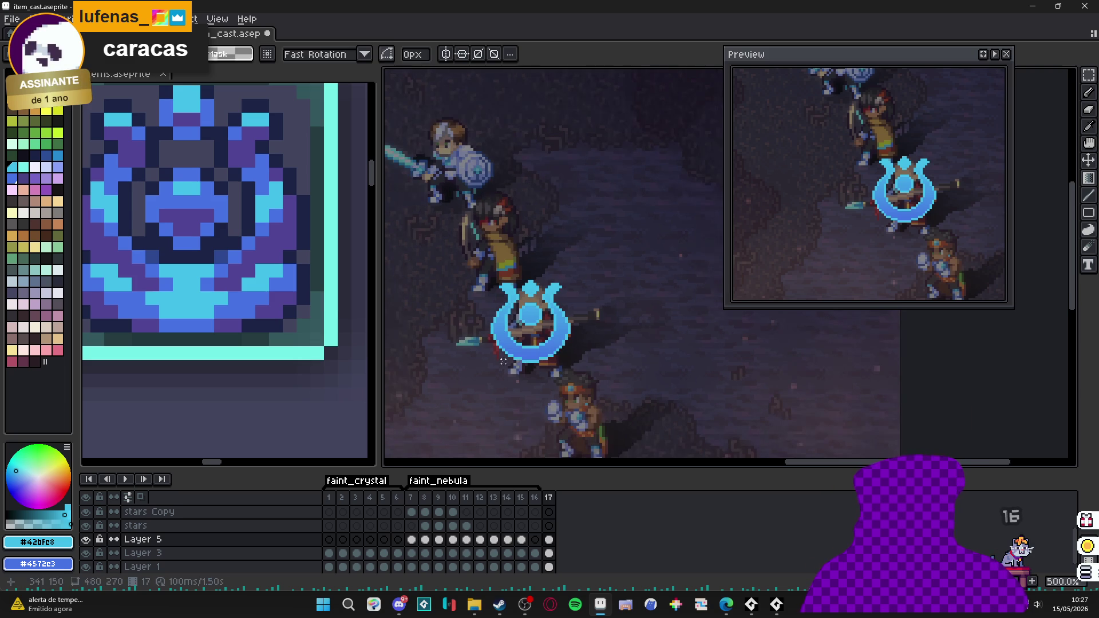
left_click(548, 540)
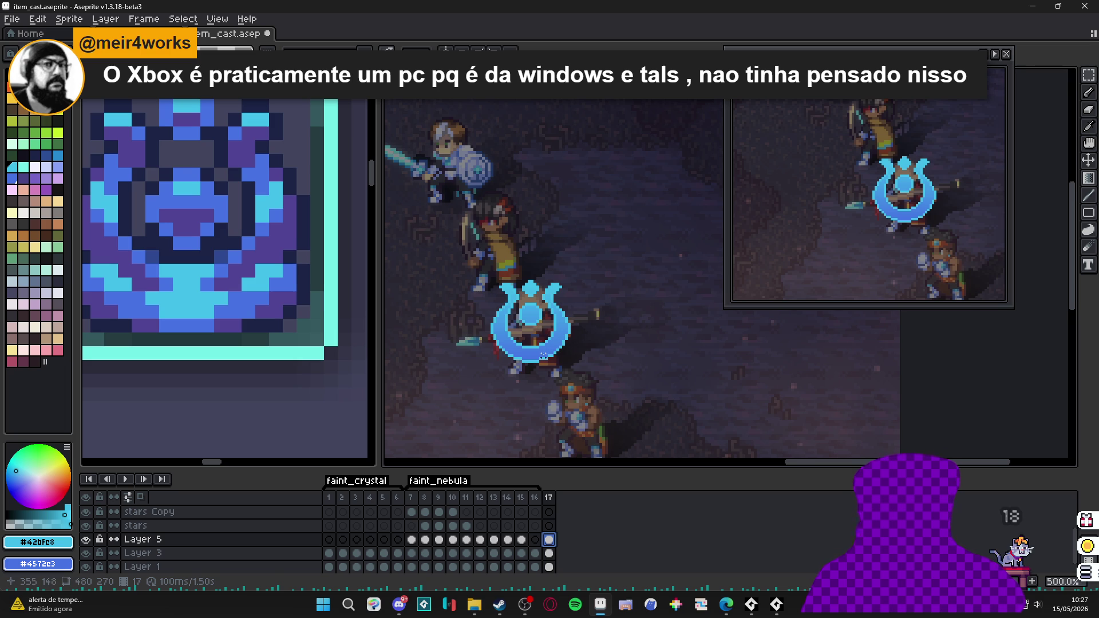
scroll(544, 353, "up", 1)
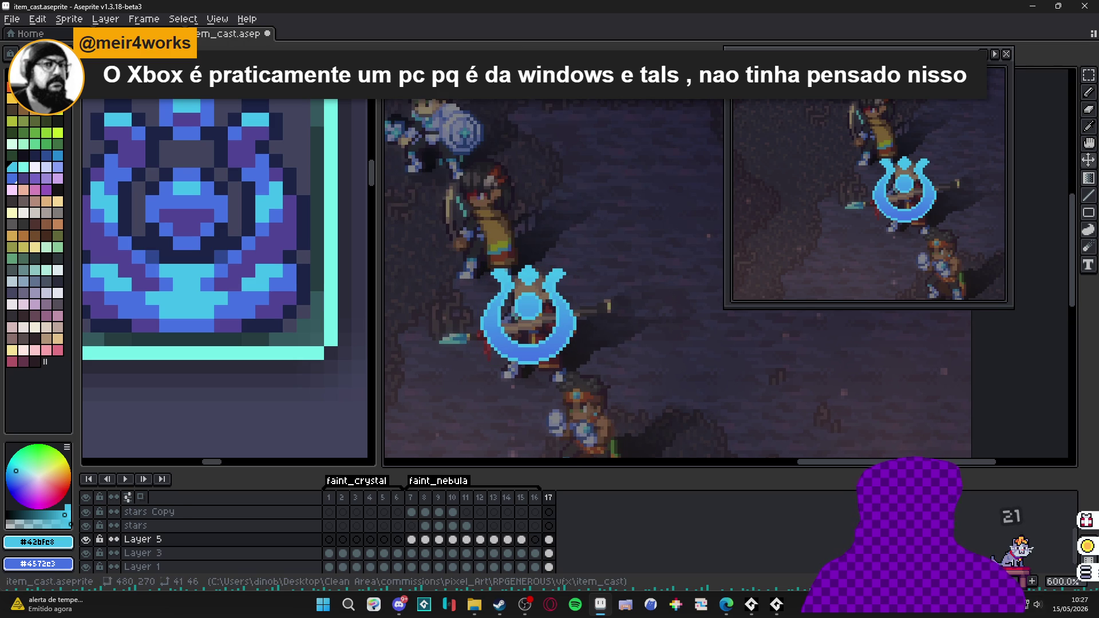
left_click(550, 527)
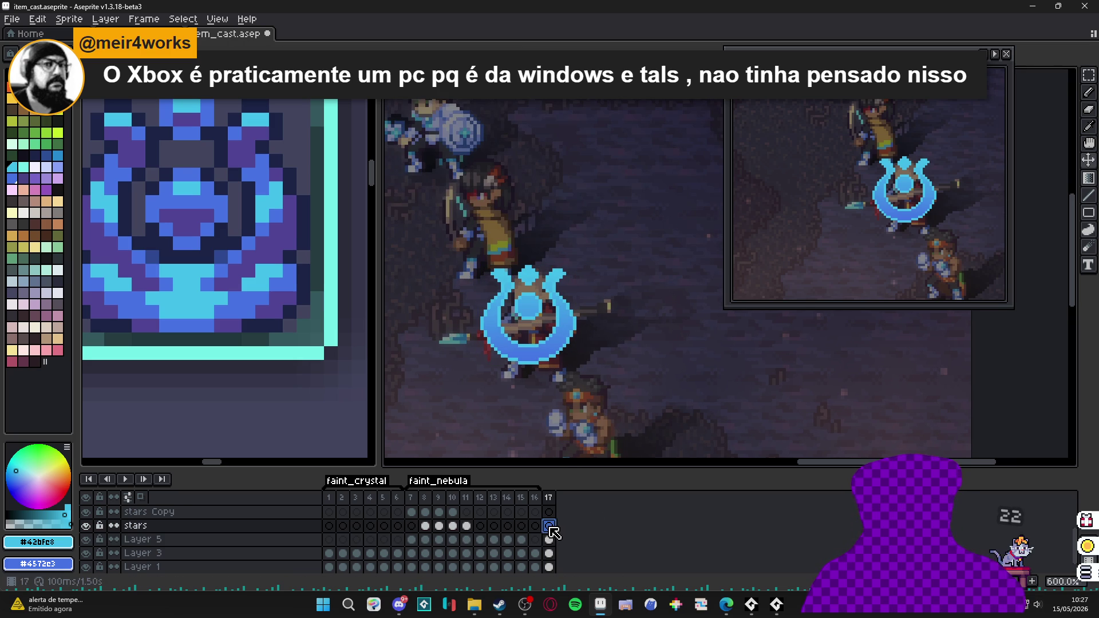
- Pick white and paint a white block at the bottom of the crest's ring
scroll(506, 345, "up", 1)
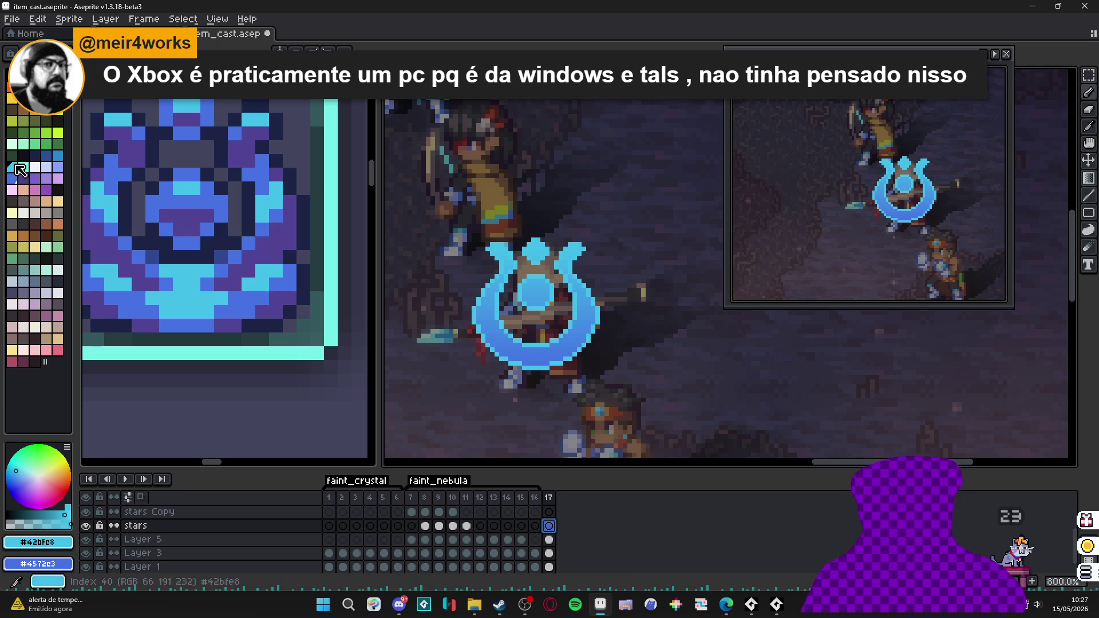
left_click(479, 355, "alt")
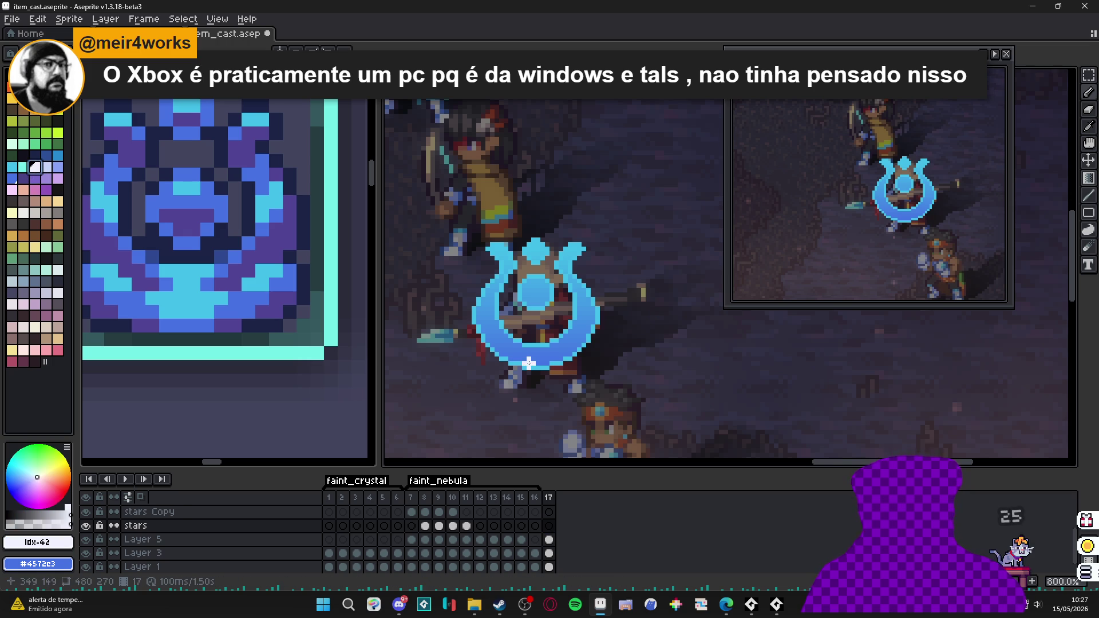
scroll(533, 366, "up", 1)
left_click(535, 351)
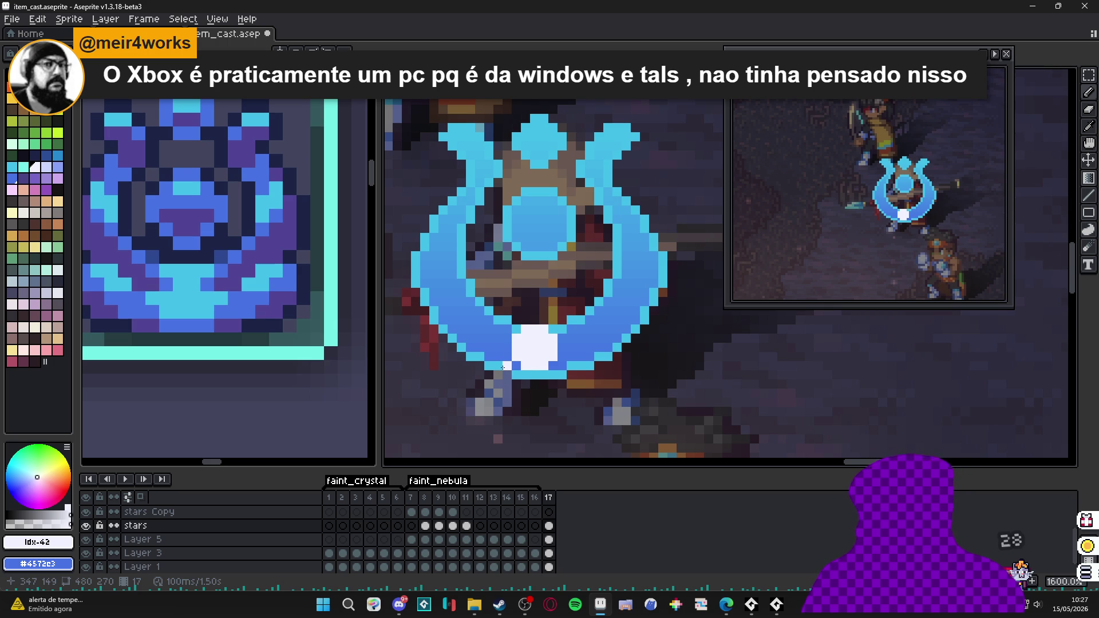
- Turn on vertical symmetry and paint mirrored white lines along the ring's inner bottom and arms
left_click_drag(550, 367, 590, 408)
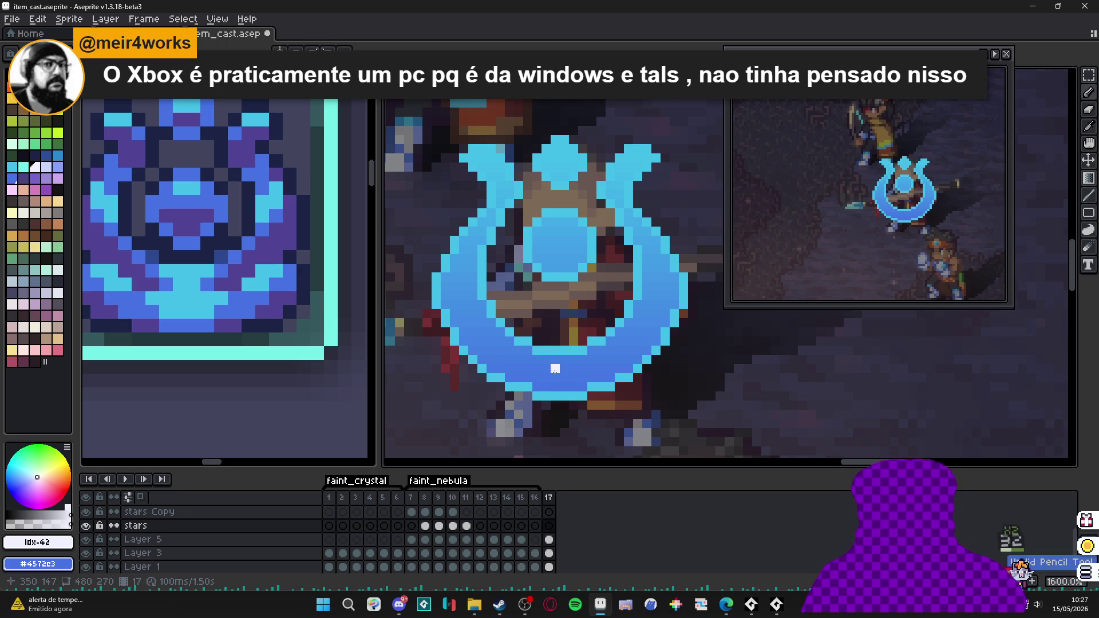
key("shift+s")
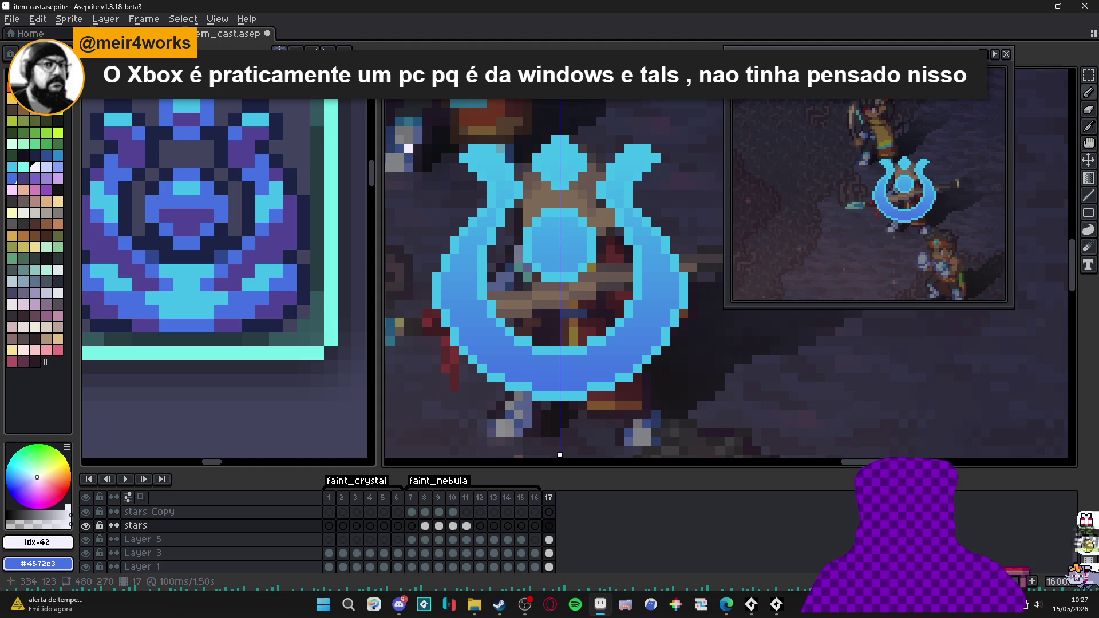
mouse_move(546, 368)
left_mouse_down()
mouse_move(494, 349)
mouse_move(455, 308)
left_mouse_up()
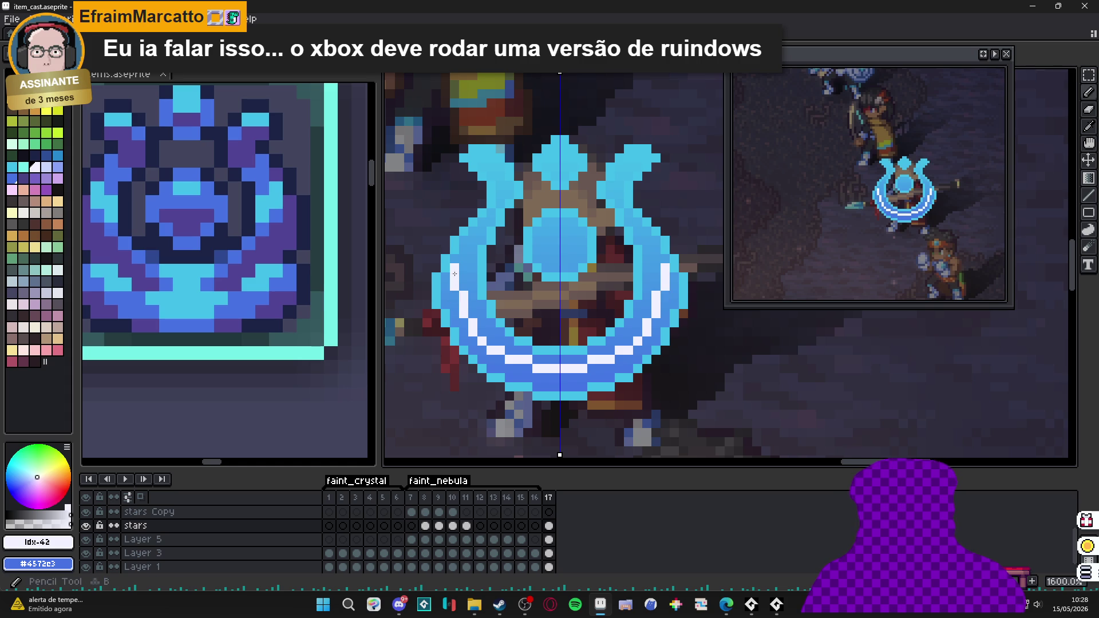
left_click_drag(461, 258, 492, 170)
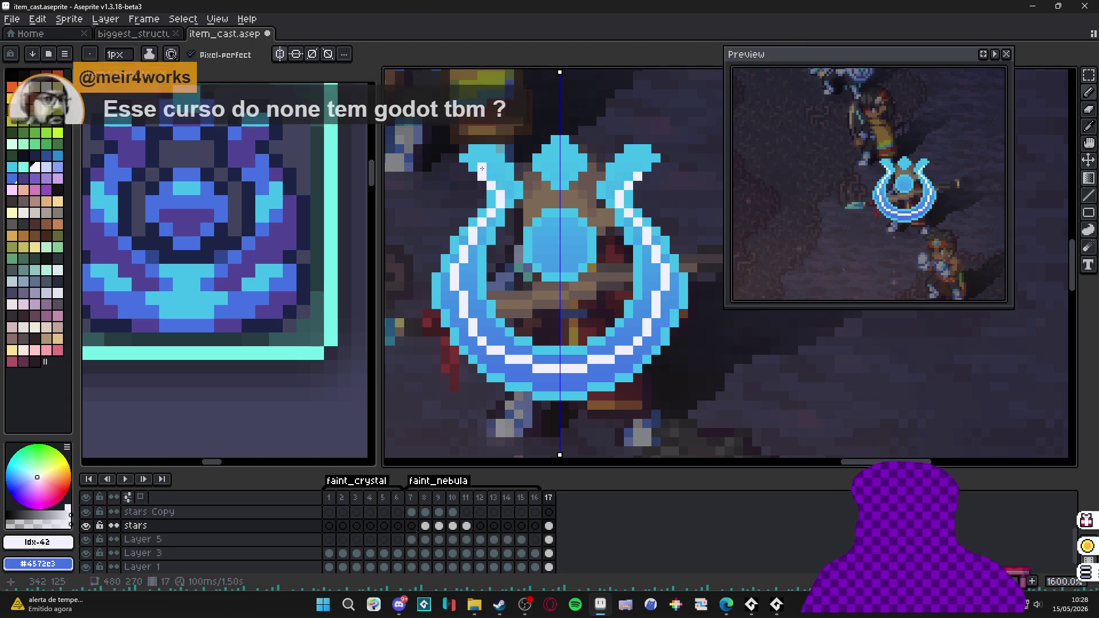
- Try a white pixel in the crest's centre circle, then undo it
key("e")
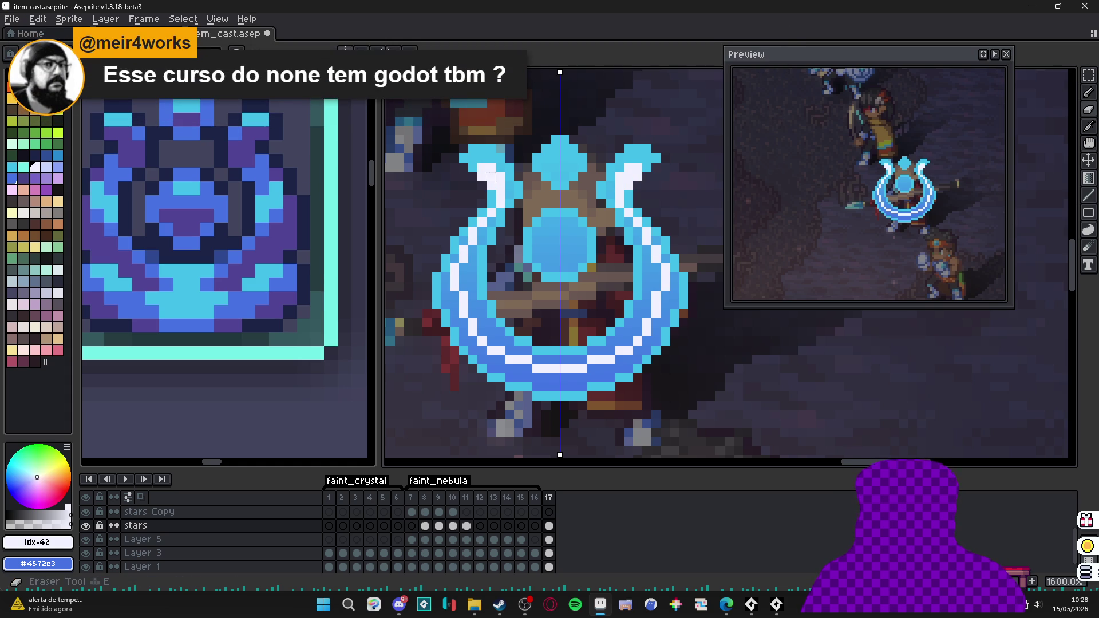
key("b")
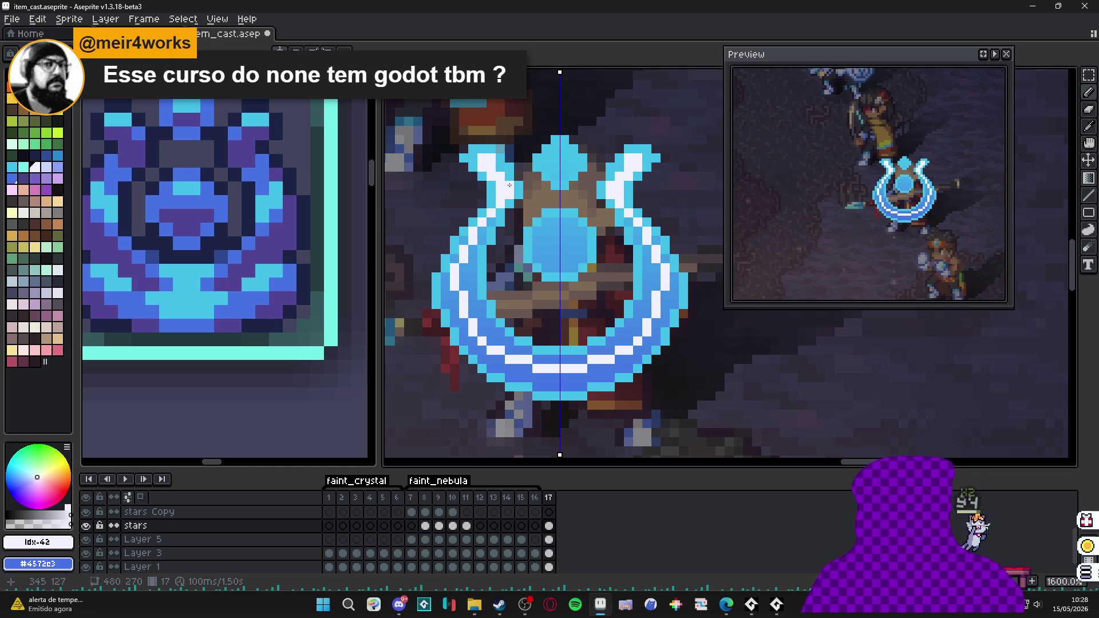
left_click_drag(531, 193, 533, 233)
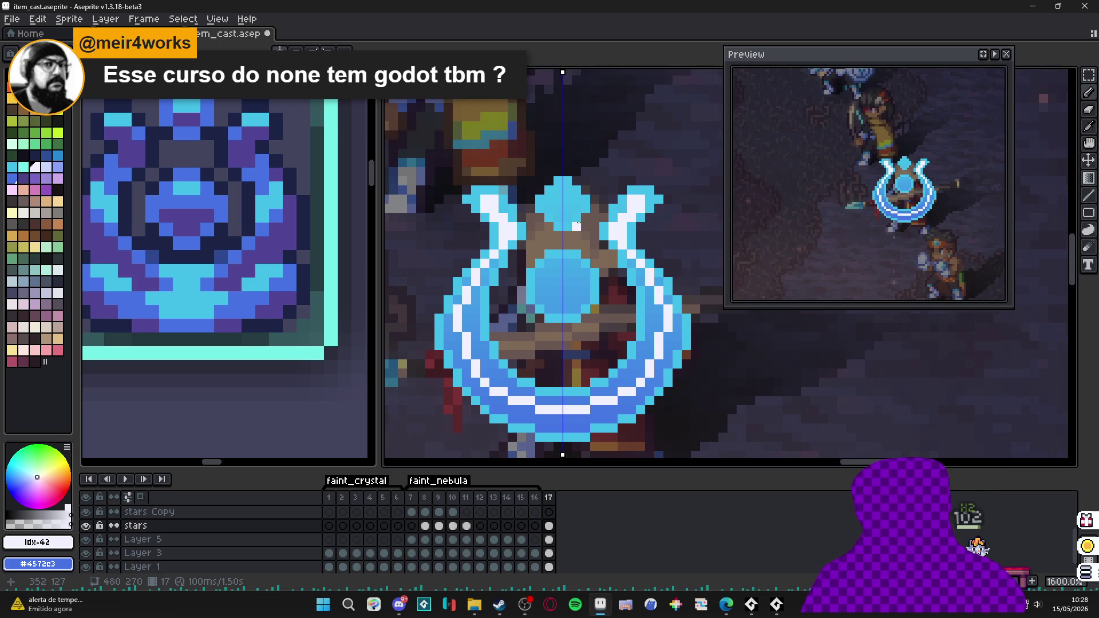
left_click(564, 286)
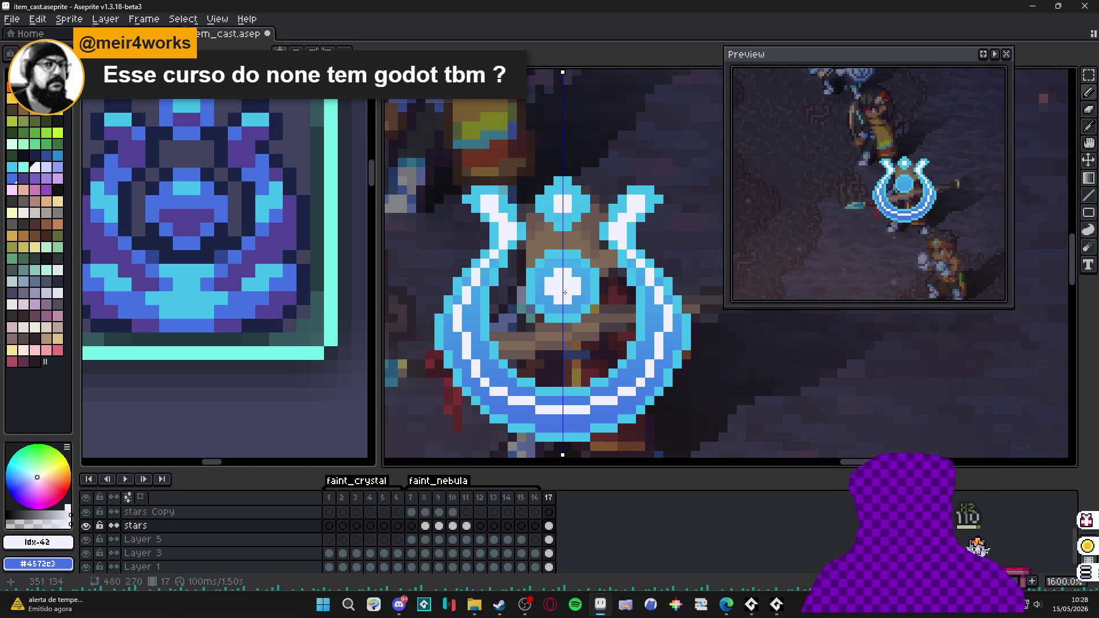
key("ctrl+z")
- Pick red and place a red accent pixel on the crest's lower ring
scroll(518, 166, "down", 1)
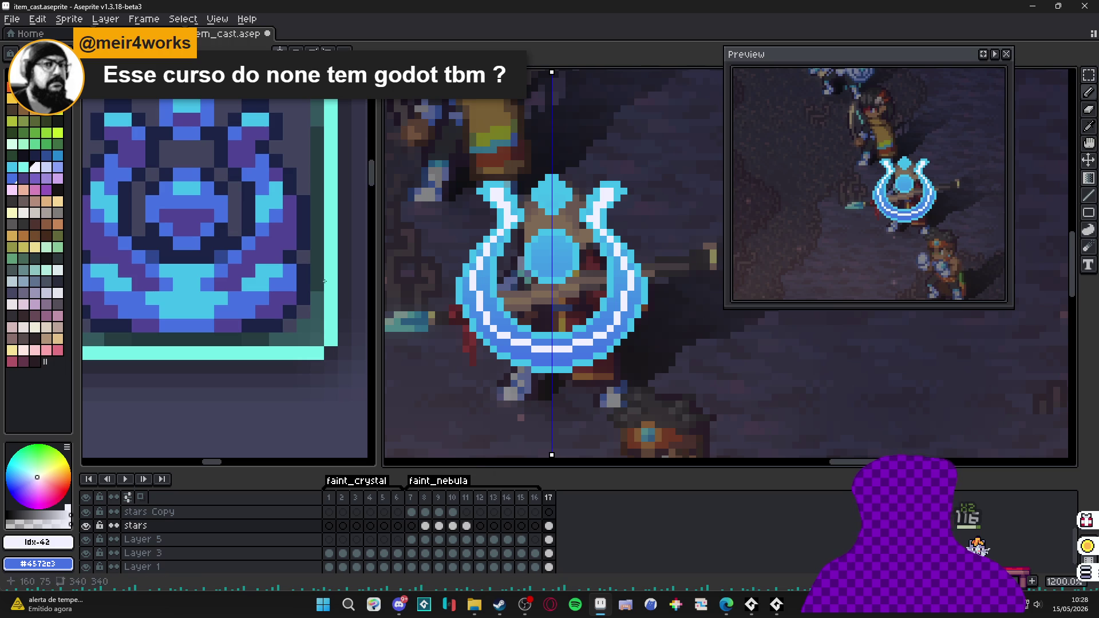
left_click(57, 86)
left_click(248, 285)
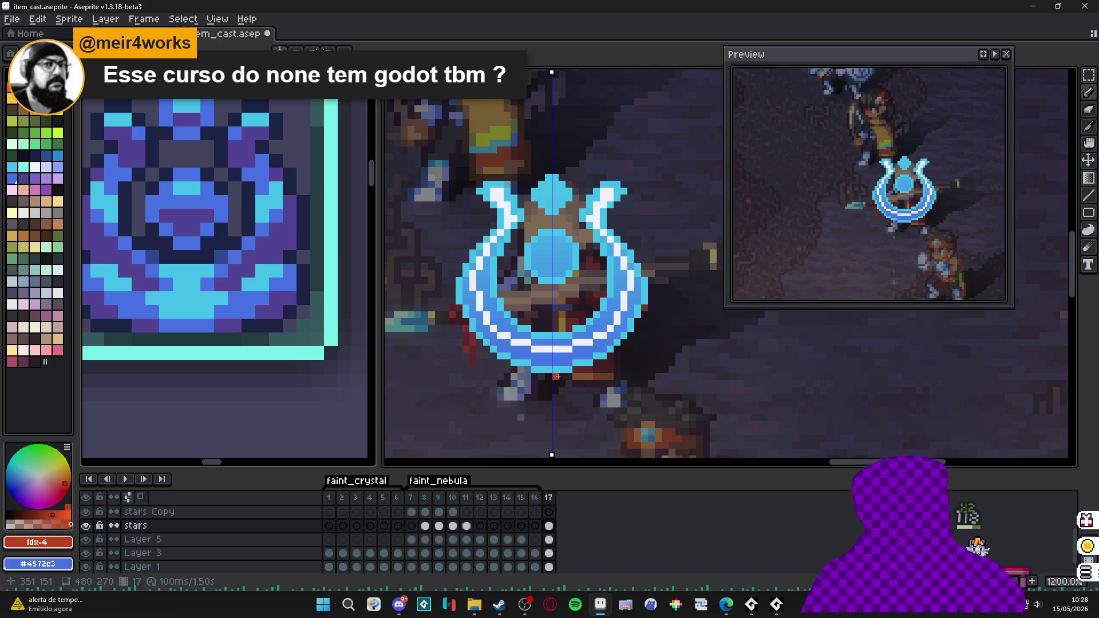
scroll(557, 376, "up", 5)
left_click(511, 311)
mouse_move(500, 314)
left_mouse_down()
mouse_move(508, 296)
mouse_move(602, 408)
left_mouse_up()
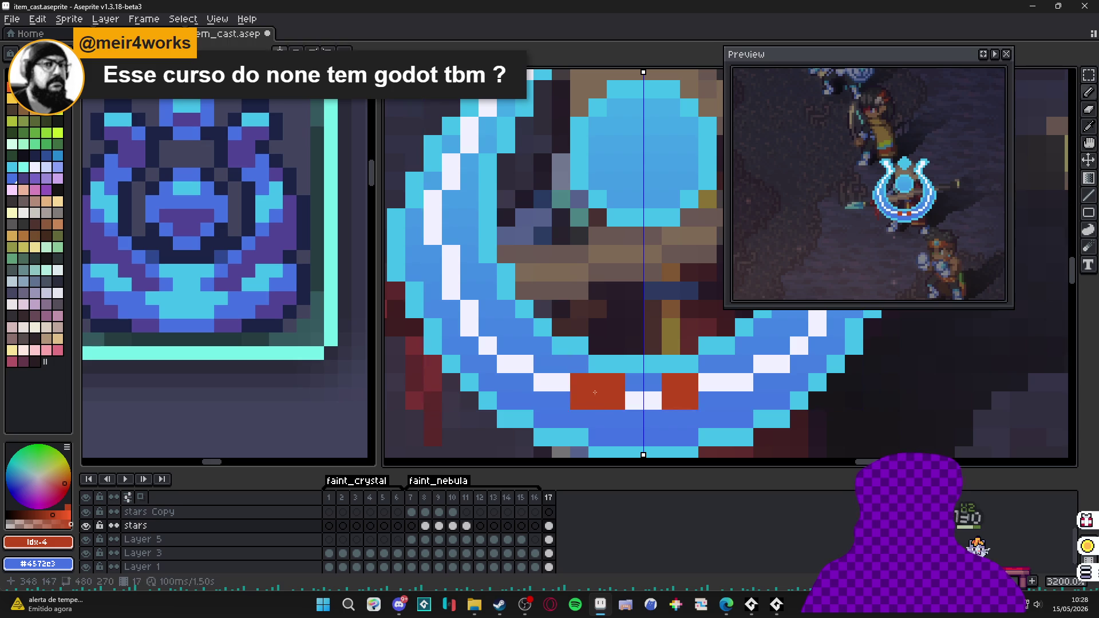
key("ctrl+z")
left_click(567, 381)
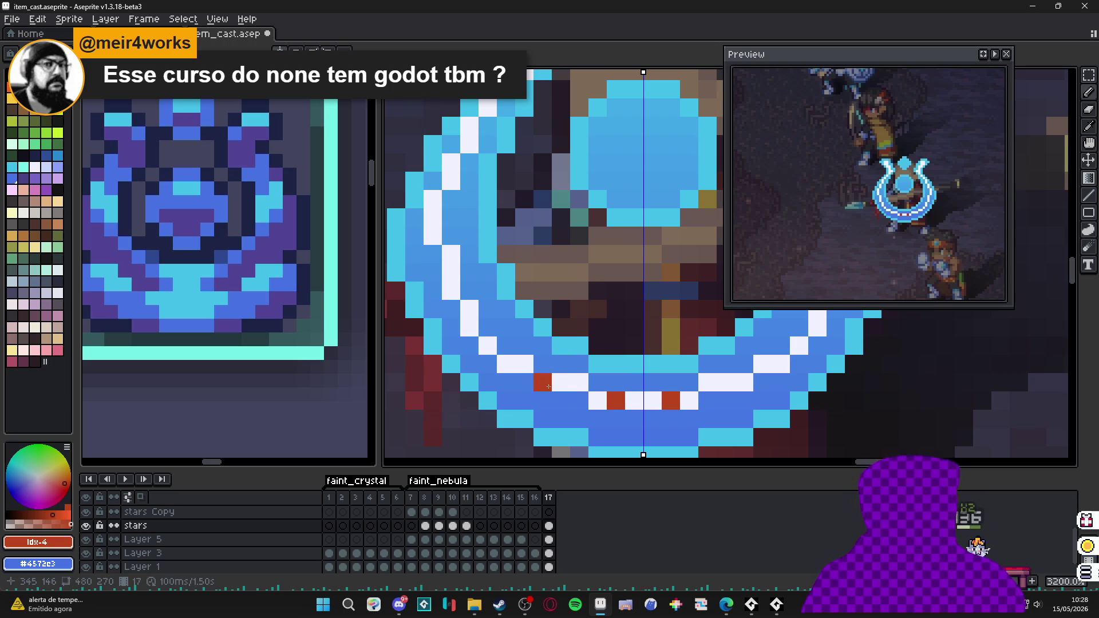
left_click(557, 385)
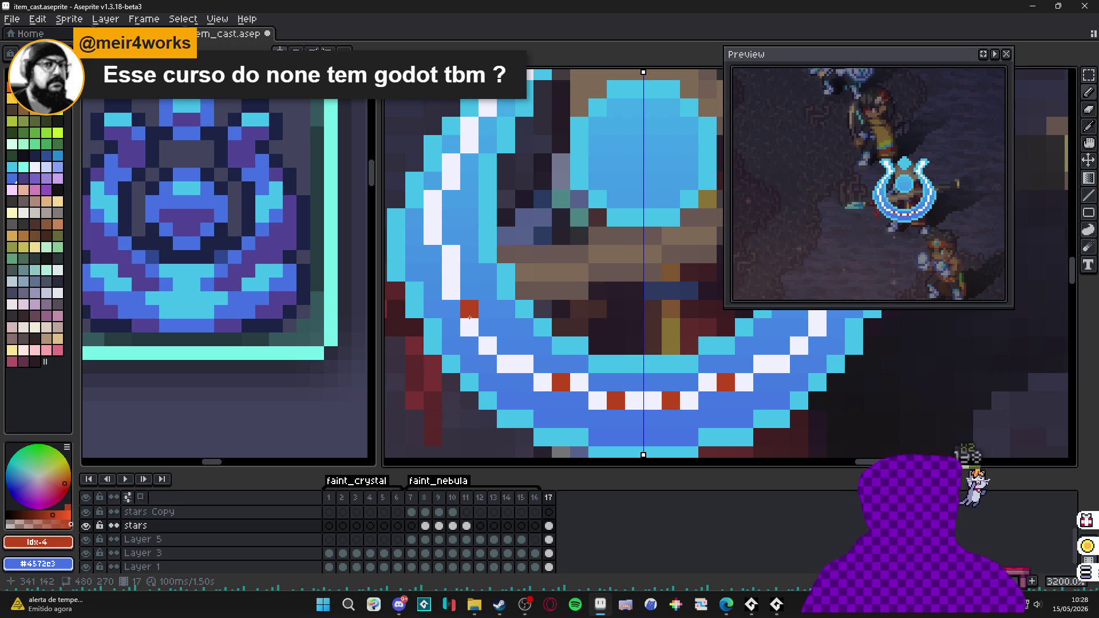
scroll(459, 238, "up", 3)
left_click(490, 251)
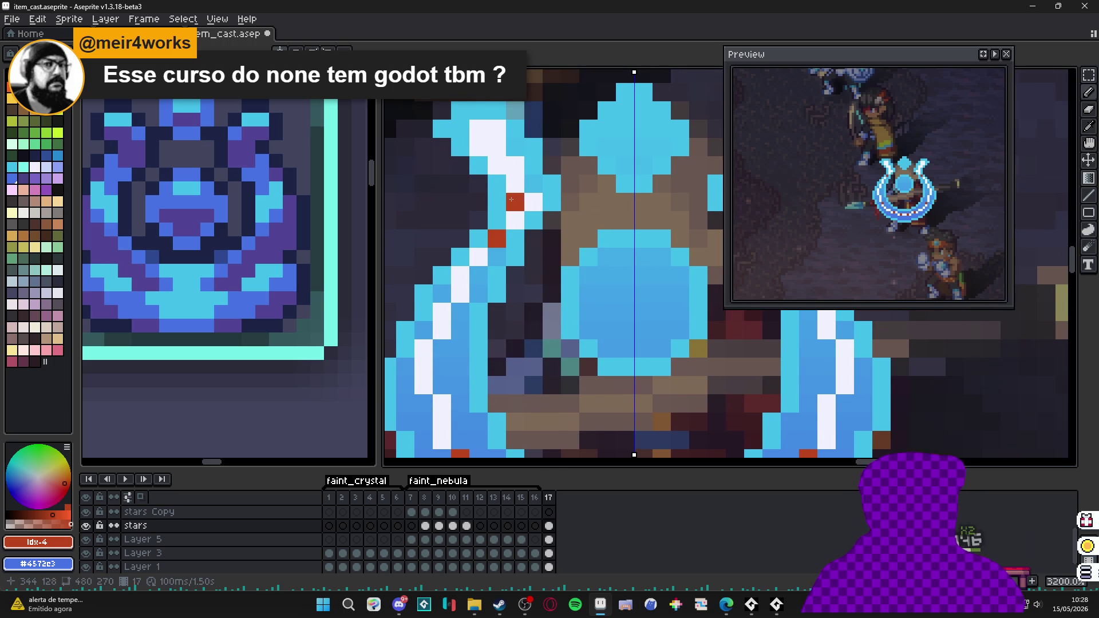
key("ctrl+z")
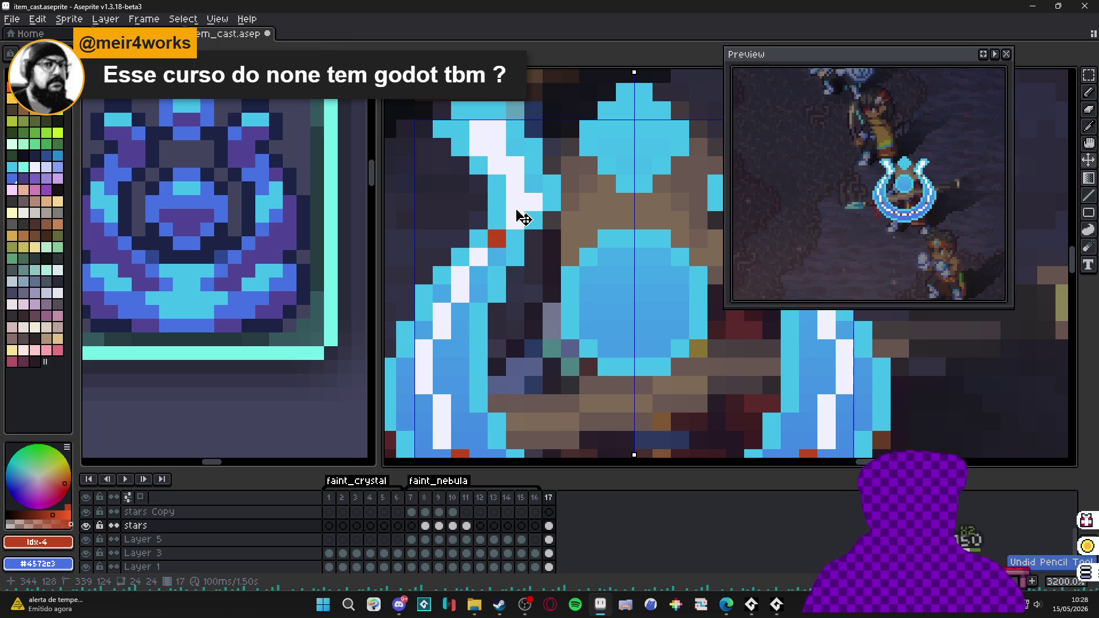
left_click(520, 169)
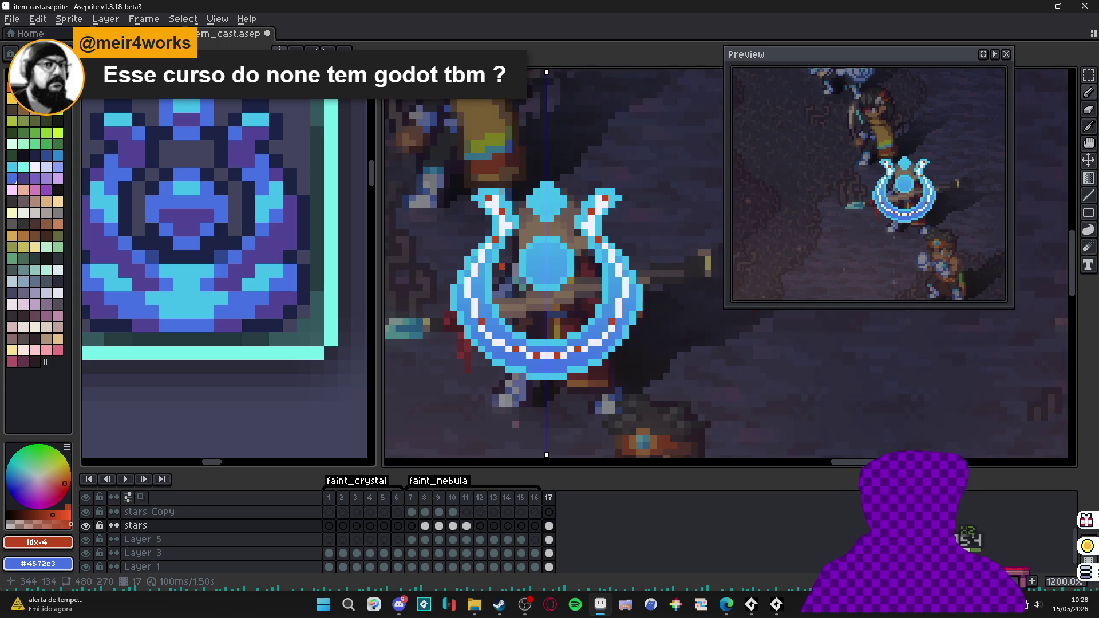
scroll(495, 300, "down", 3)
left_click_drag(523, 342, 540, 385)
scroll(559, 379, "up", 1)
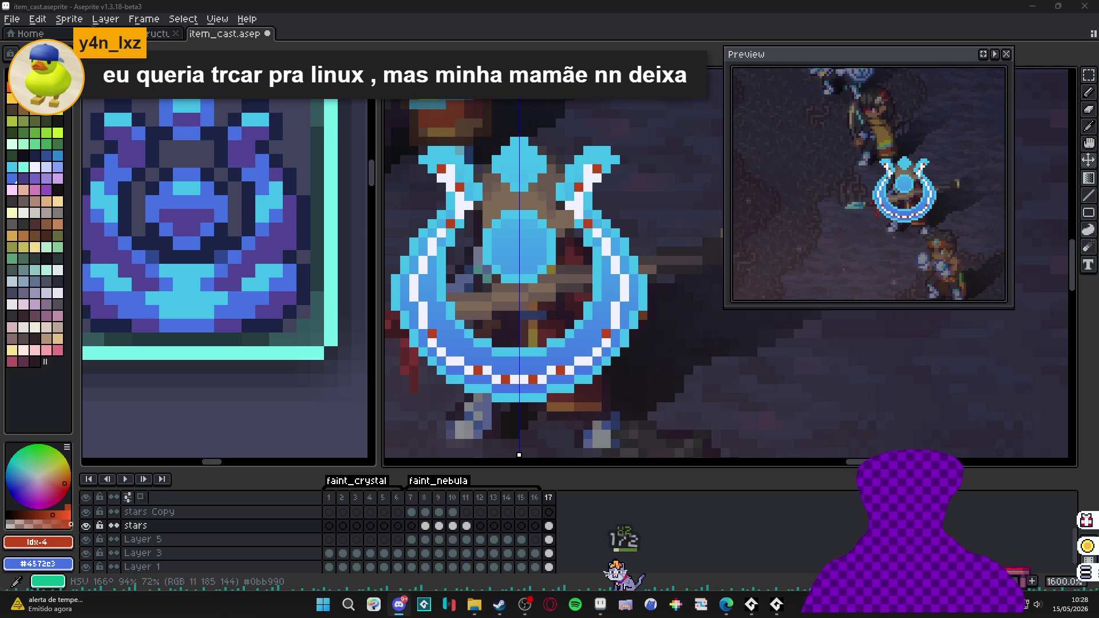
scroll(552, 381, "down", 3)
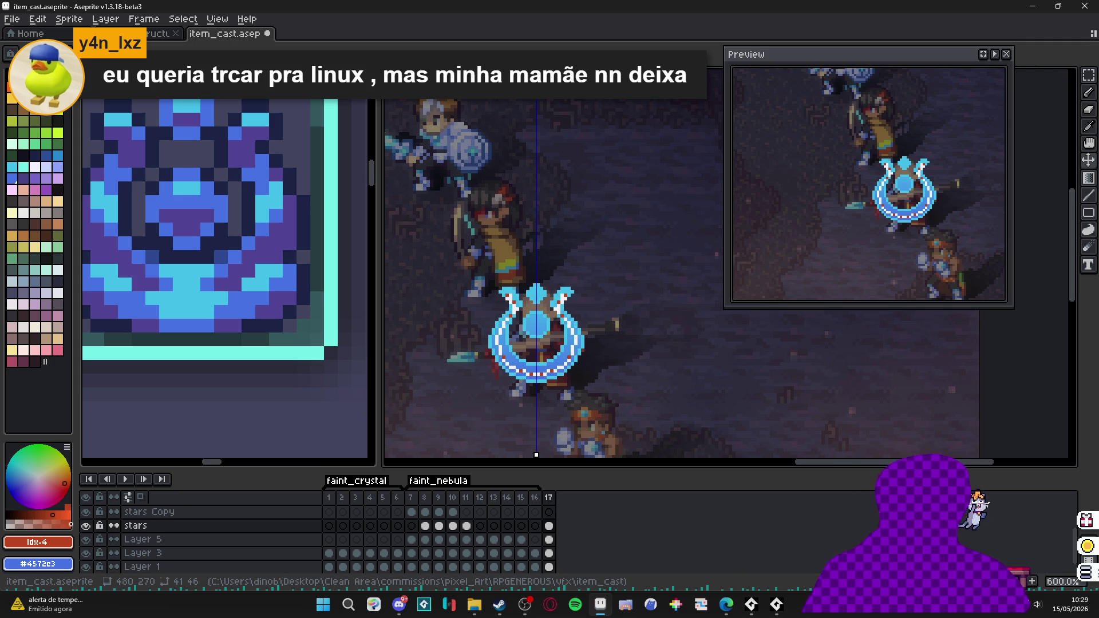
key("alt+Tab")
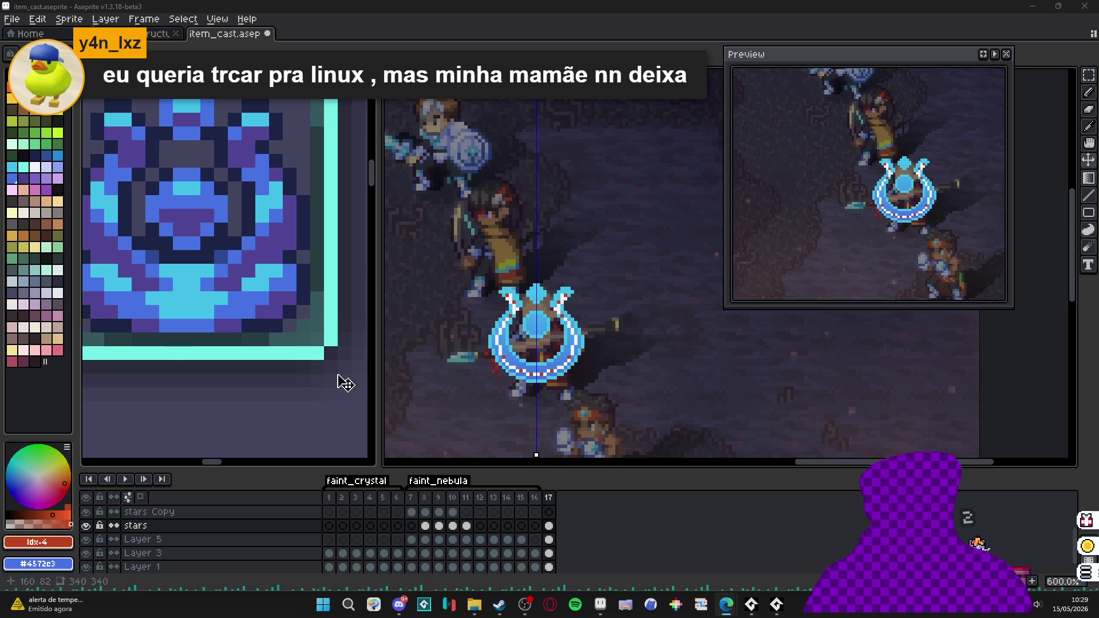
left_click_drag(542, 359, 551, 358)
scroll(552, 359, "up", 3)
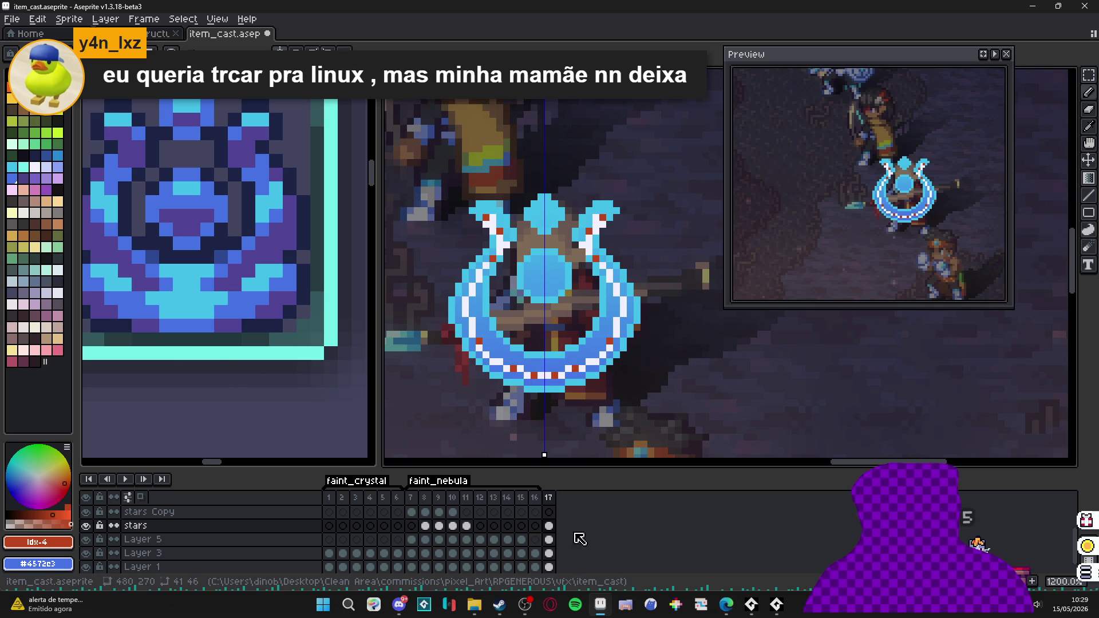
double_click(549, 525)
- Drop the stars frame 17 cel to 17% opacity and hide Layer 5
left_click_drag(607, 451, 589, 460)
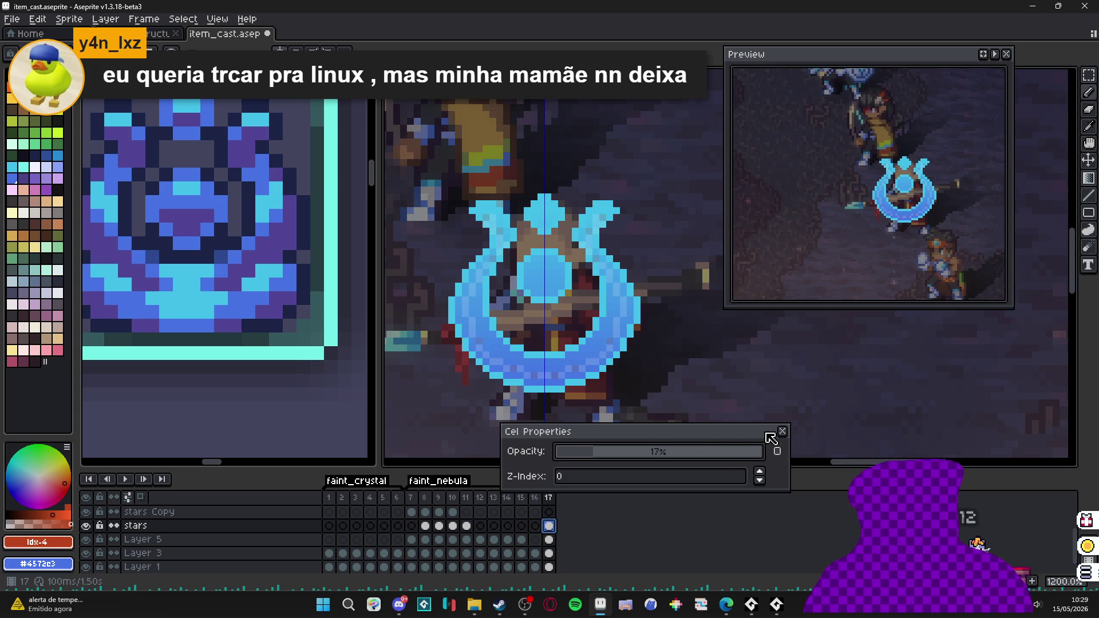
left_click(783, 432)
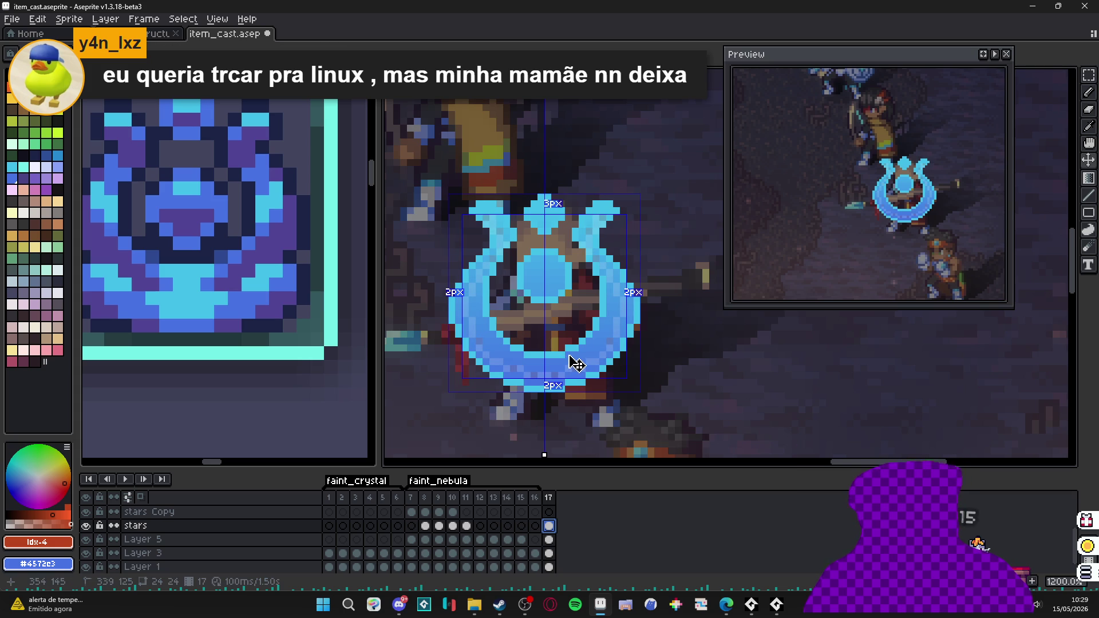
key("Down")
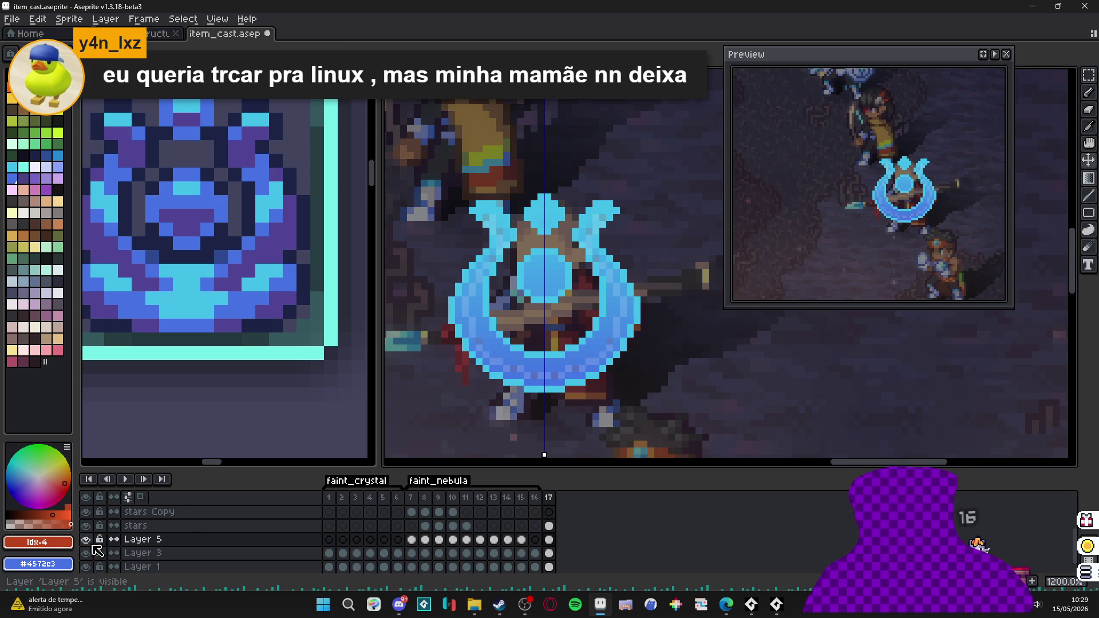
scroll(537, 385, "up", 3)
key("Up")
scroll(543, 381, "down", 3)
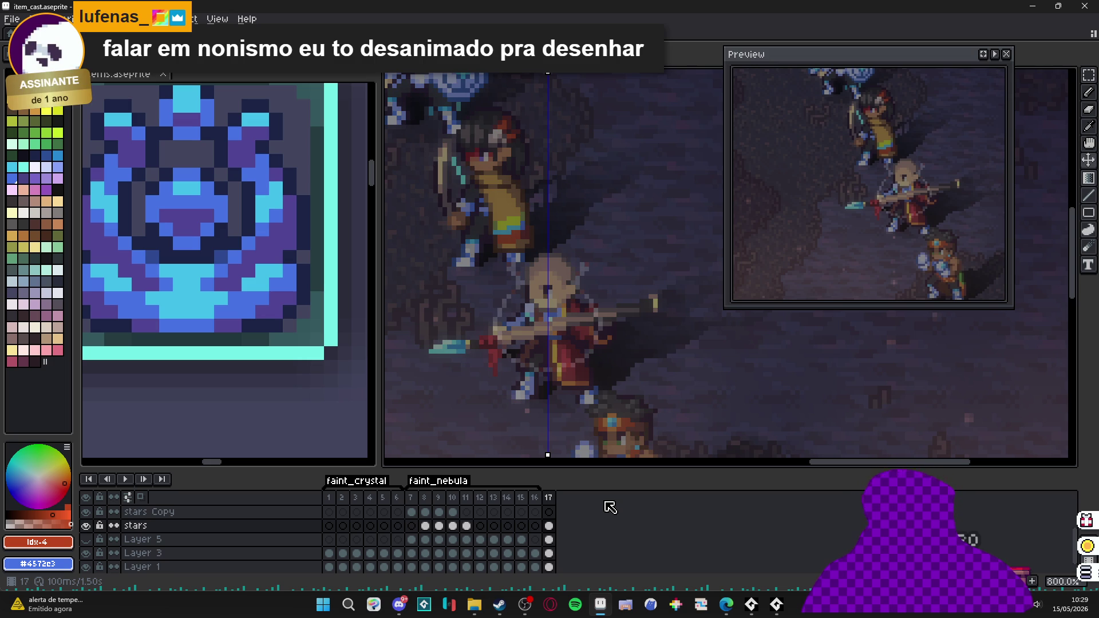
- Raise the stars frame 17 cel opacity to 36%
double_click(548, 526)
left_click_drag(620, 457, 636, 456)
left_click(786, 431)
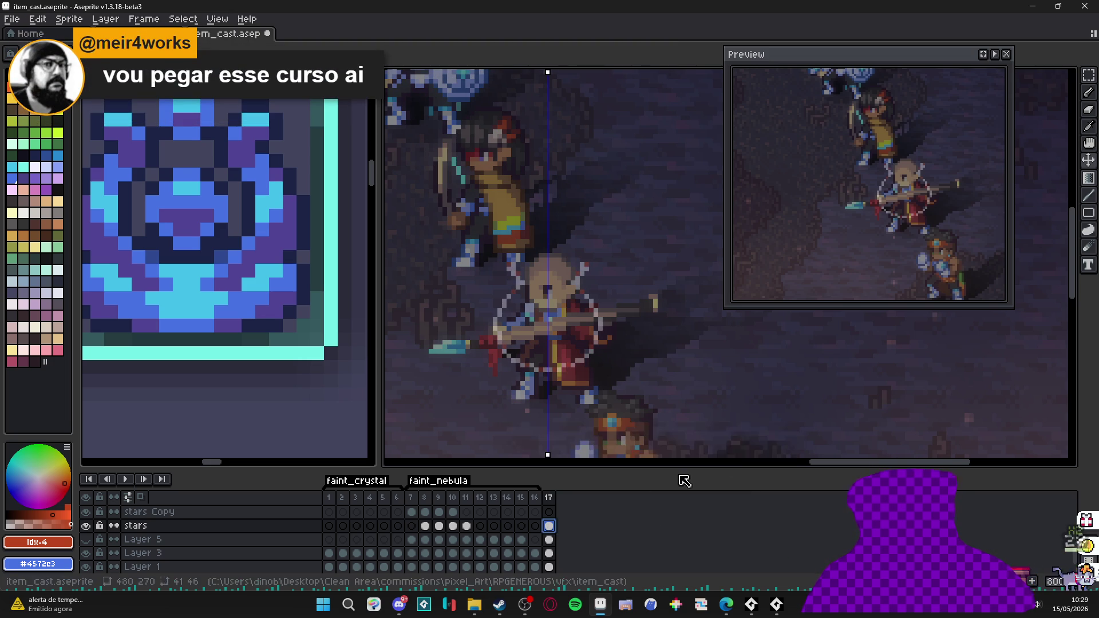
- On the stars Copy layer at frame 17, paint a white block below the character's waist
left_click(548, 512)
scroll(542, 378, "up", 3)
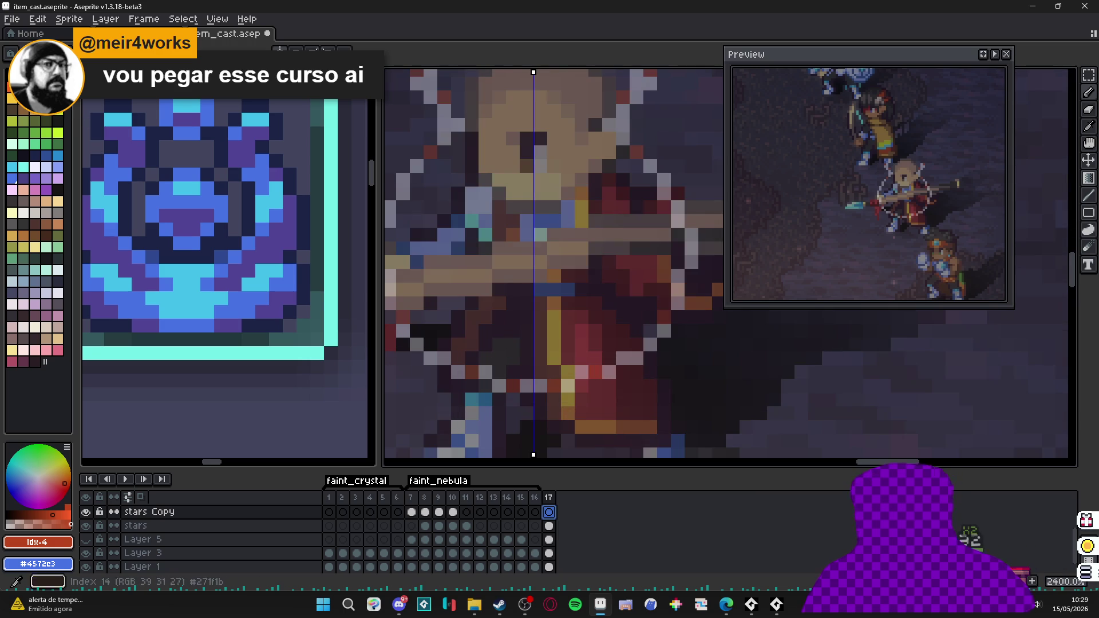
left_click(45, 86)
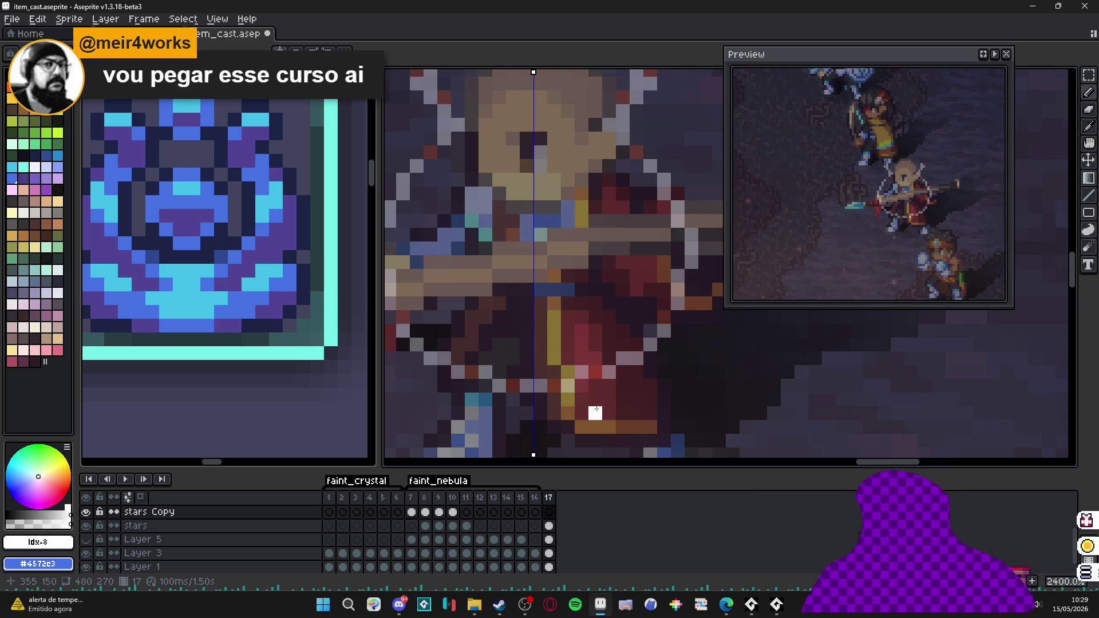
scroll(552, 385, "up", 1)
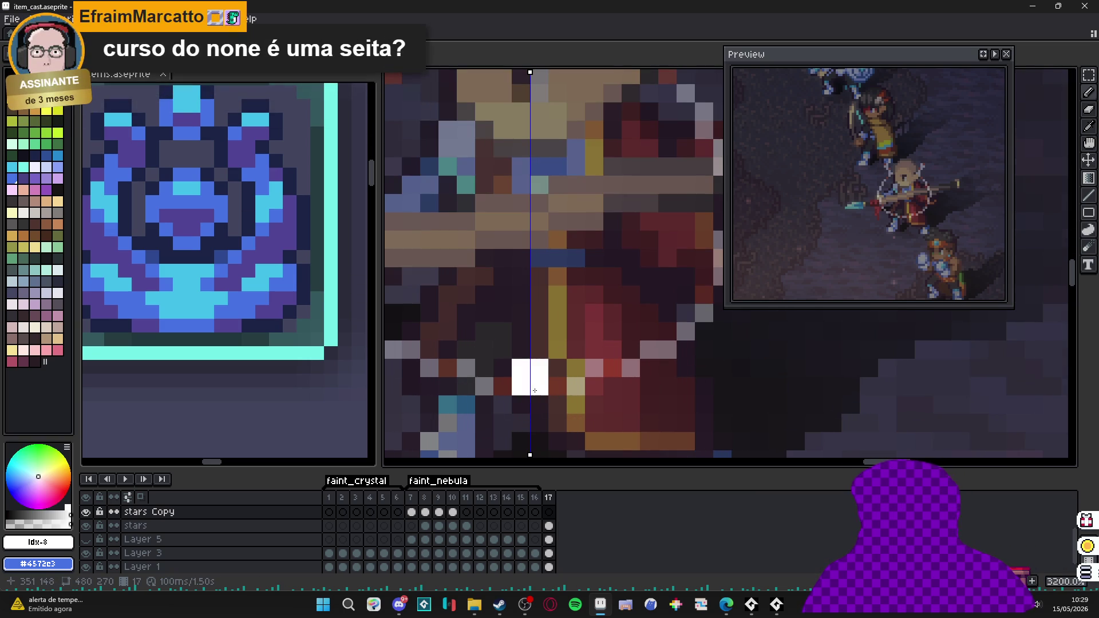
left_click(531, 395)
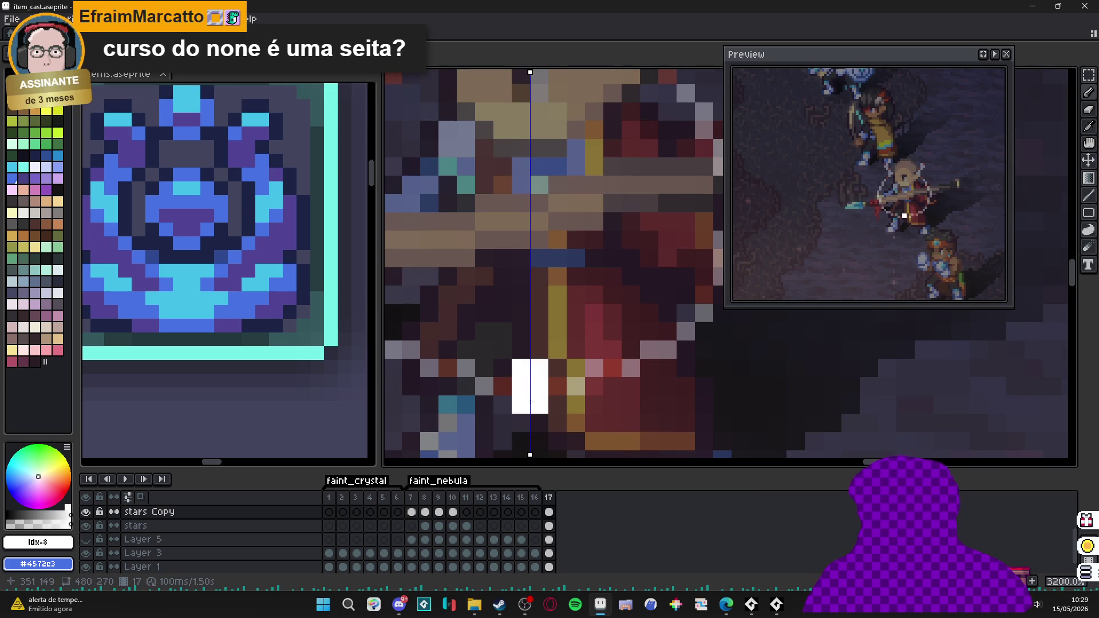
key("ctrl+z")
scroll(531, 373, "up", 1)
mouse_move(543, 367)
left_mouse_down()
mouse_move(516, 394)
mouse_move(543, 421)
left_mouse_up()
key("ctrl+z")
key("ctrl+z")
key("ctrl+z")
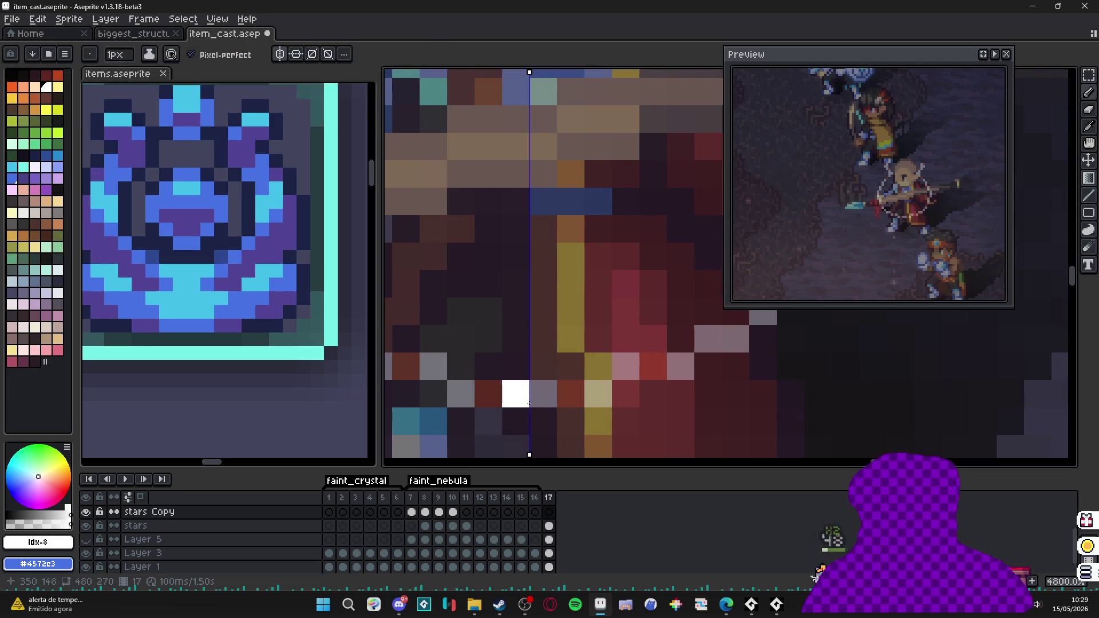
left_click(540, 403)
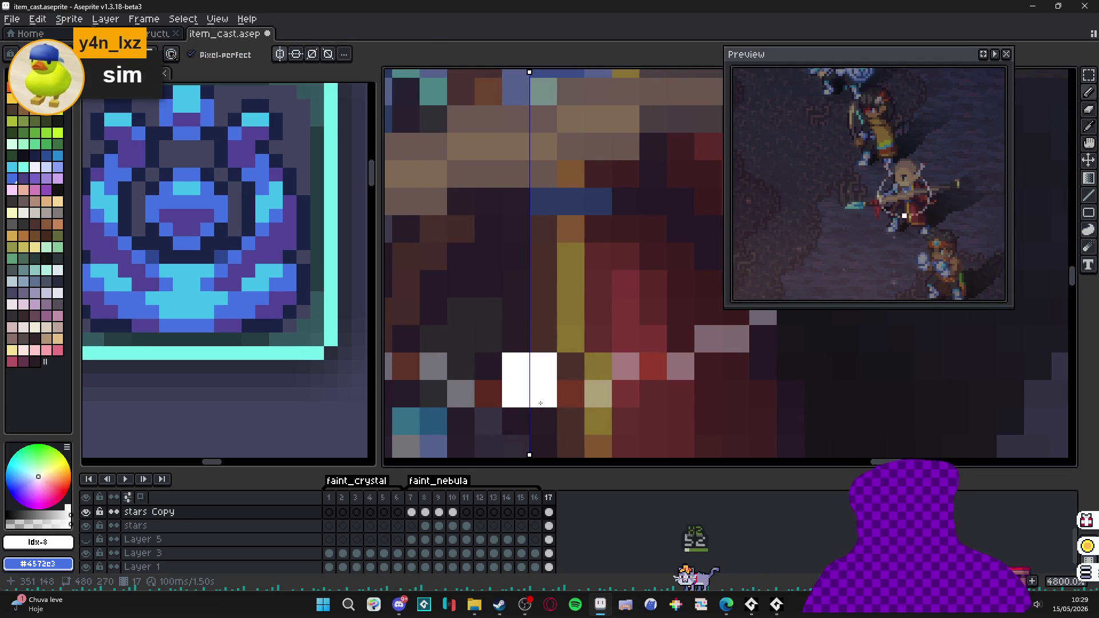
scroll(538, 399, "down", 3)
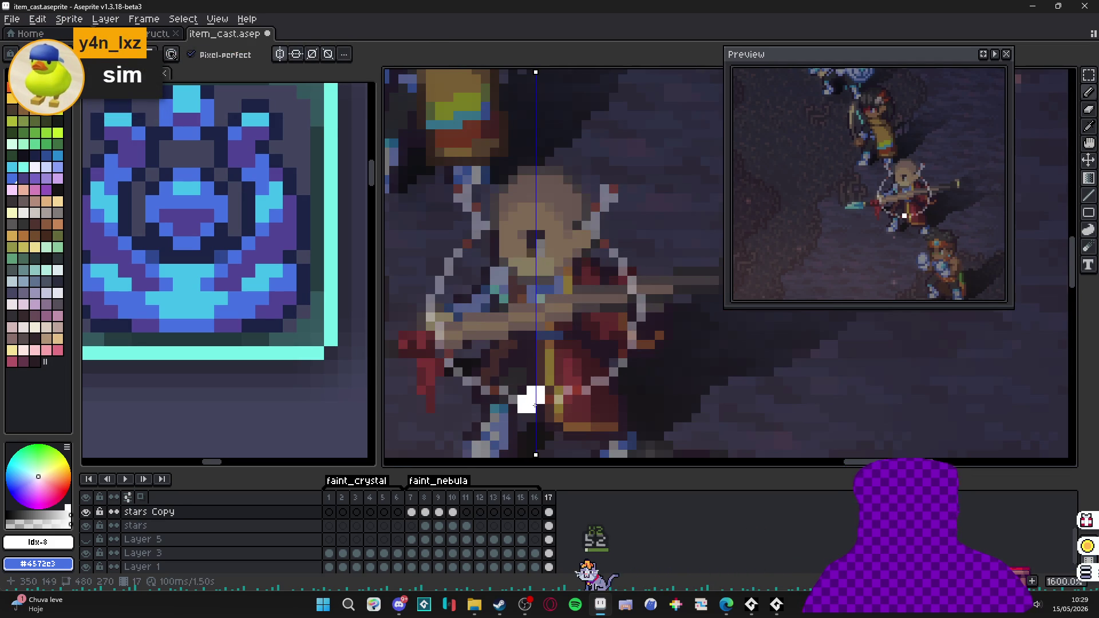
scroll(538, 400, "up", 1)
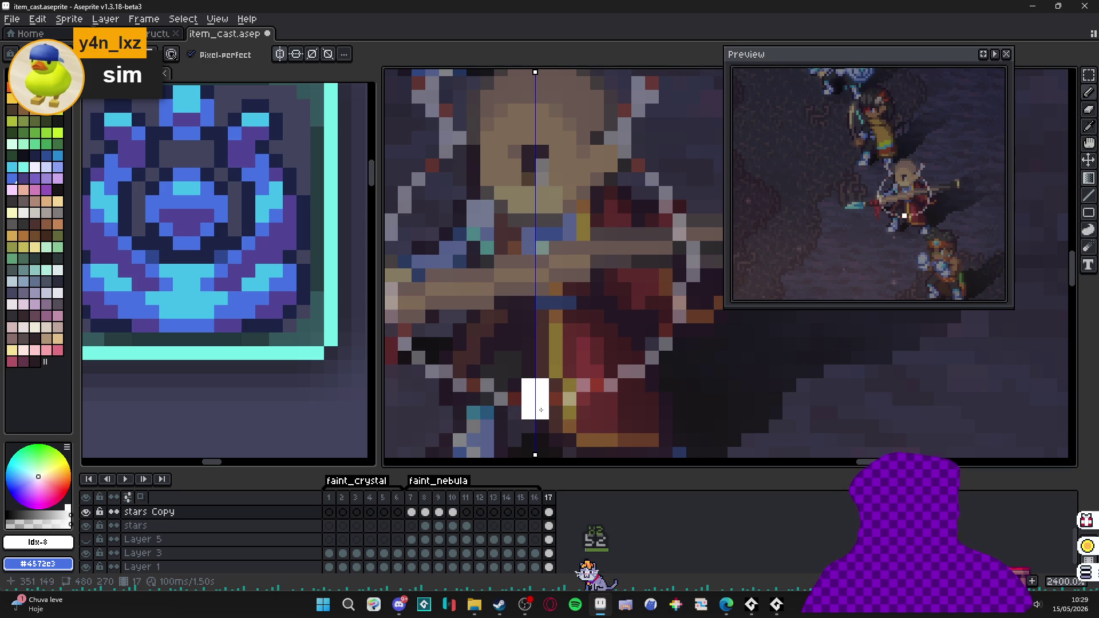
- Add frame 18 and paint a wider white block below the waist
left_click(1032, 581)
left_click(498, 375)
left_click_drag(528, 403, 556, 410)
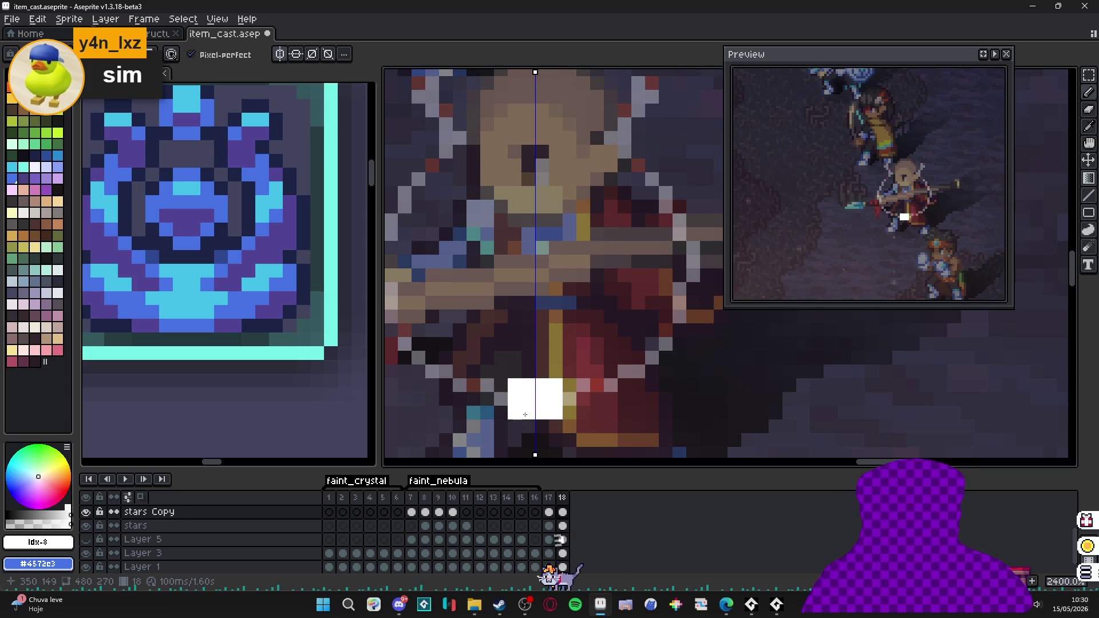
left_click(589, 378)
key("e")
left_click(529, 386)
left_click_drag(529, 385, 515, 413)
key("b")
left_click(570, 385)
left_click(501, 386)
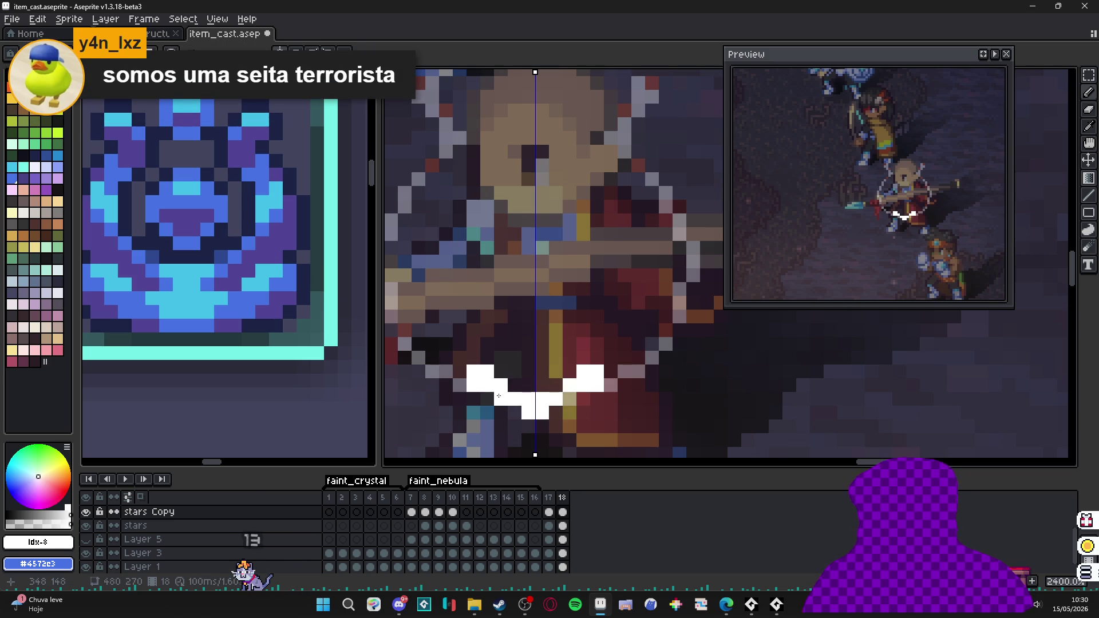
- Trim the edges and bottom corners of frame 18's white shape
key("e")
left_click_drag(528, 413, 563, 429)
right_click(498, 405)
left_click(506, 409)
key("b")
left_click(507, 409)
scroll(538, 429, "down", 3)
- Add frame 19 and paint mirrored white pixels at the curve's left end
left_click(563, 513)
key("alt+n")
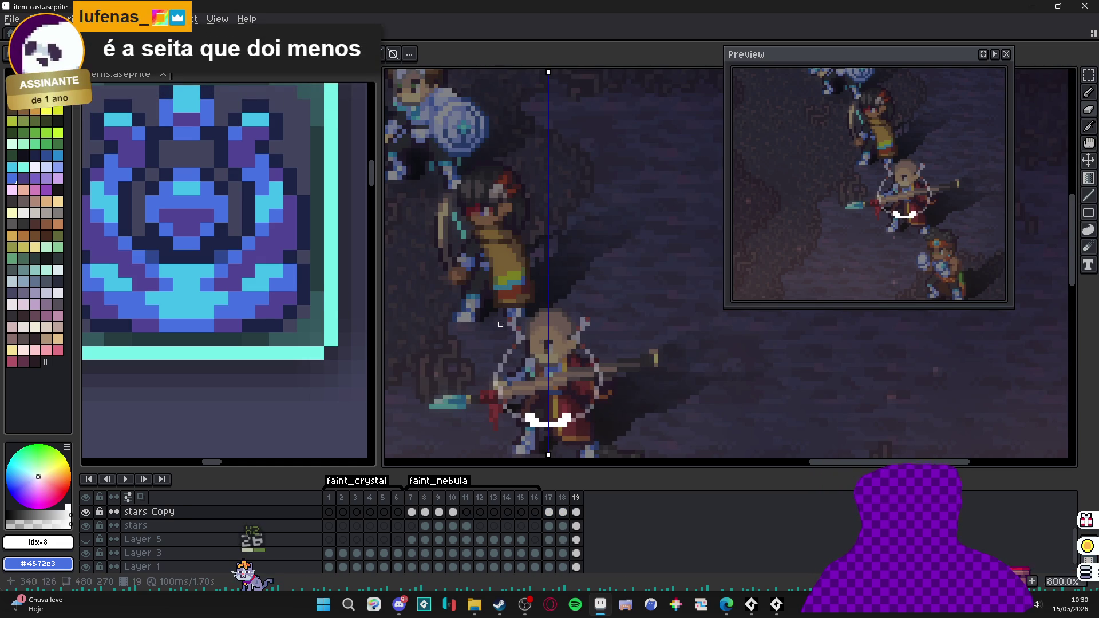
scroll(473, 309, "up", 5)
left_click_drag(473, 309, 462, 265)
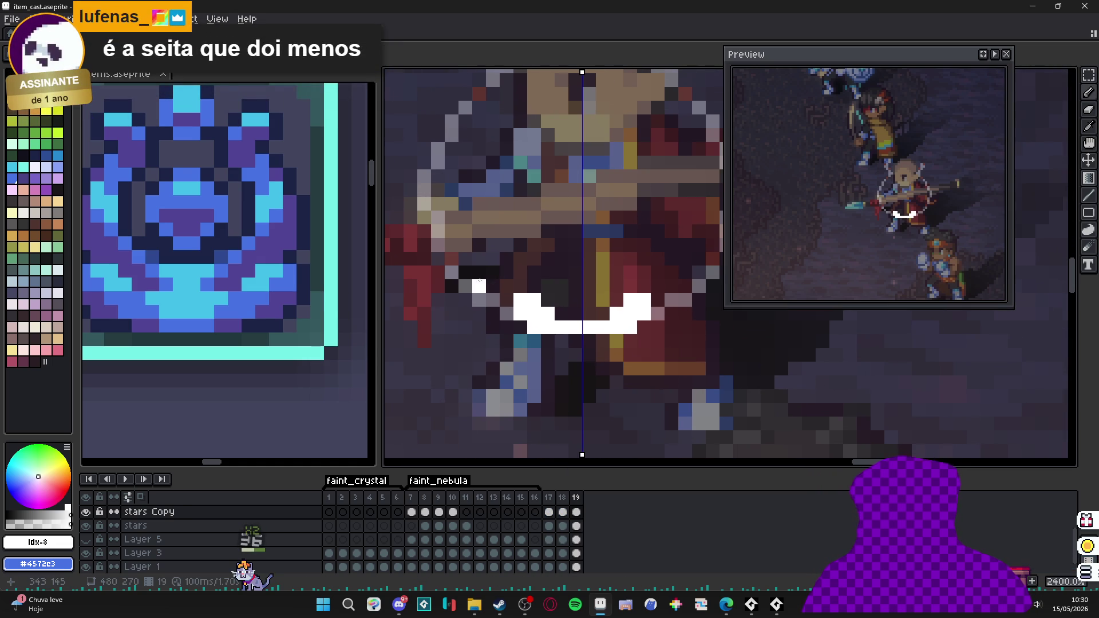
left_click(461, 280)
left_click(460, 266)
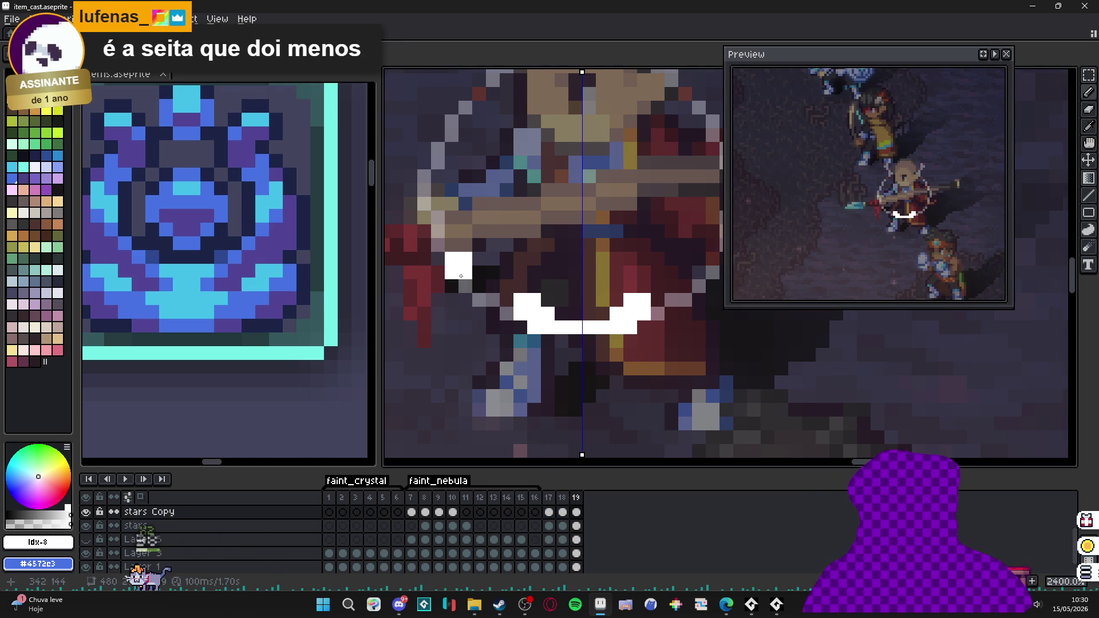
key("v")
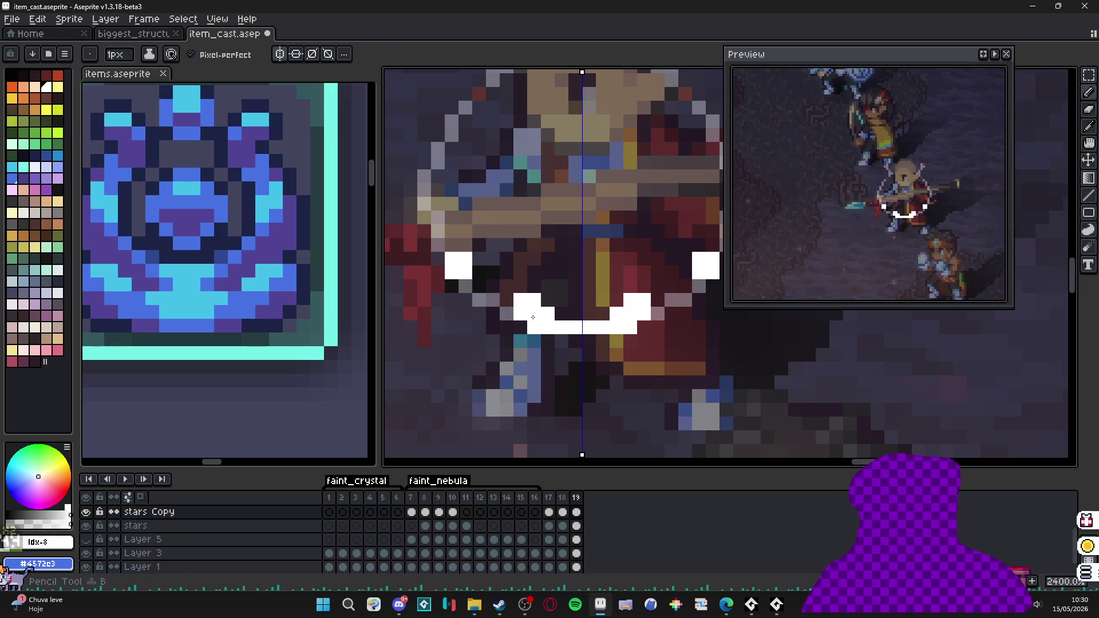
key("b")
left_click(480, 297)
key("ctrl+z")
left_click(467, 284)
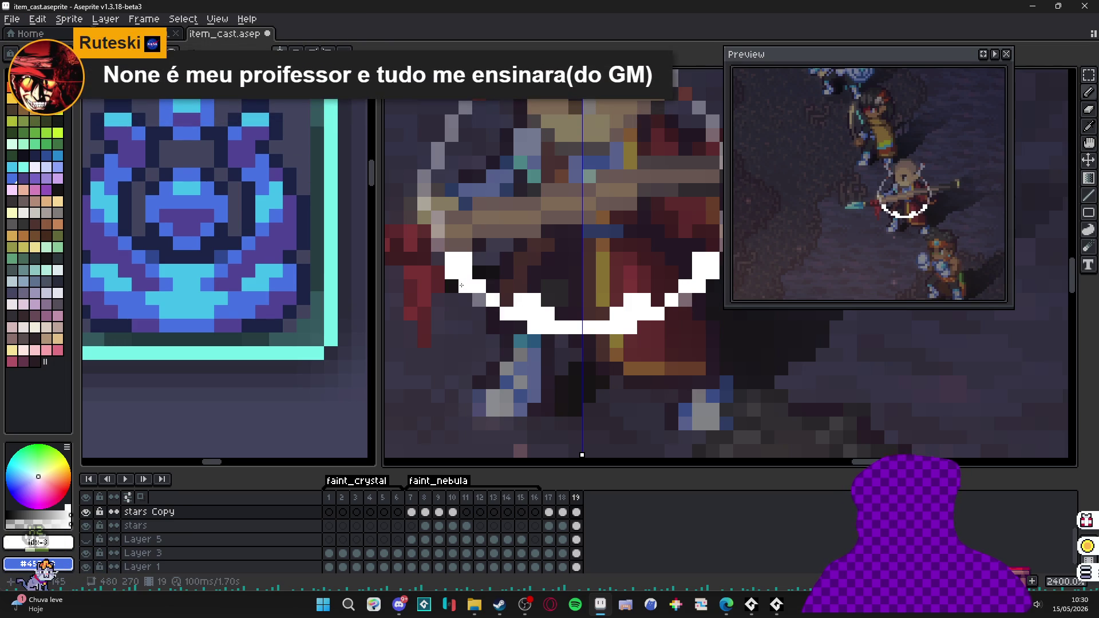
- Extend frame 19's mirrored white curve outward and erase its two centre bottom pixels
left_click_drag(460, 284, 468, 301)
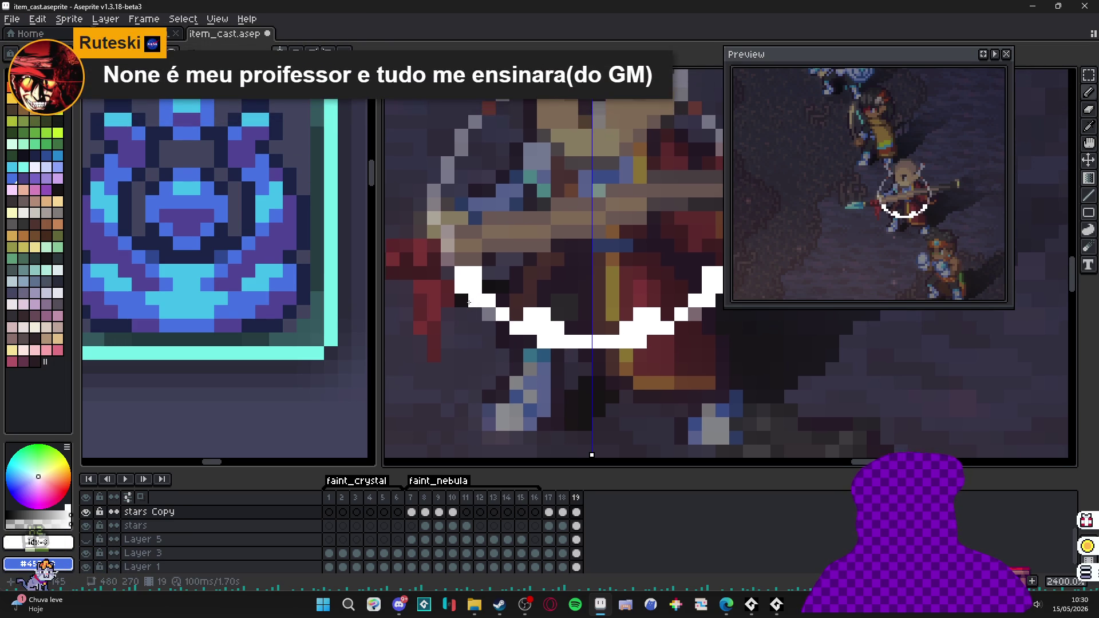
left_click(482, 314)
left_click(517, 314)
key("e")
left_click(531, 315)
left_click(585, 342)
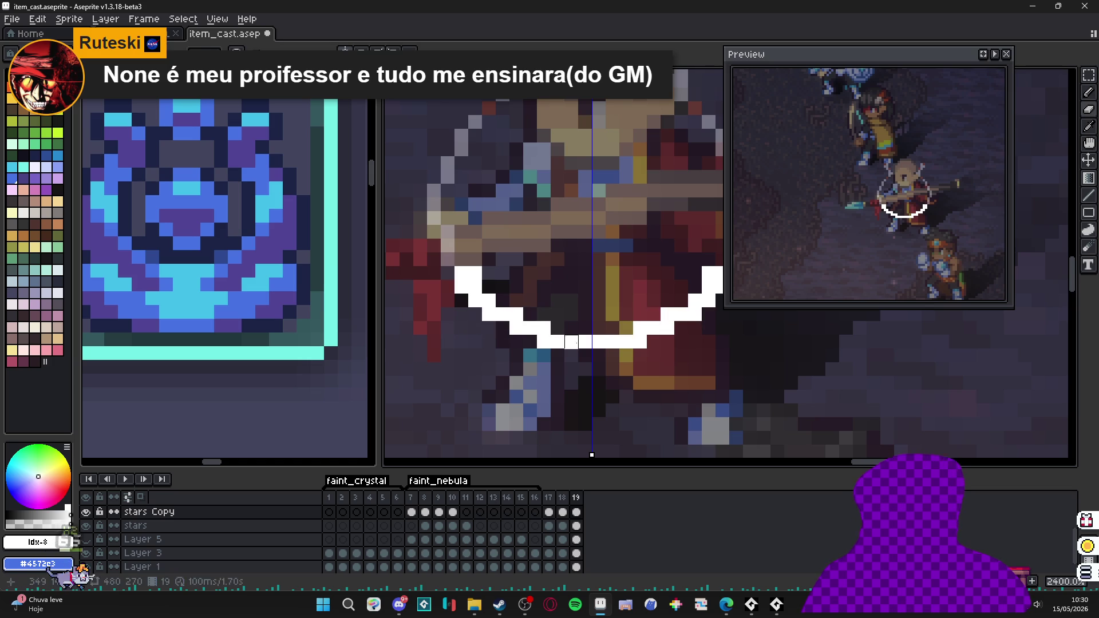
left_click_drag(454, 287, 474, 308)
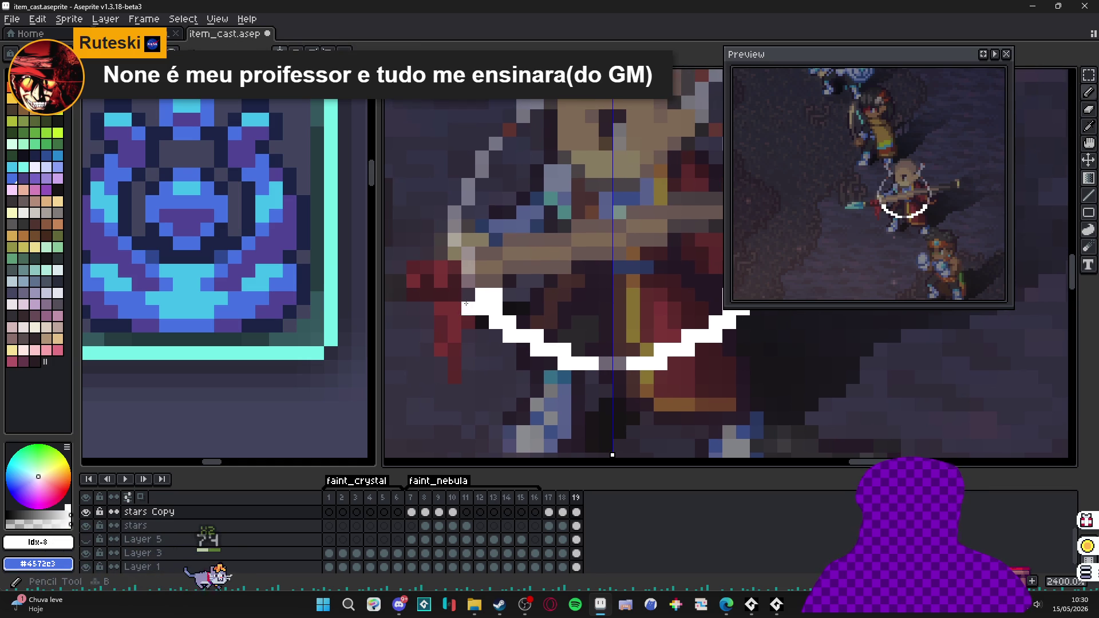
left_click(483, 322)
left_click(496, 335)
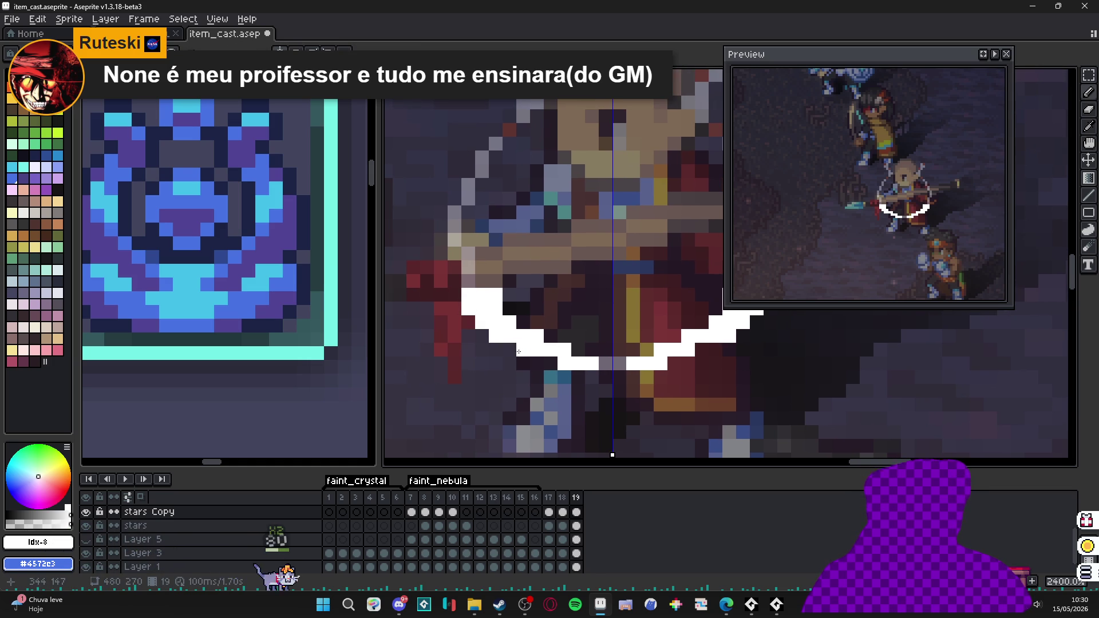
scroll(516, 334, "down", 3)
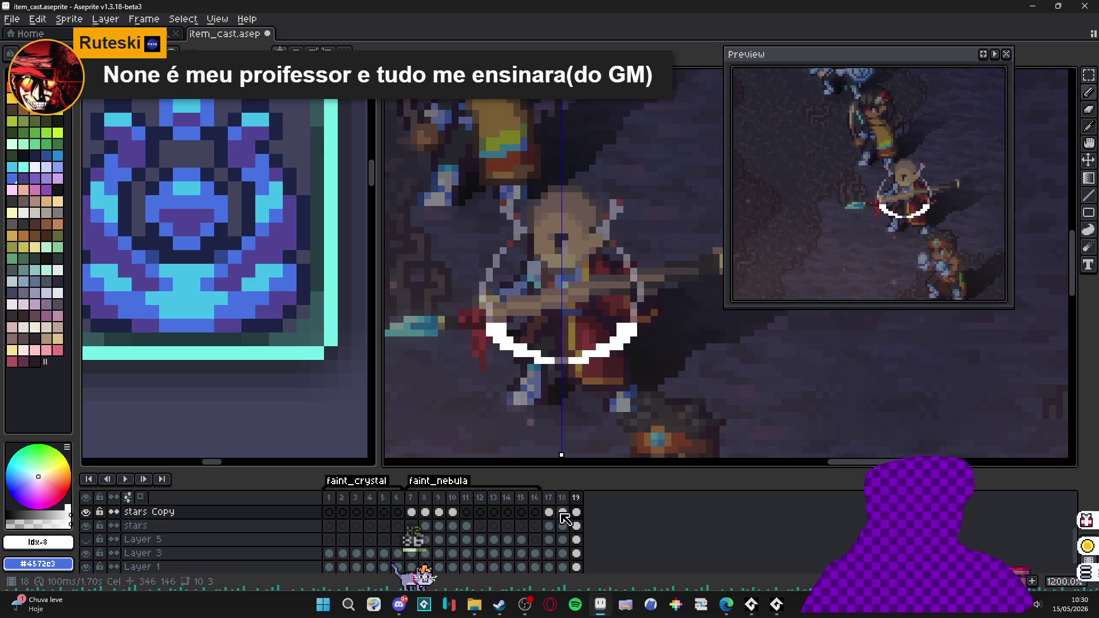
- Add frame 20 with the ring raised up its upper-left edge and bottom row erased; select frames 17–20
left_click(577, 498)
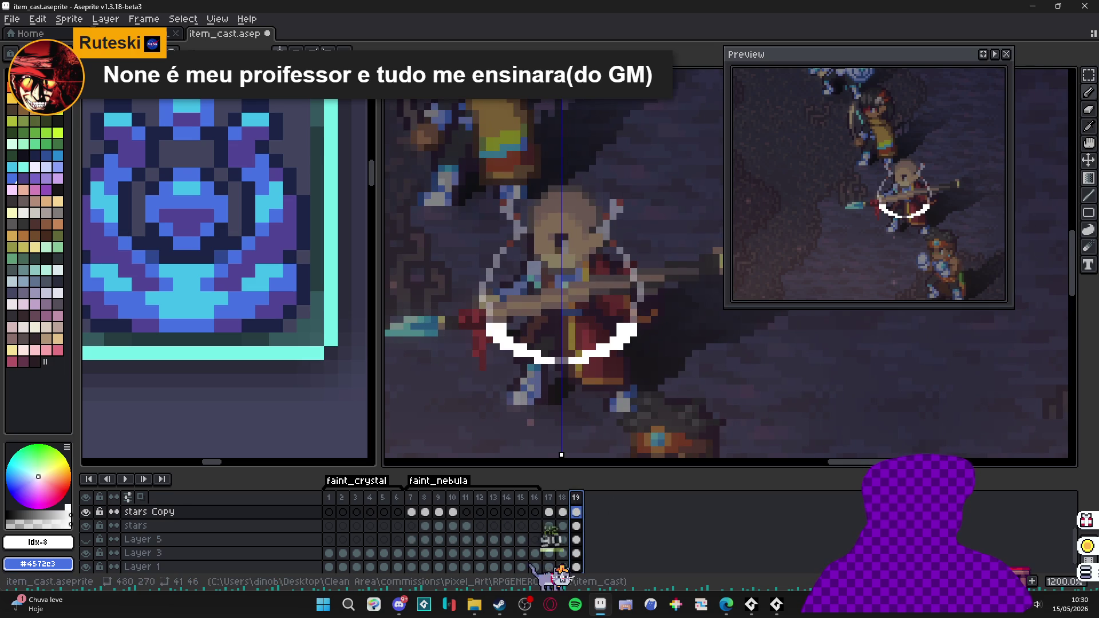
key("alt+n")
scroll(503, 314, "up", 1)
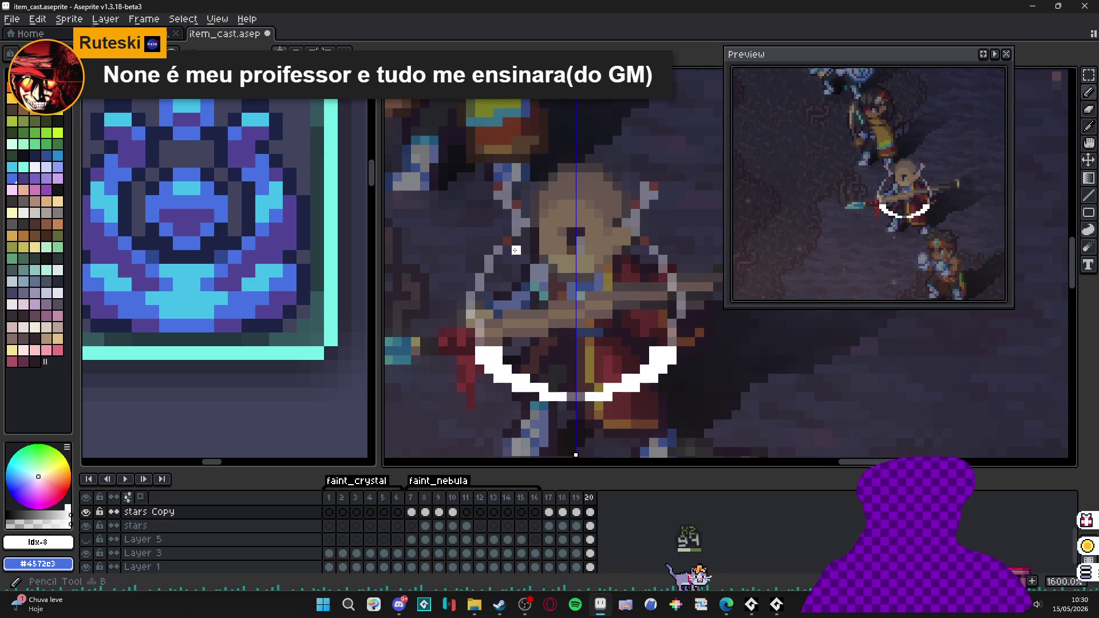
left_click(504, 247)
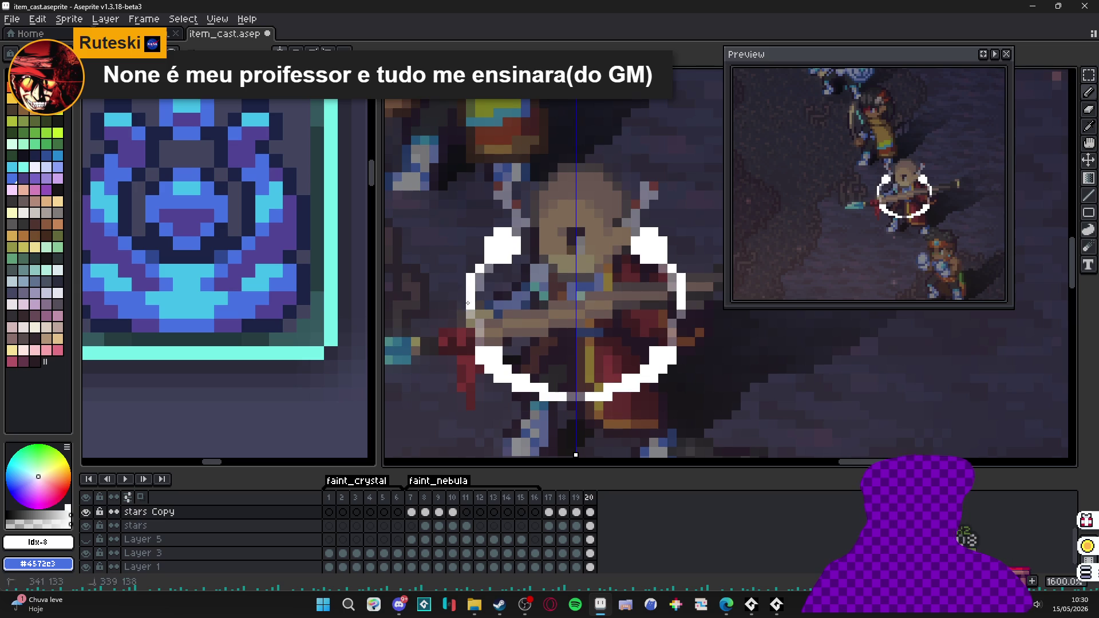
left_click_drag(475, 283, 489, 263)
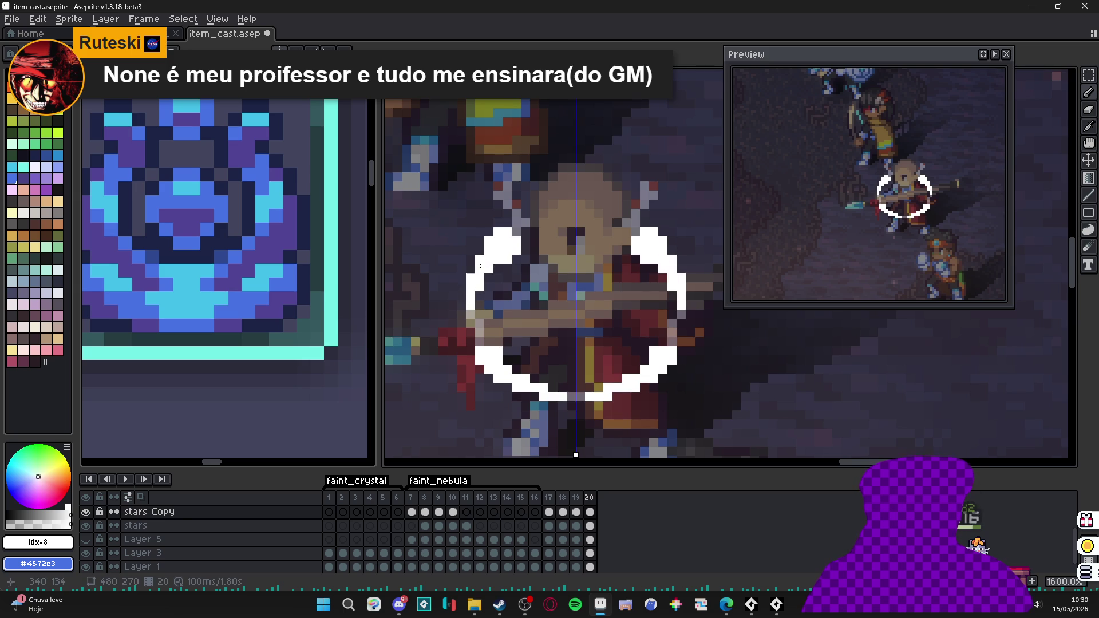
key("e")
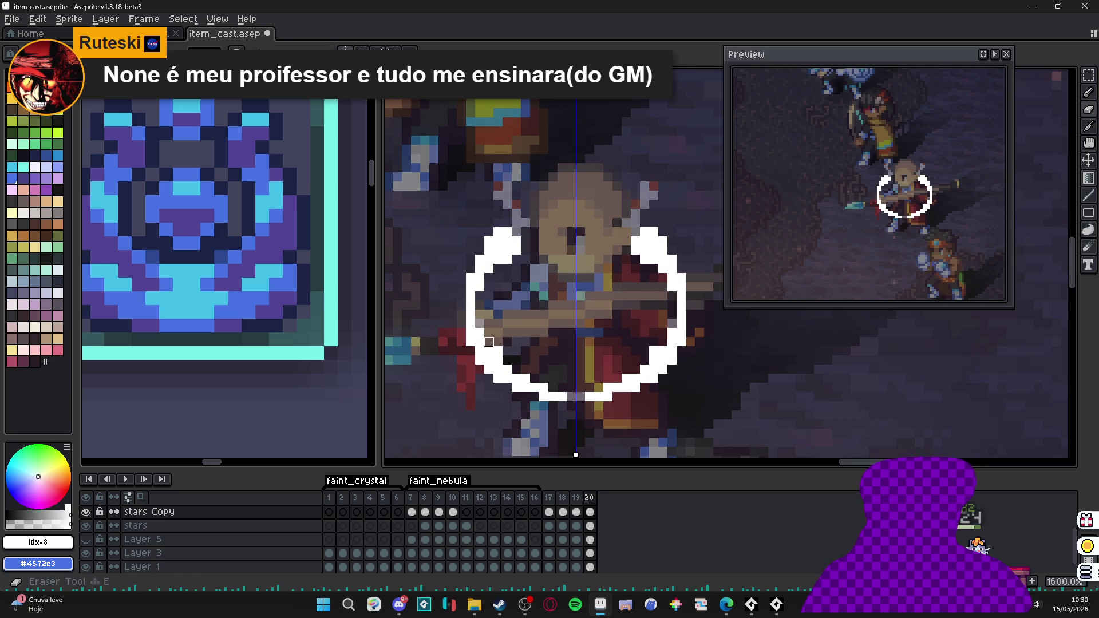
mouse_move(553, 397)
left_mouse_down()
mouse_move(564, 397)
mouse_move(543, 397)
left_mouse_up()
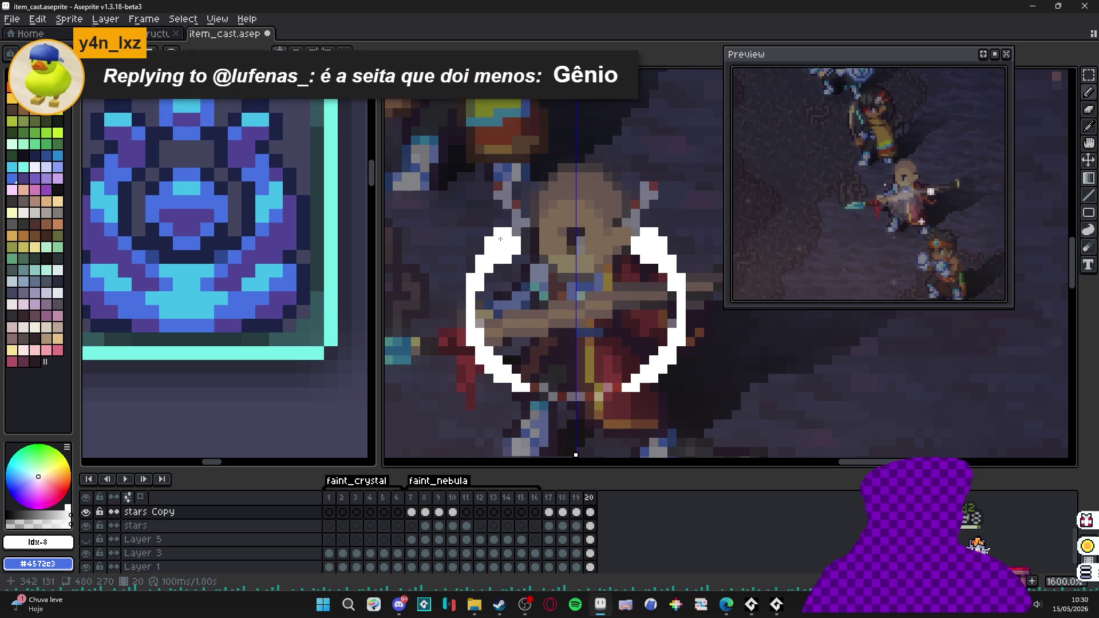
left_click_drag(549, 497, 590, 498)
- Create a new animation tag named 'diligence' spanning frames 17–20
right_click(589, 498)
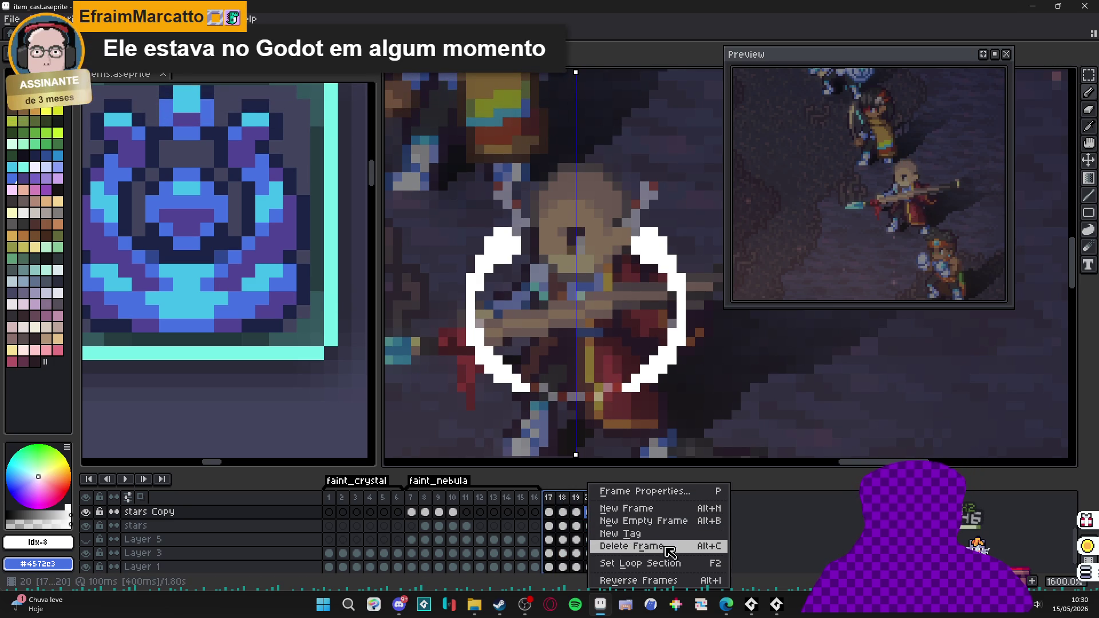
left_click(684, 535)
type("diligence")
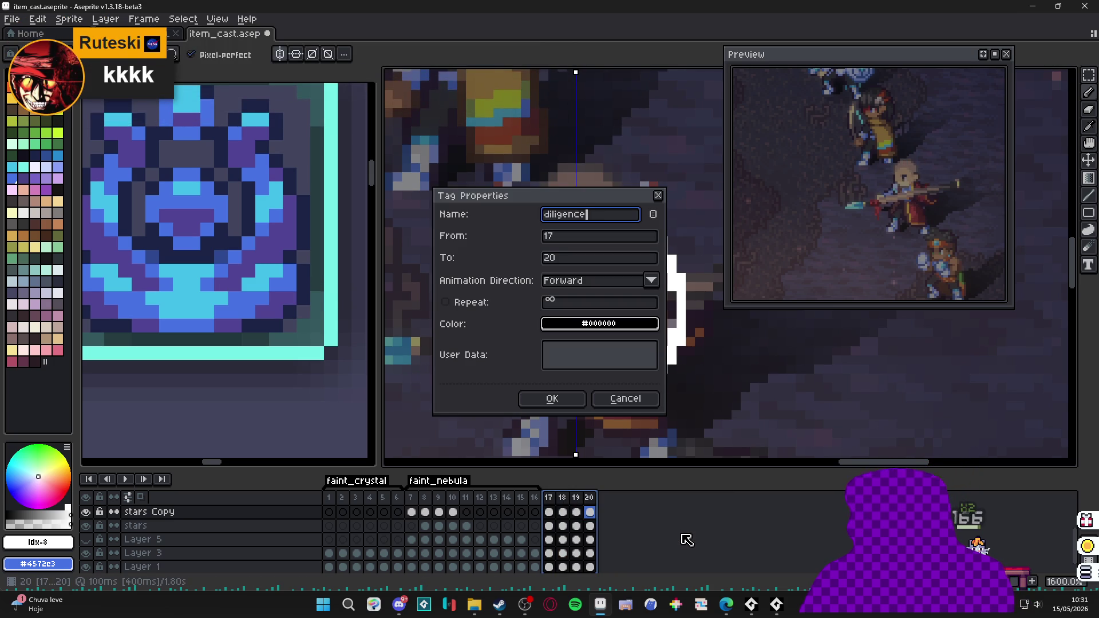
key("Return")
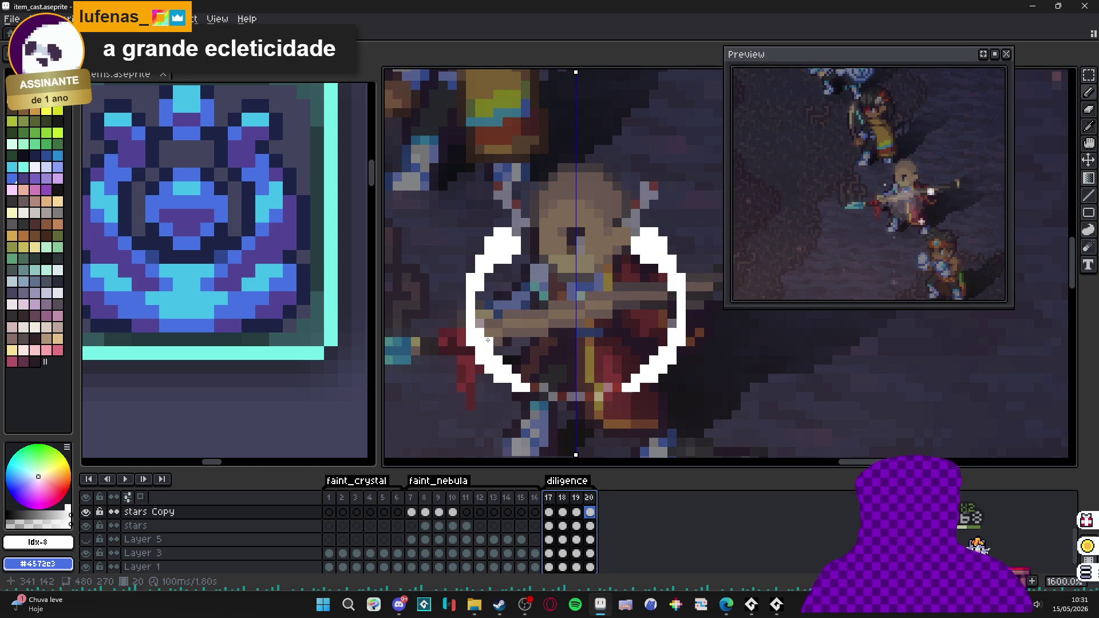
- Erase a stray pixel on frame 20's ring and thicken its left and upper-left edges
scroll(503, 350, "up", 2)
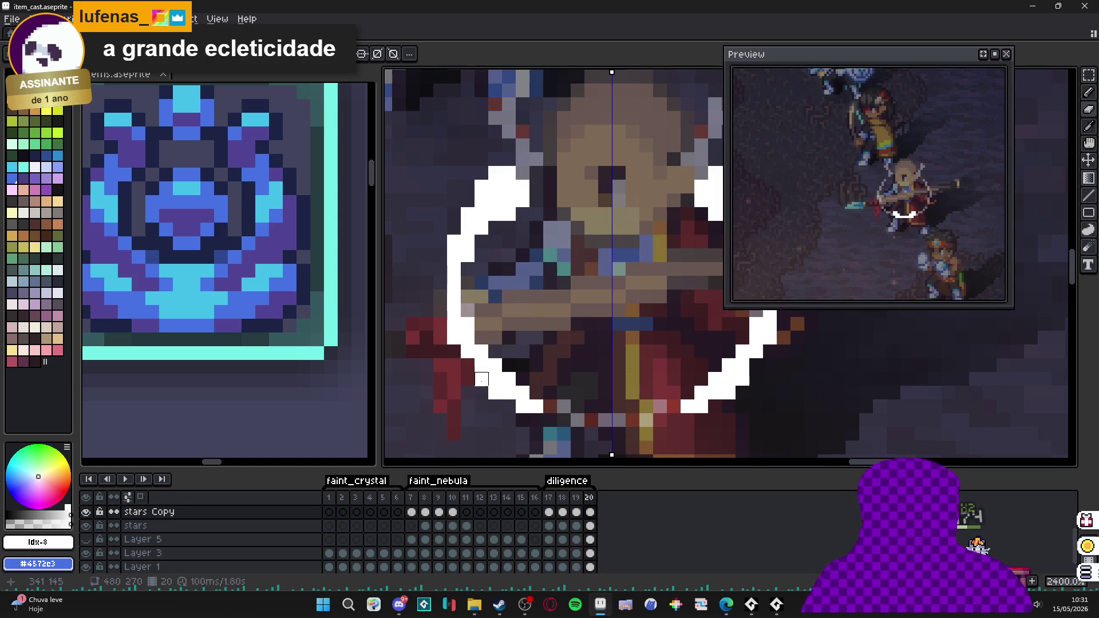
left_click(523, 407)
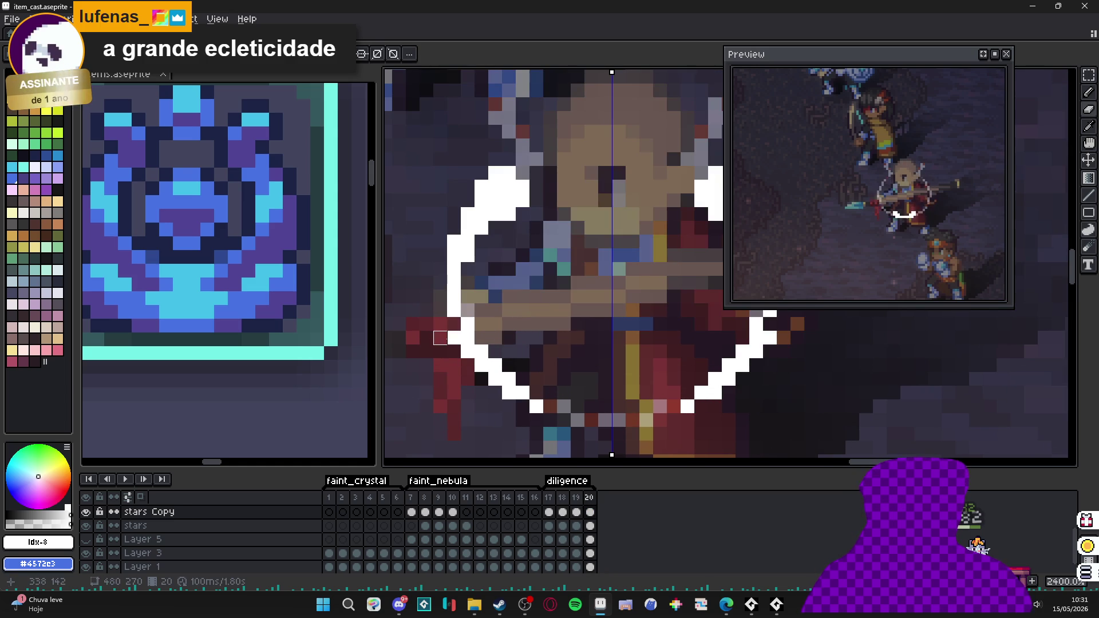
key("l")
left_click_drag(468, 268, 465, 309)
left_click_drag(480, 241, 481, 255)
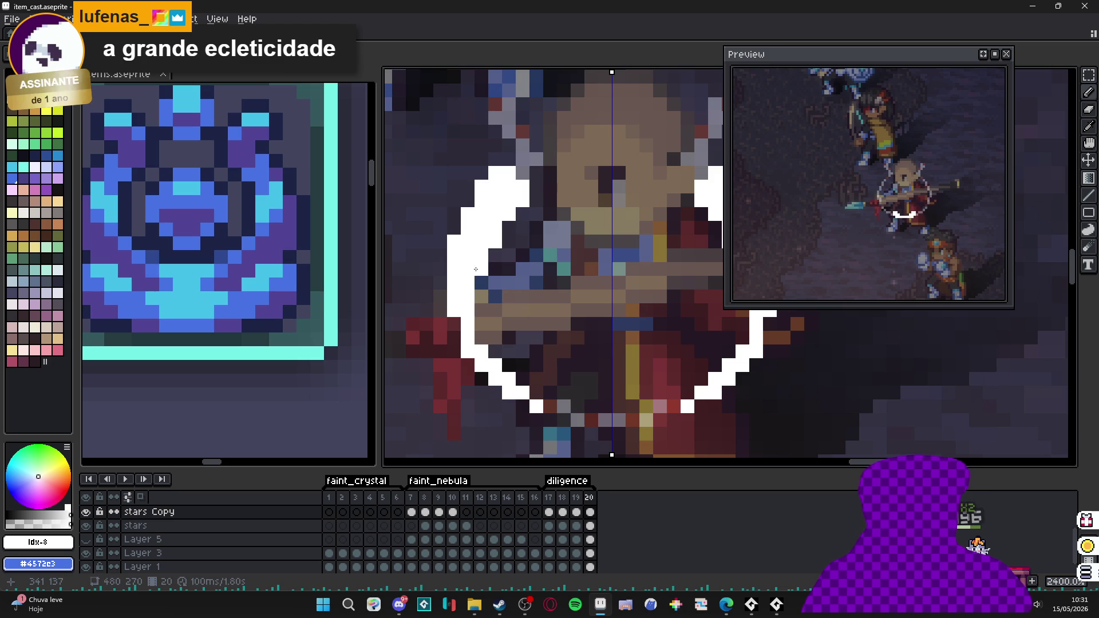
left_click(578, 540)
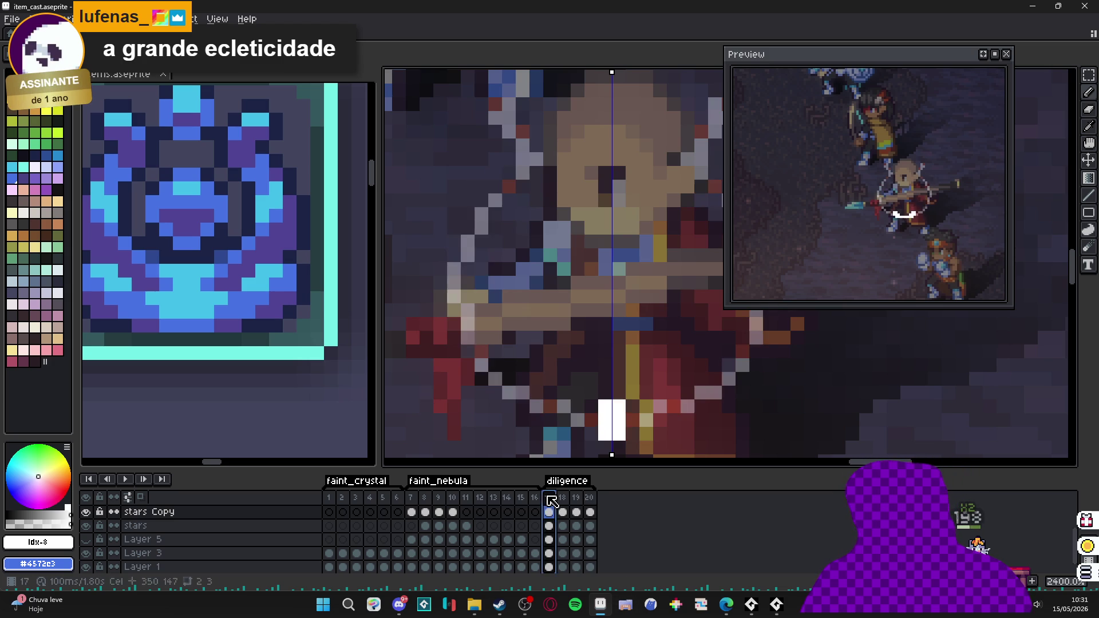
left_click(590, 499)
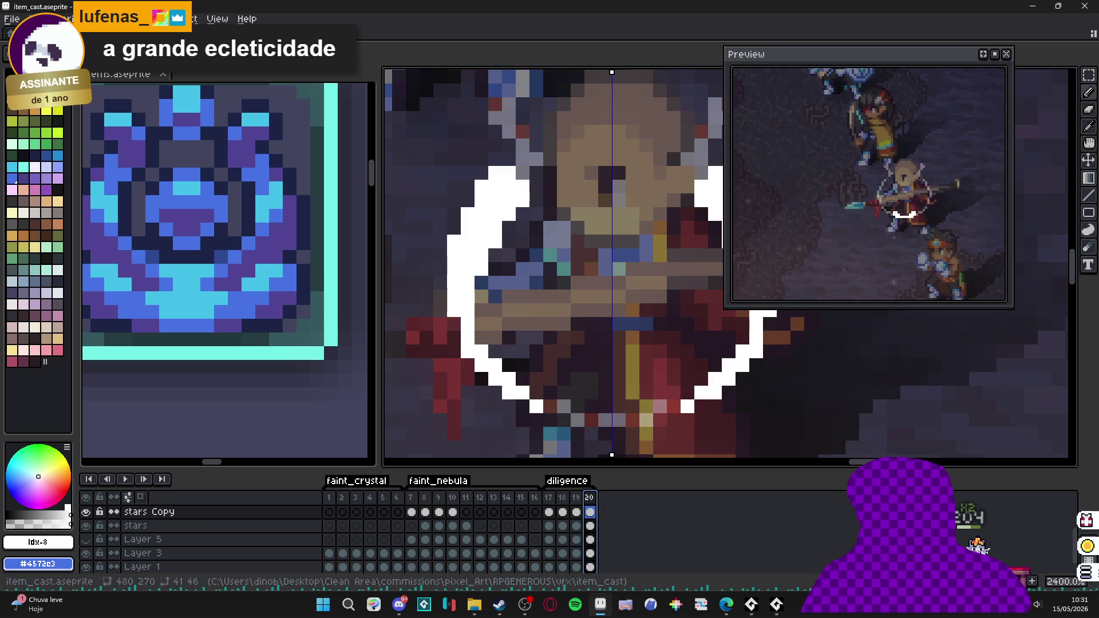
- Add frame 21 with taller mirrored white arcs rising beside the character's head
key("alt+n")
scroll(544, 258, "up", 2)
left_click(522, 252)
left_click(534, 256)
left_click(535, 265)
left_click(537, 277)
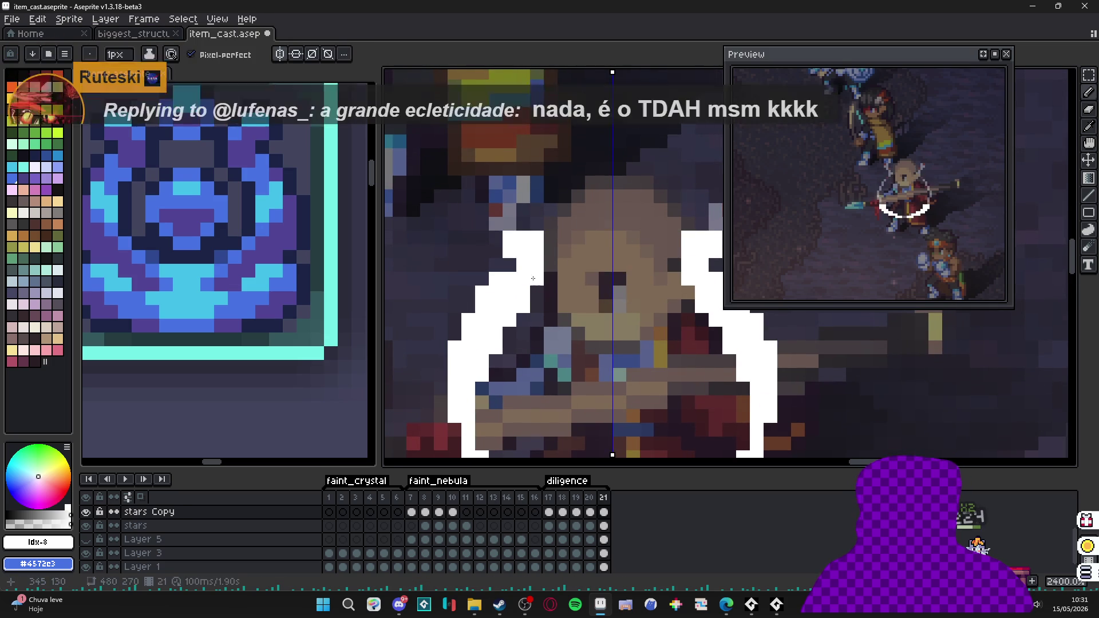
left_click(545, 261)
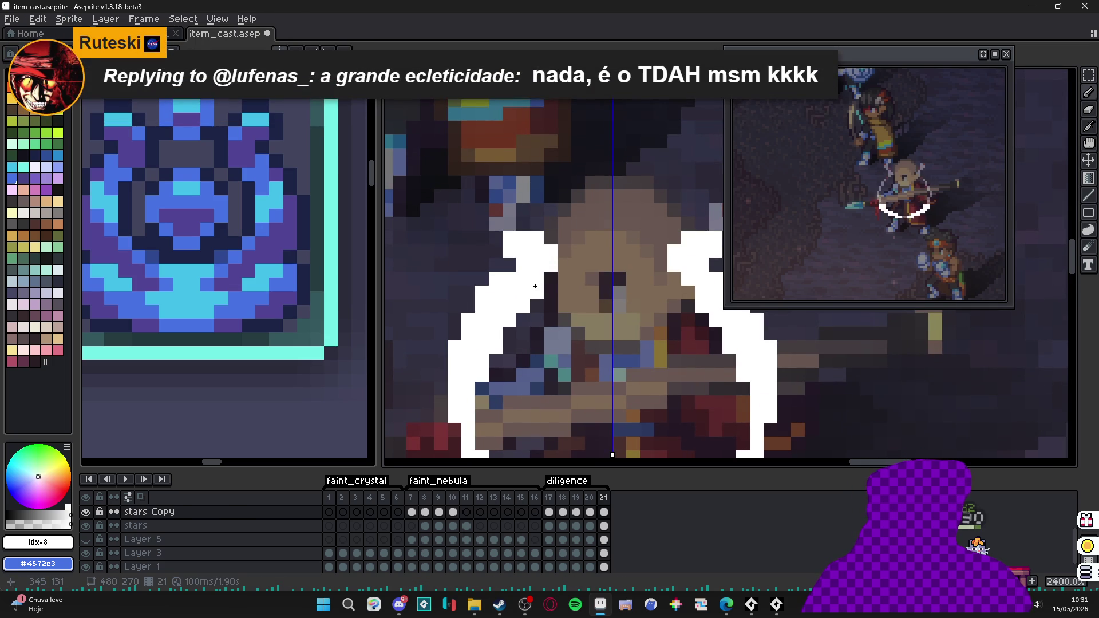
left_click_drag(543, 277, 539, 293)
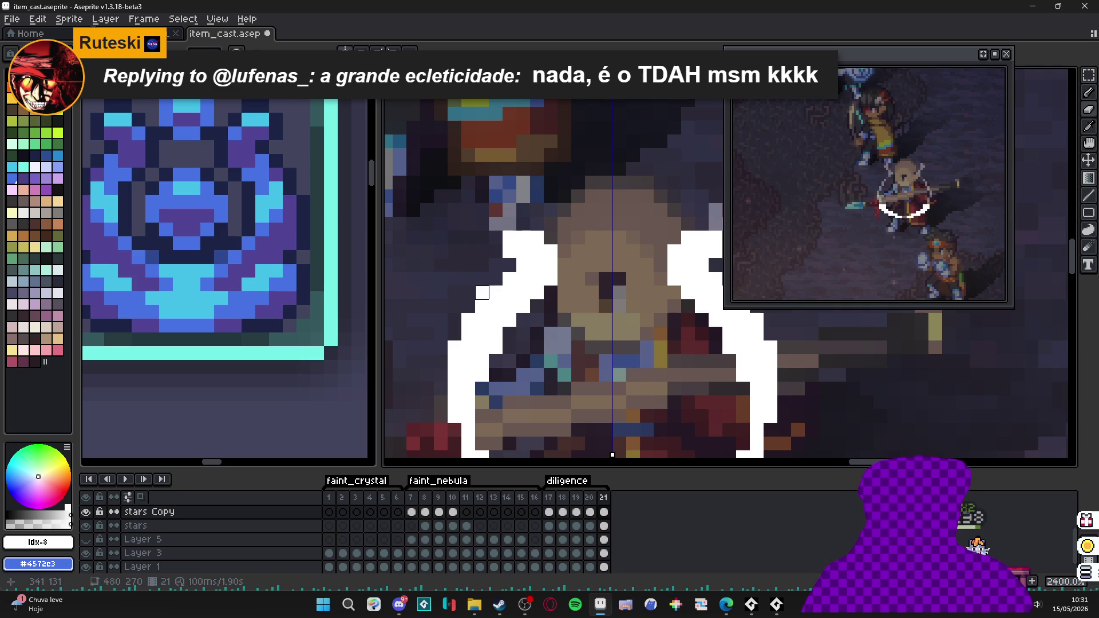
scroll(447, 320, "down", 1)
mouse_move(441, 304)
left_mouse_down()
mouse_move(445, 275)
mouse_move(465, 378)
mouse_move(502, 416)
left_mouse_up()
scroll(456, 299, "down", 1)
scroll(515, 416, "up", 1)
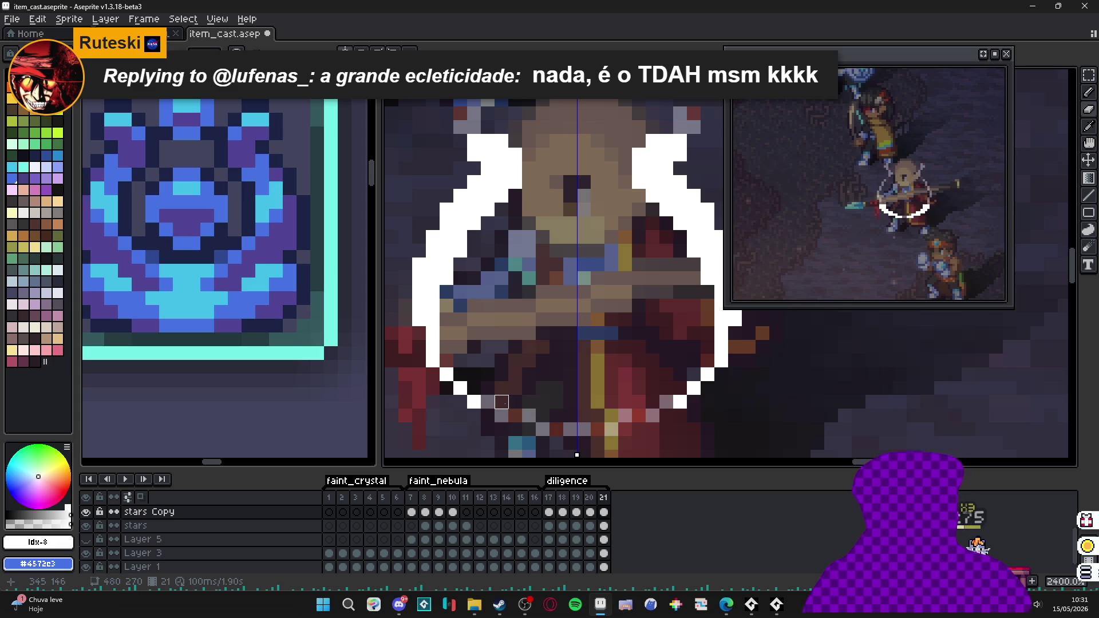
left_click_drag(474, 375, 518, 408)
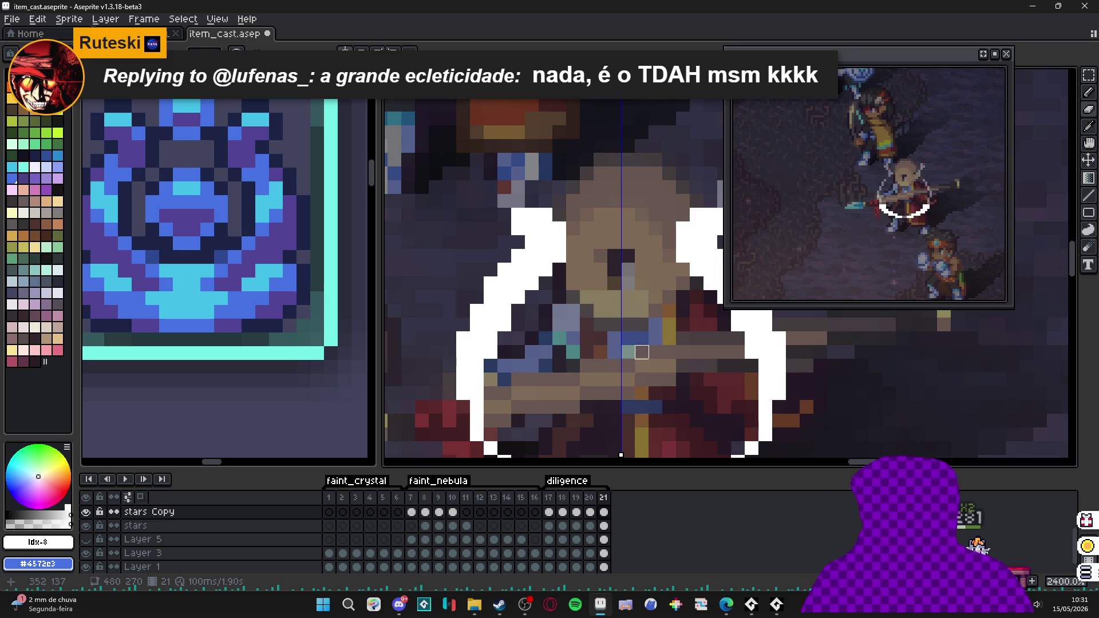
scroll(637, 352, "down", 2)
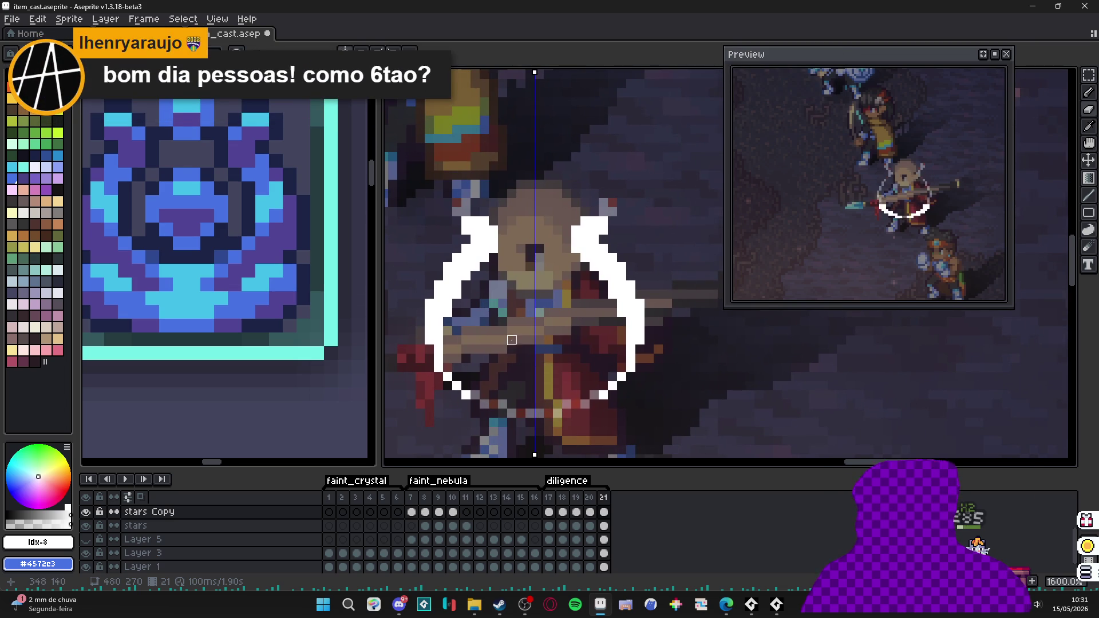
left_click(604, 512)
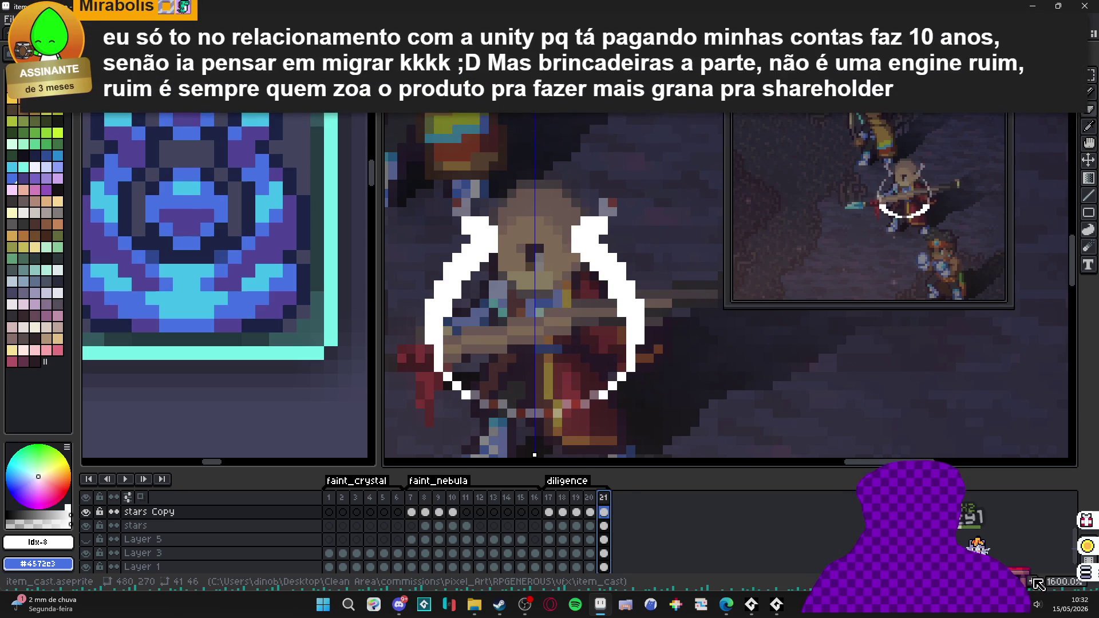
- Add frame 22, extend the arc tips with mirrored white pixels, and erase a stray lower pixel
key("alt+n")
left_click_drag(482, 254, 494, 261)
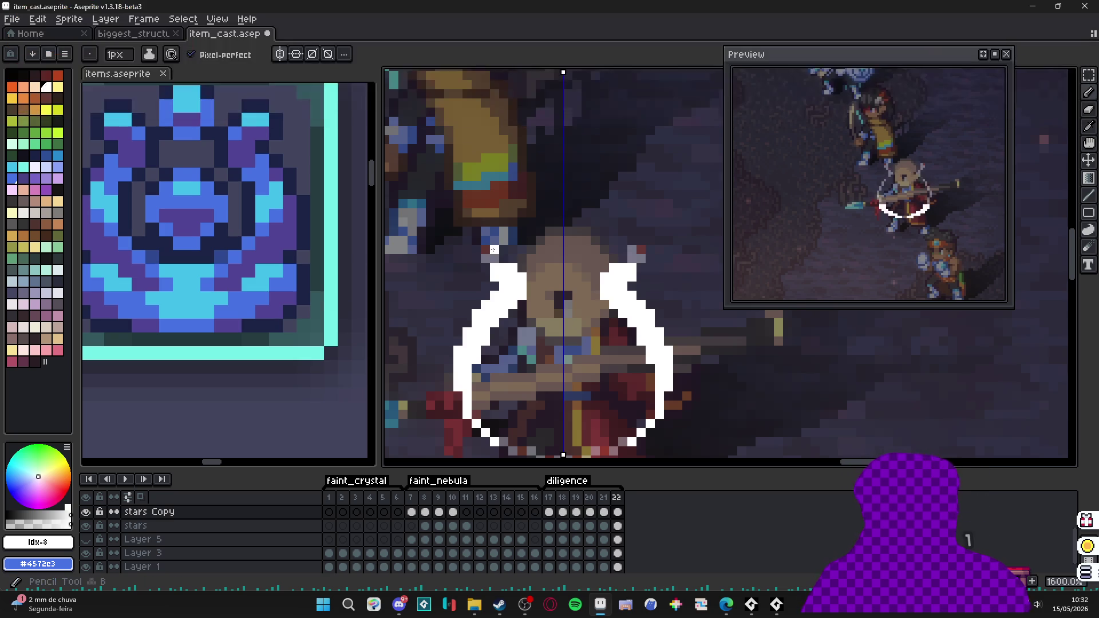
left_click_drag(494, 260, 488, 256)
key("ctrl+z")
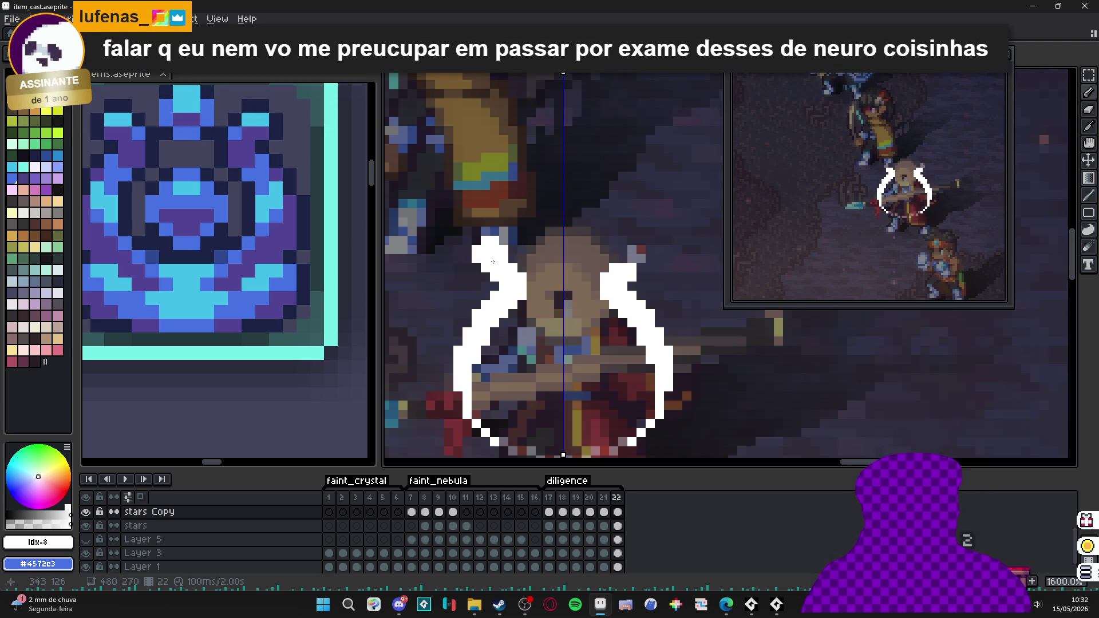
left_click(508, 262)
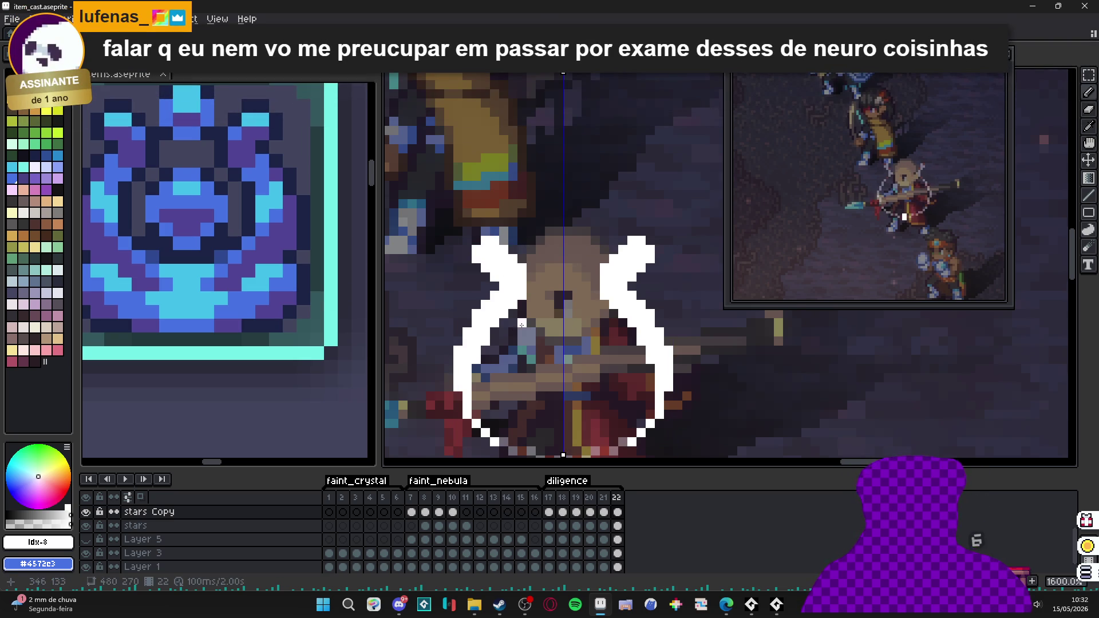
scroll(524, 267, "down", 2)
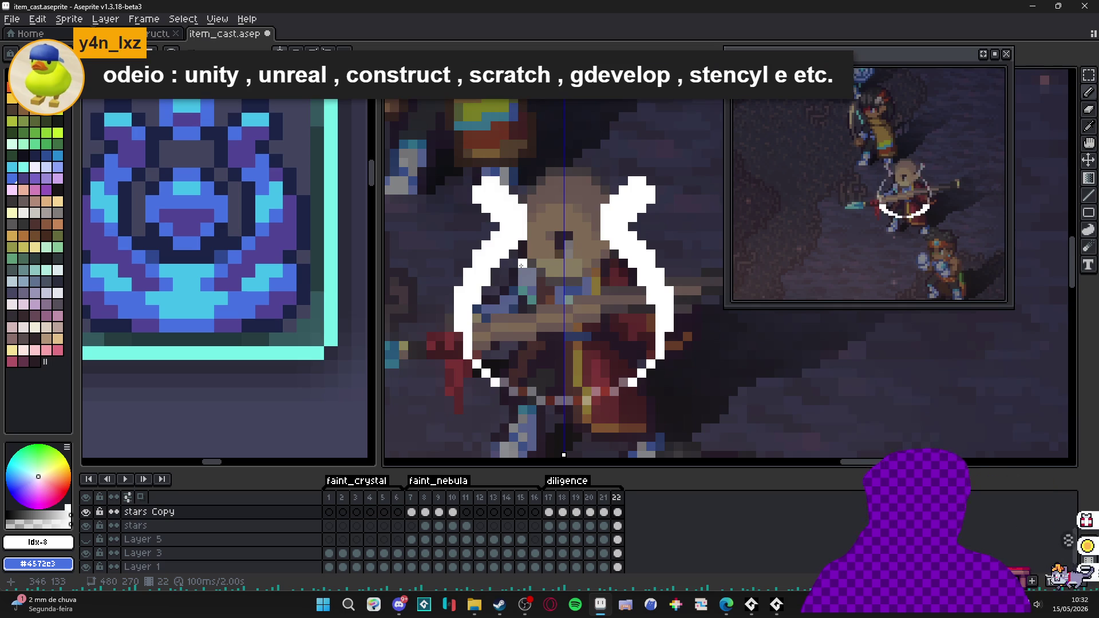
key("plus")
left_click(493, 382)
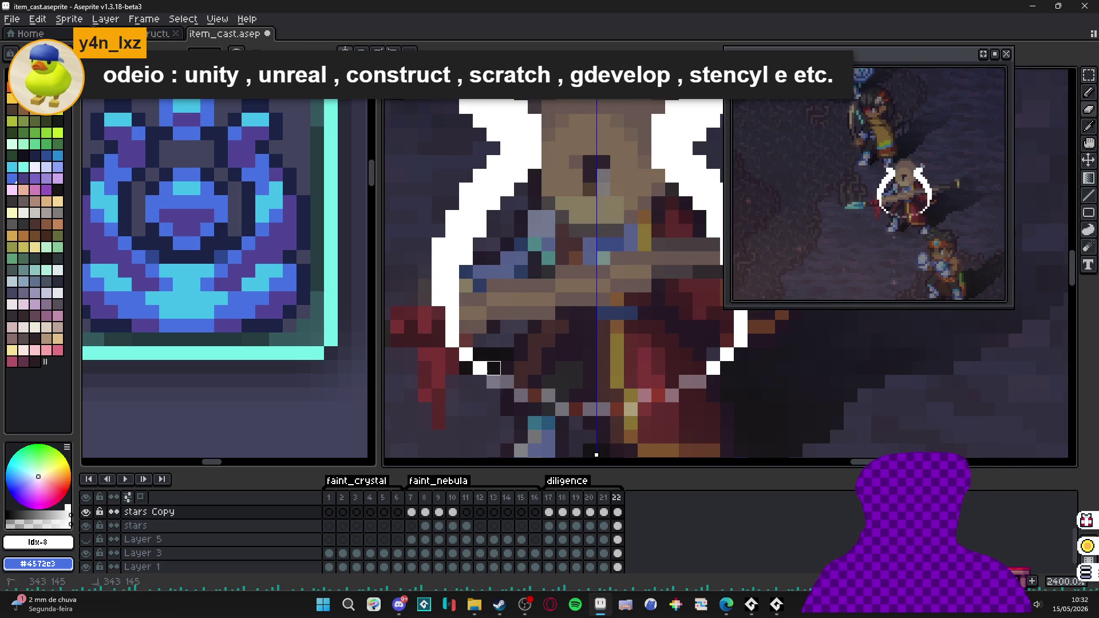
key("minus")
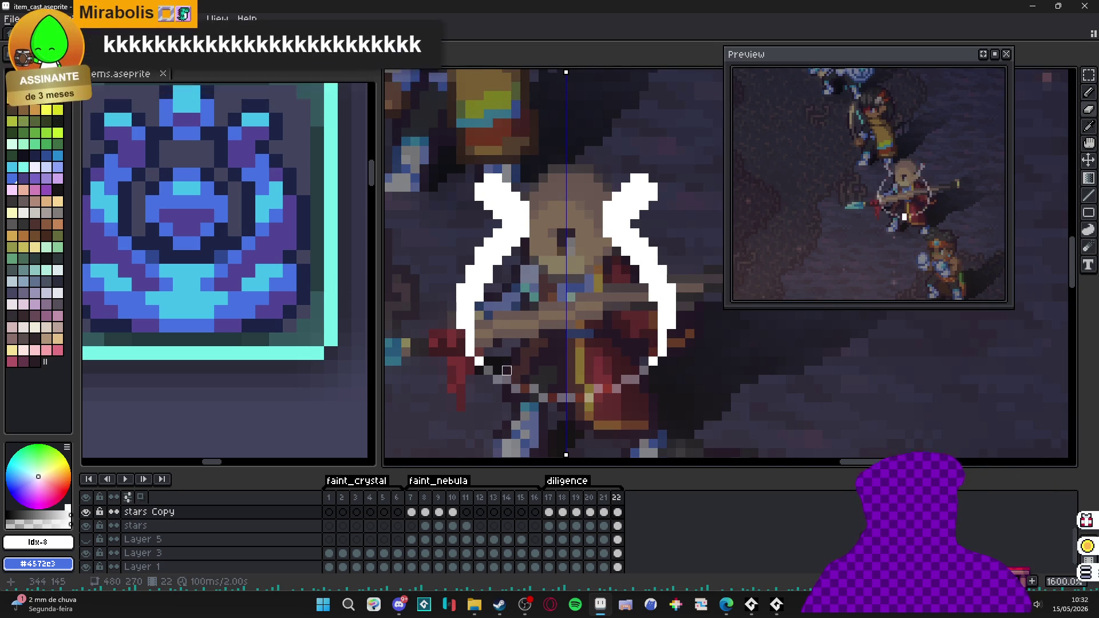
- Compare frames 21 and 22, then make Layer 5 visible and select it at frame 21
left_click(548, 497)
left_click(617, 499, "shift")
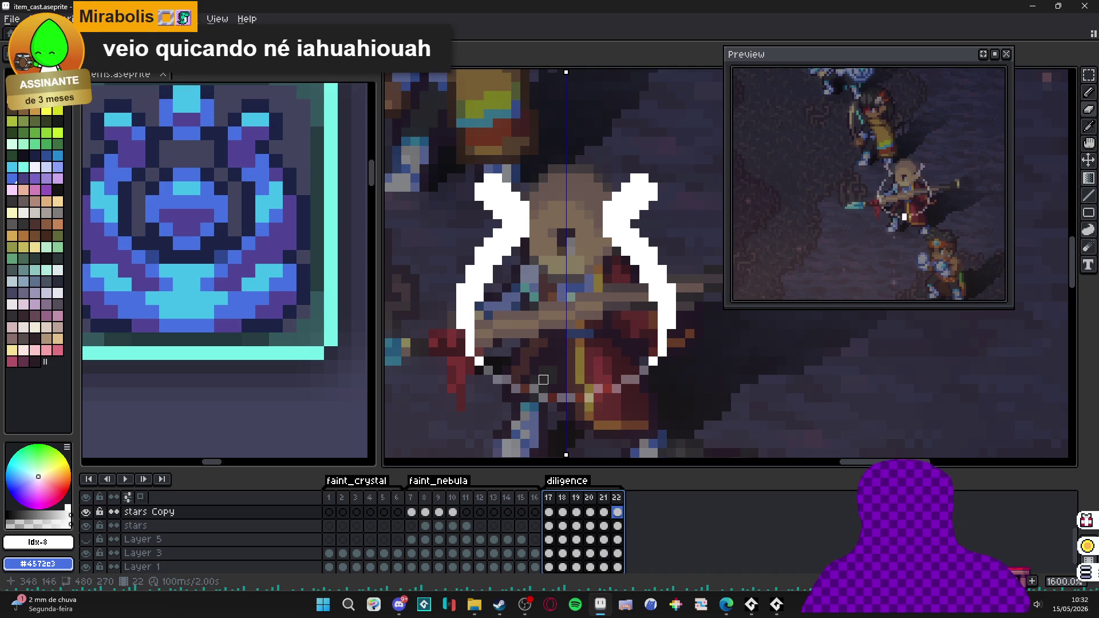
scroll(544, 380, "down", 1)
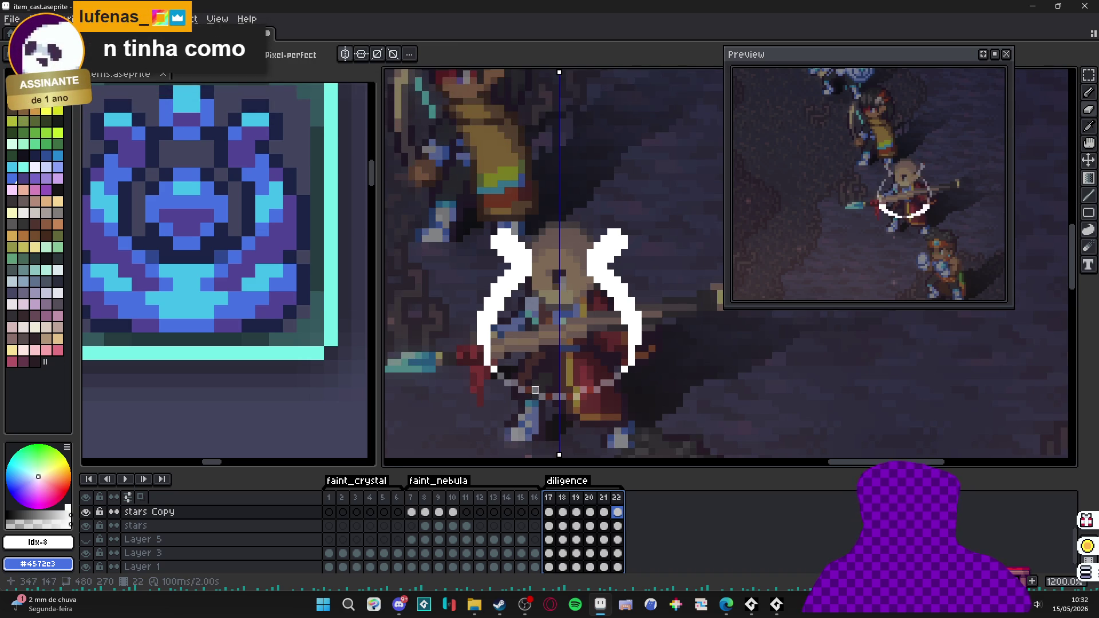
left_click(603, 498)
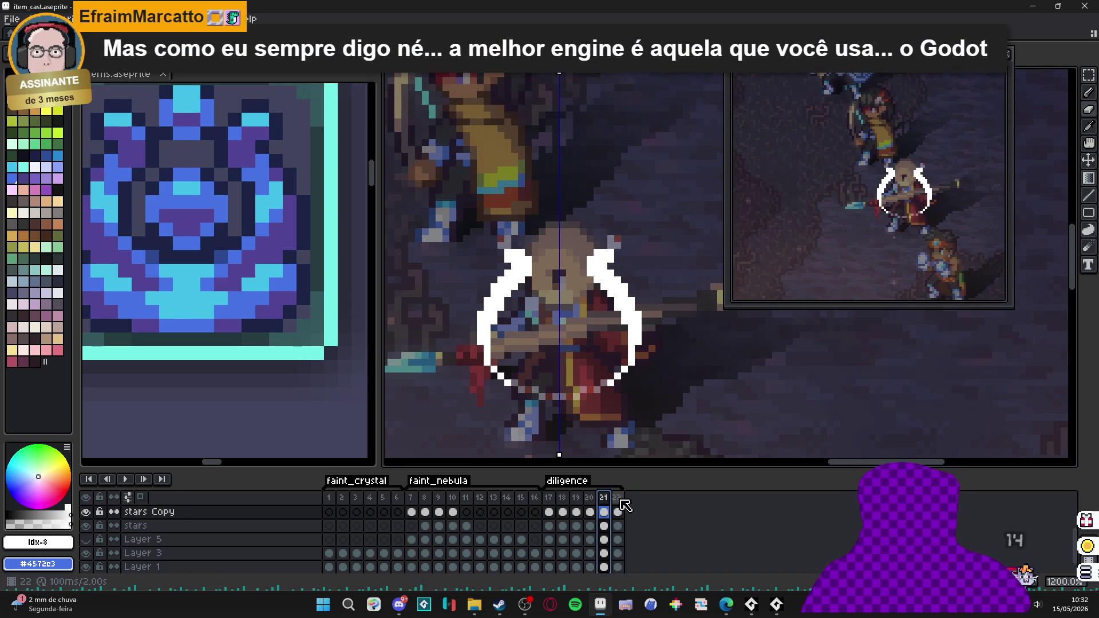
left_click(618, 497)
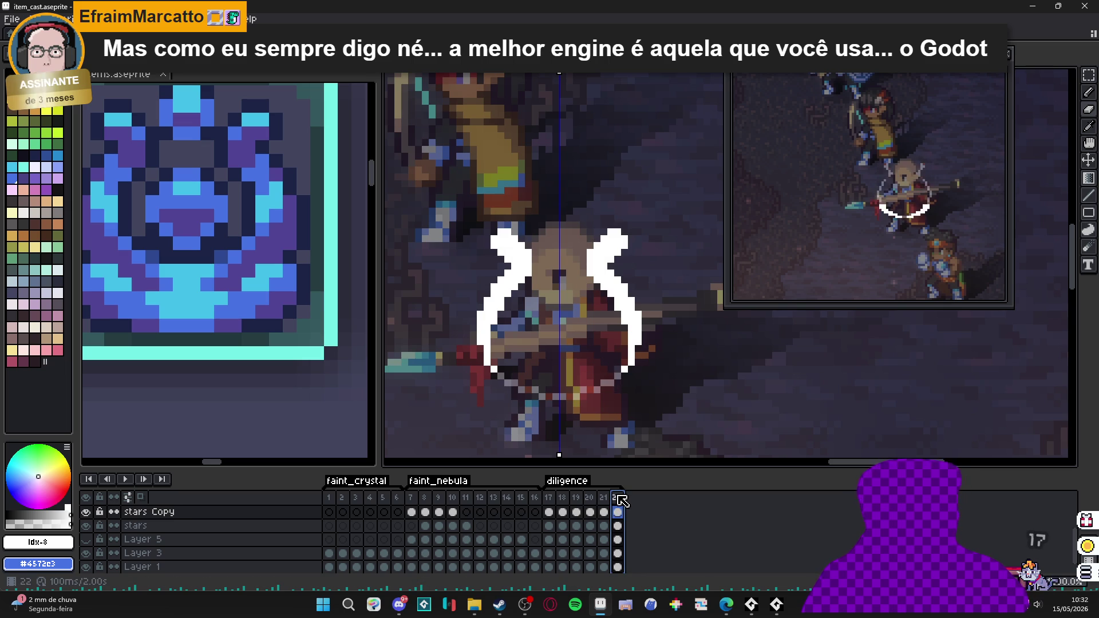
left_click(605, 500)
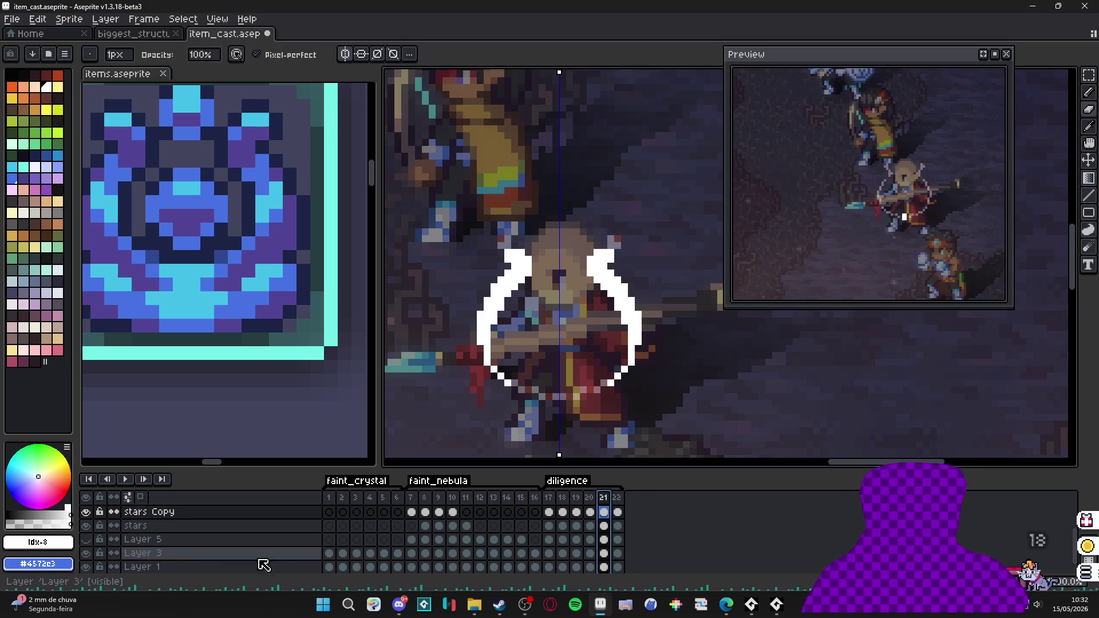
left_click(87, 540)
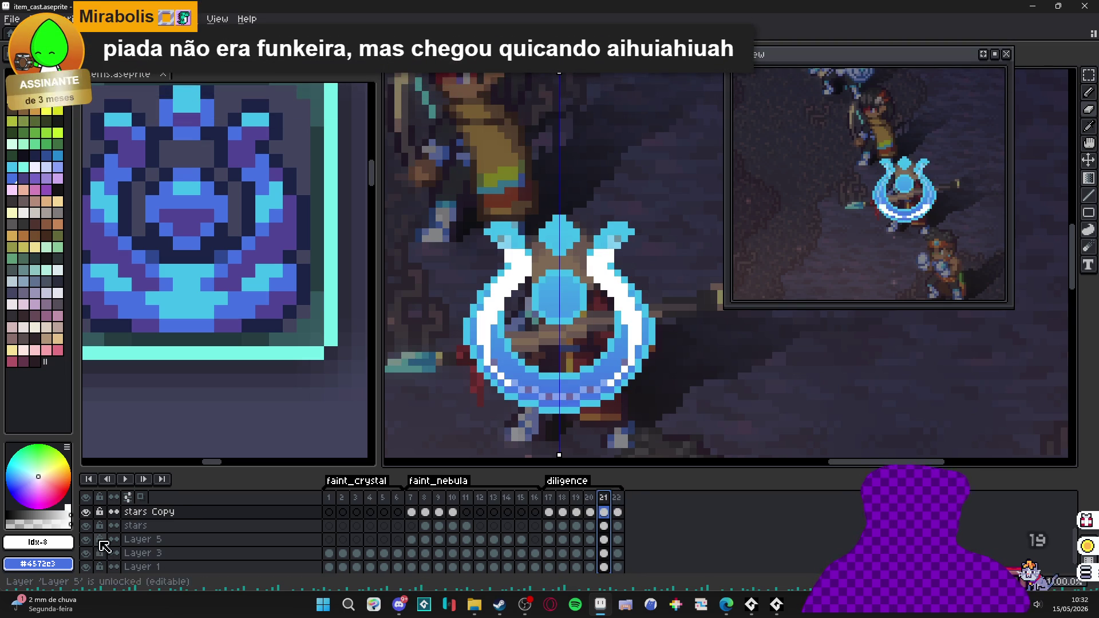
left_click(143, 540)
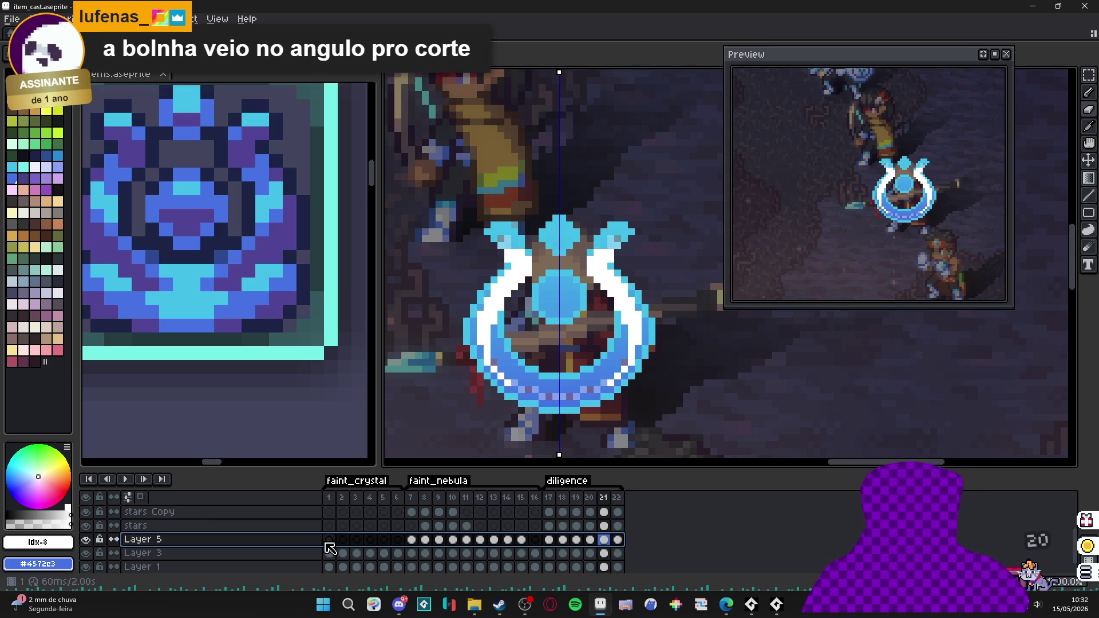
- Lower Layer 5's frame-21 crystal cel opacity to 28%, comparing it with undo and redo
double_click(604, 540)
left_click_drag(665, 452, 622, 464)
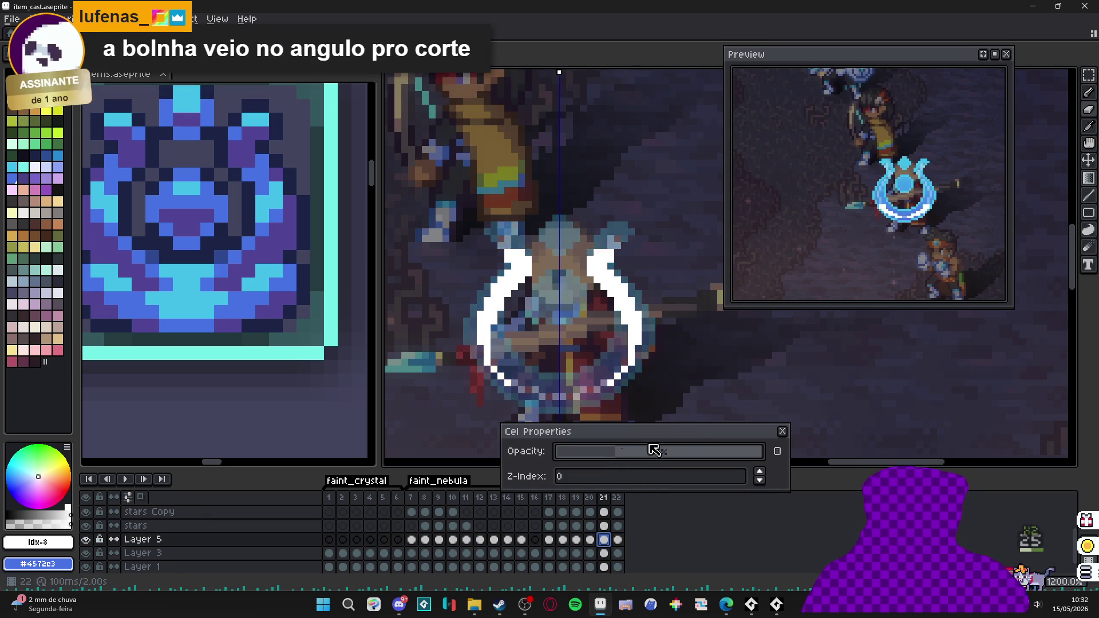
left_click(782, 431)
key("ctrl+z")
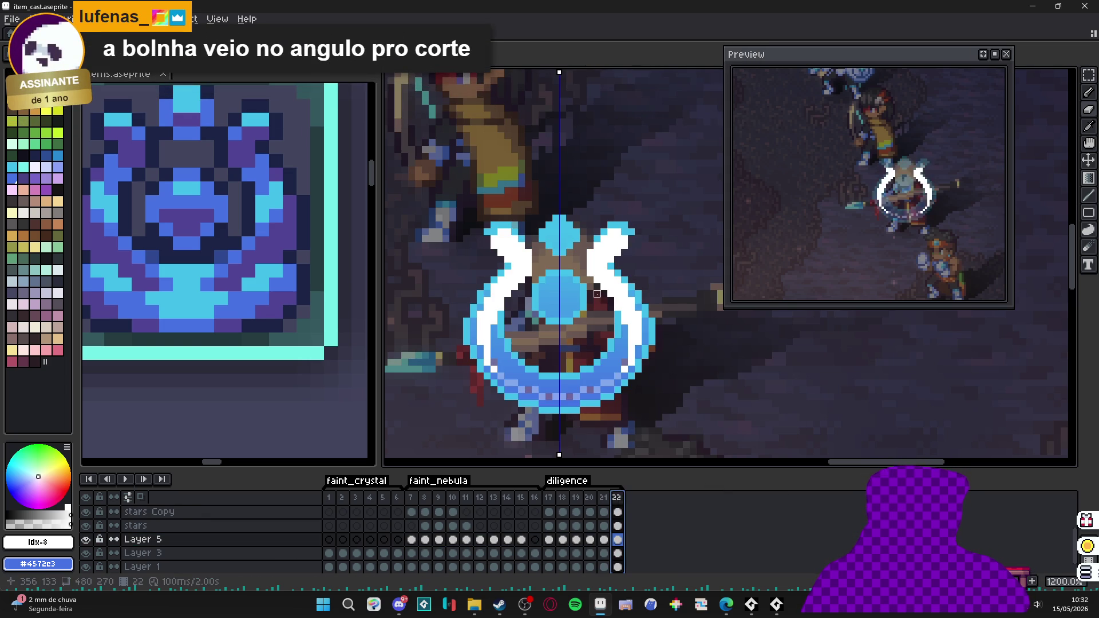
key("ctrl+y")
- Lower Layer 5's frame-22 crystal cel opacity to about 51%
double_click(617, 540)
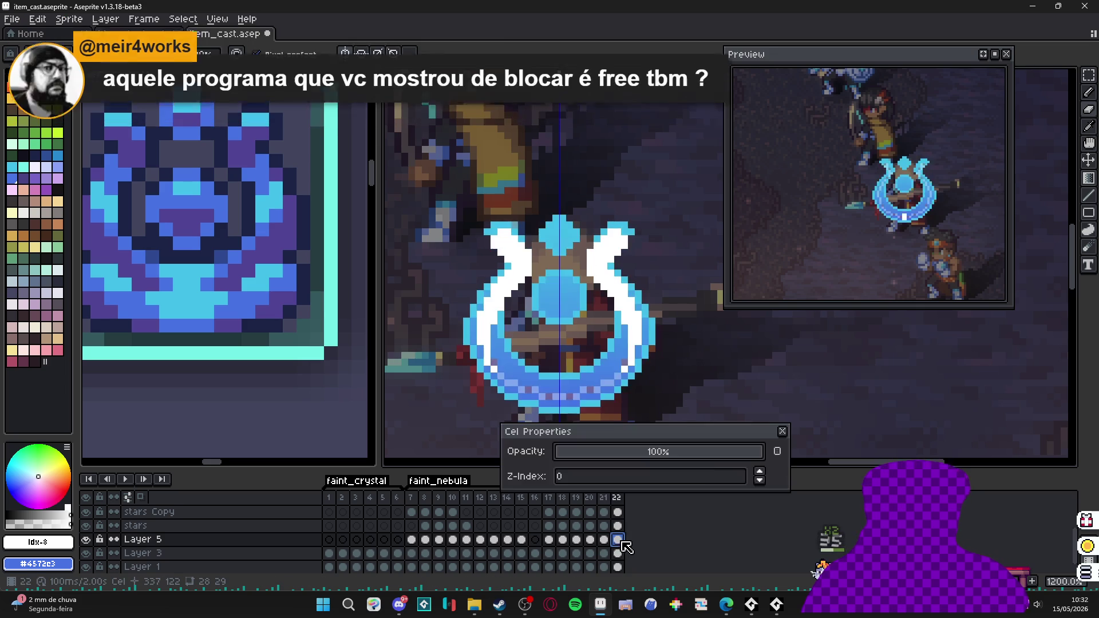
left_click_drag(682, 456, 667, 456)
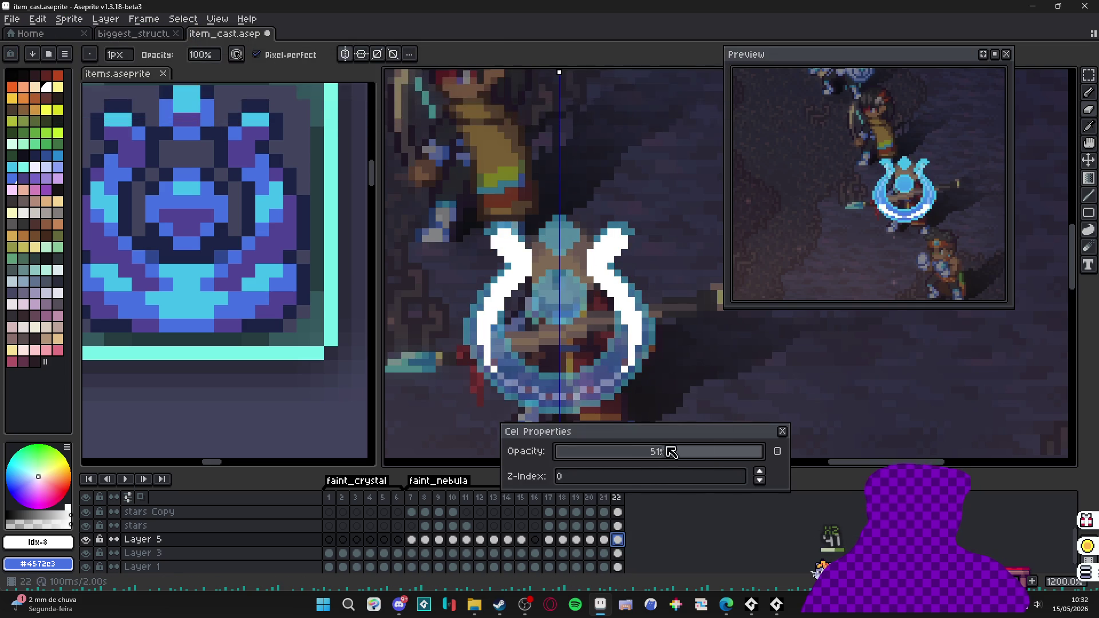
left_click(782, 432)
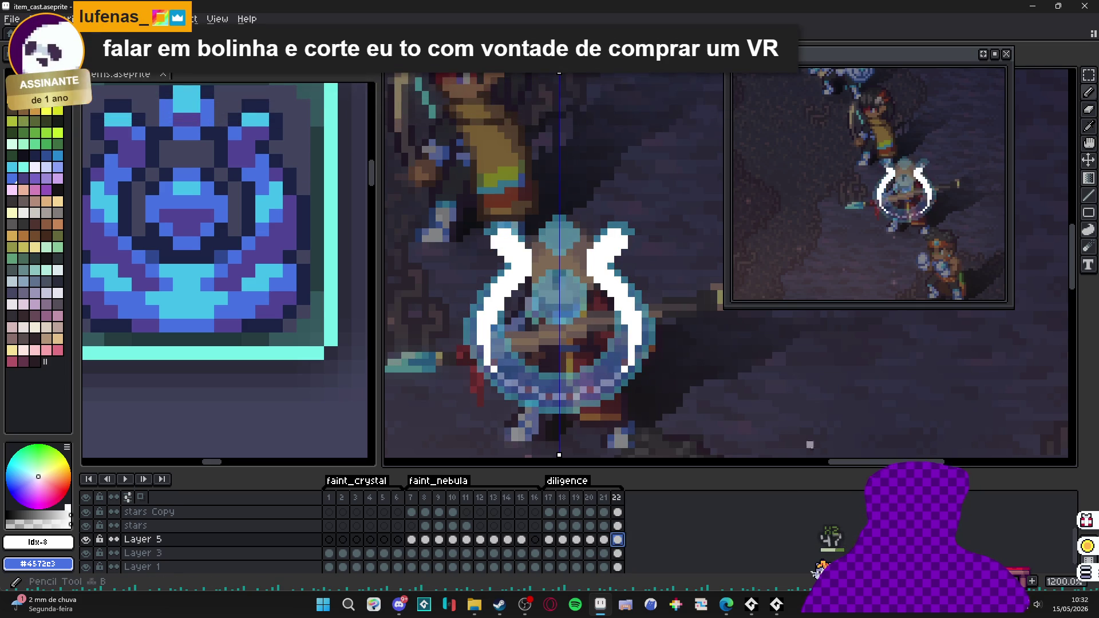
key("v")
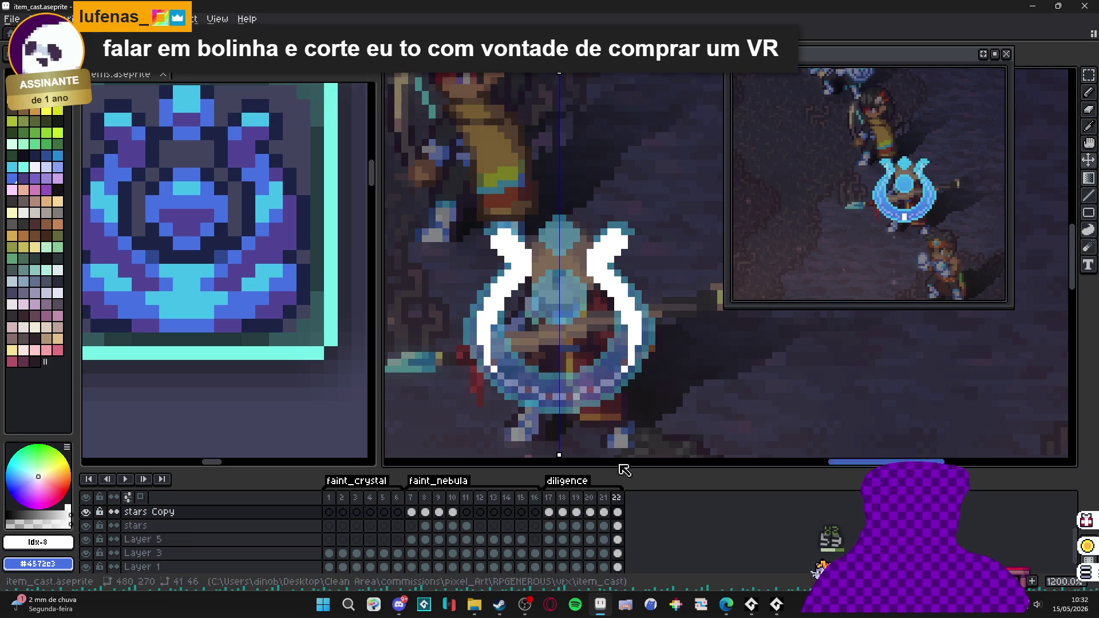
left_click(604, 512)
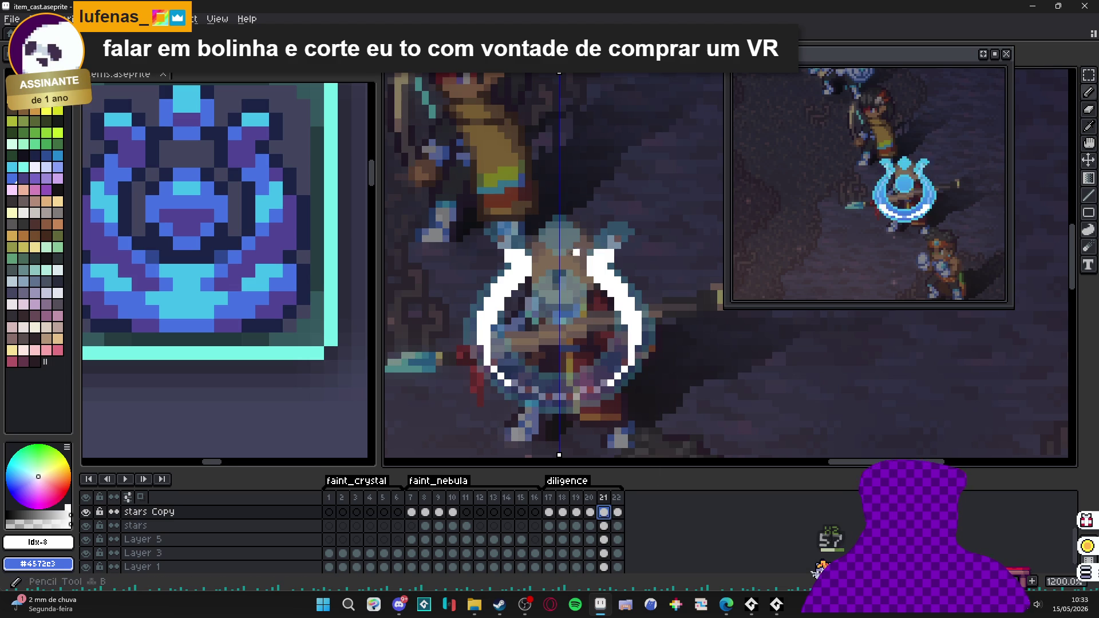
- Paint a solid white burst between the horns on stars Copy frame 22 with the Pencil
key("b")
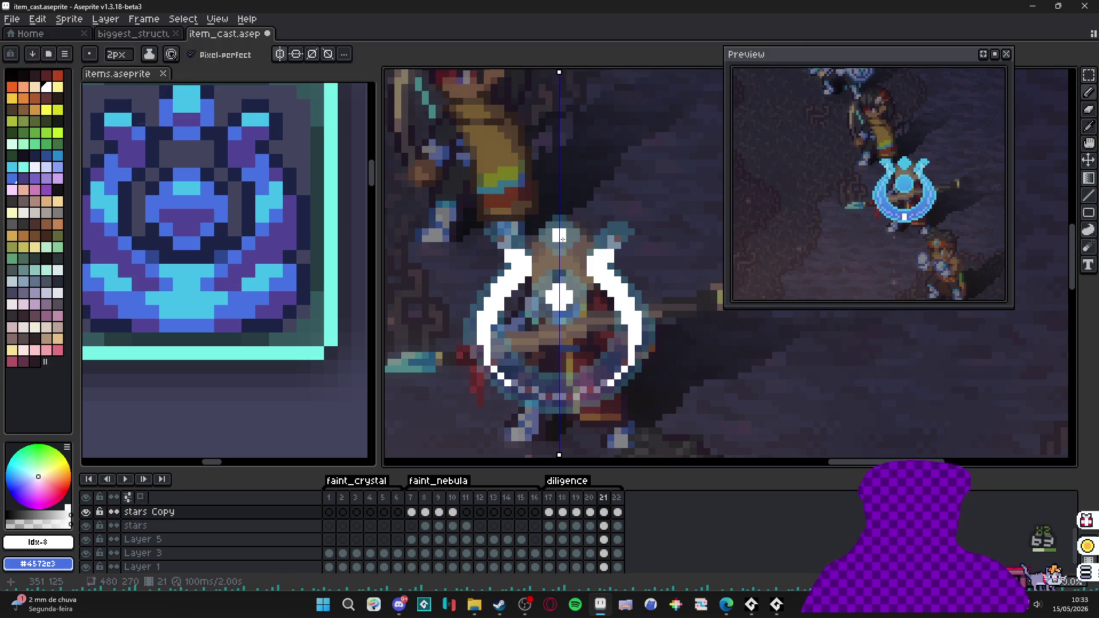
left_click(620, 512)
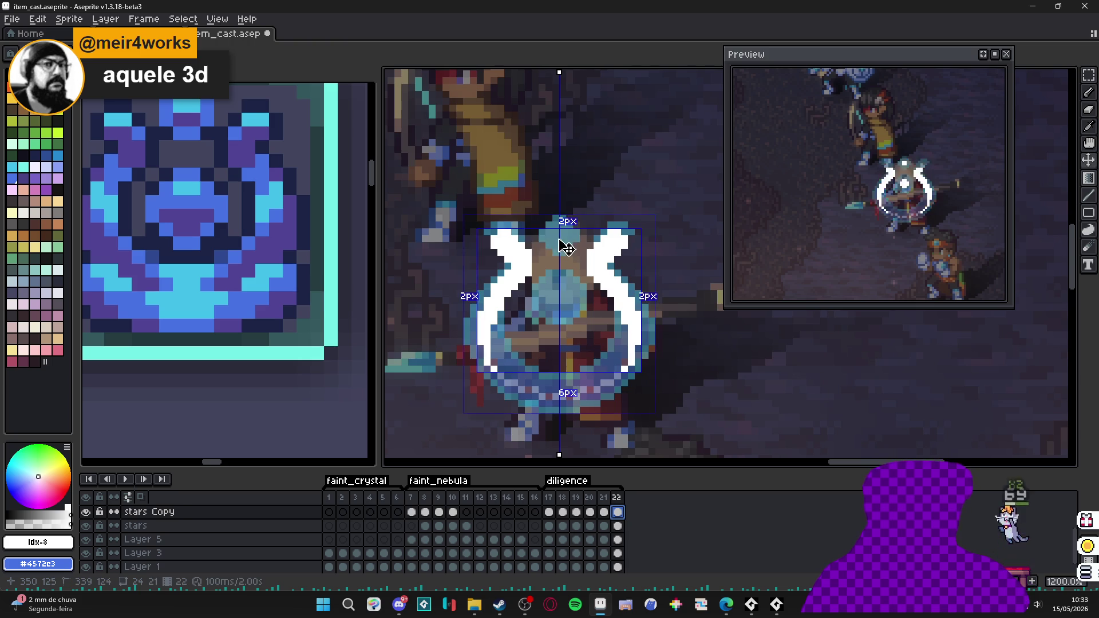
key("ctrl")
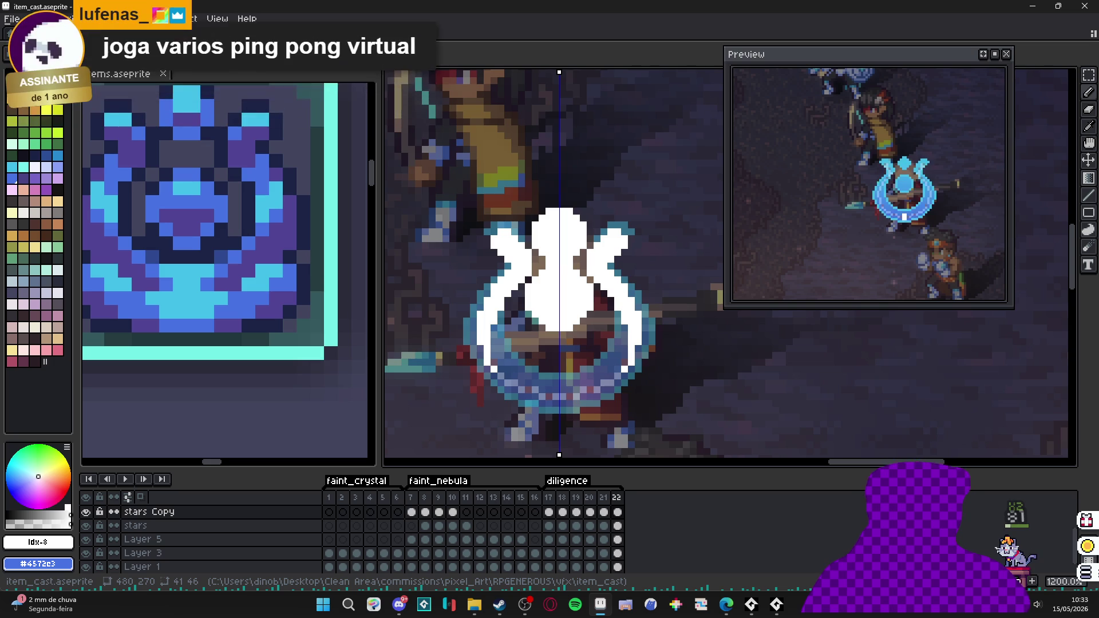
- Add frame 23, erase the burst's lower body, and repaint it white with a smaller brush
key("alt+n")
key("e")
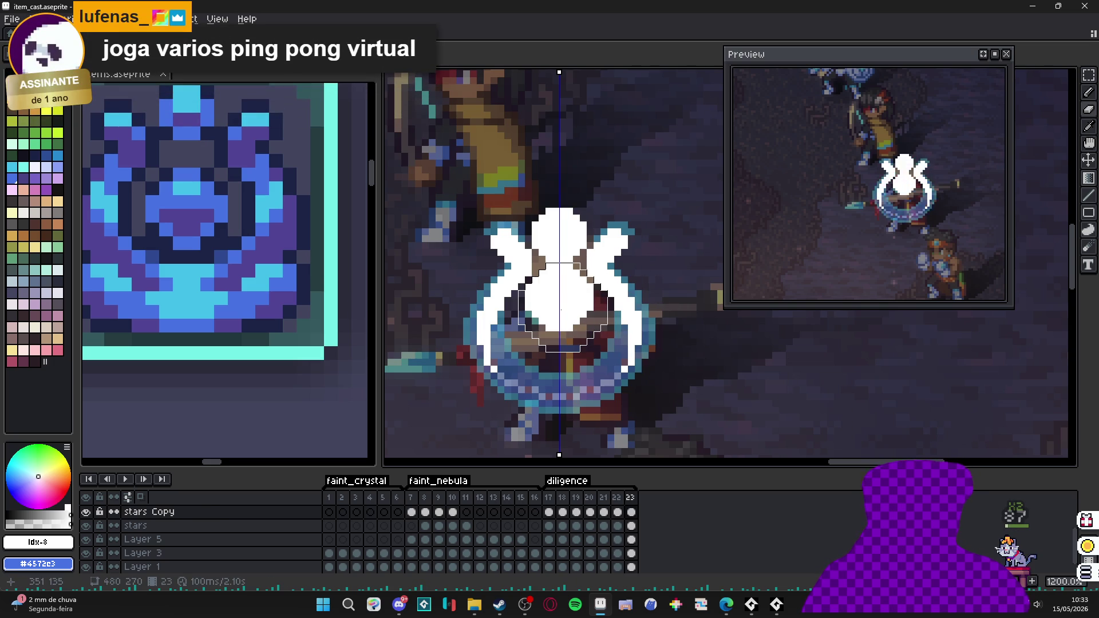
left_click(561, 309)
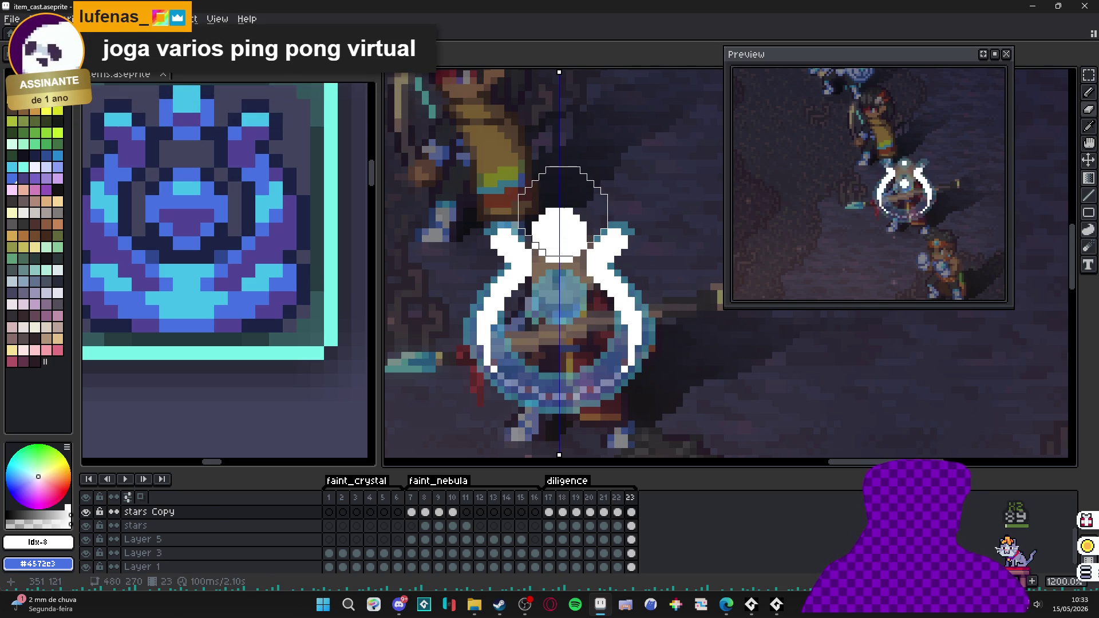
key("minus")
key("minus")
key("minus")
key("minus")
key("minus")
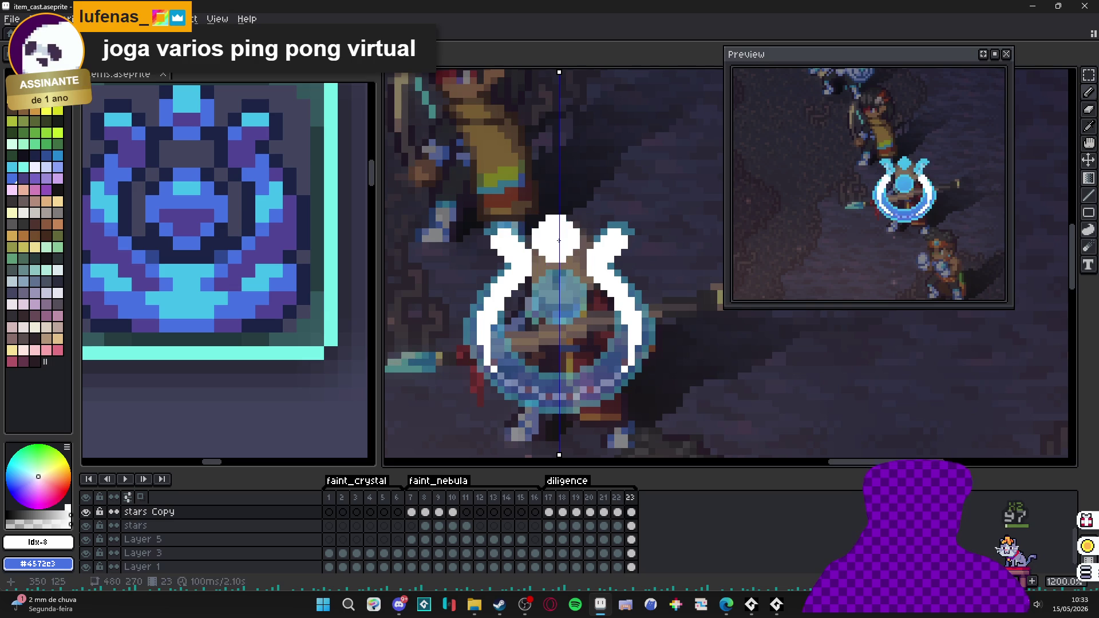
left_click(559, 283)
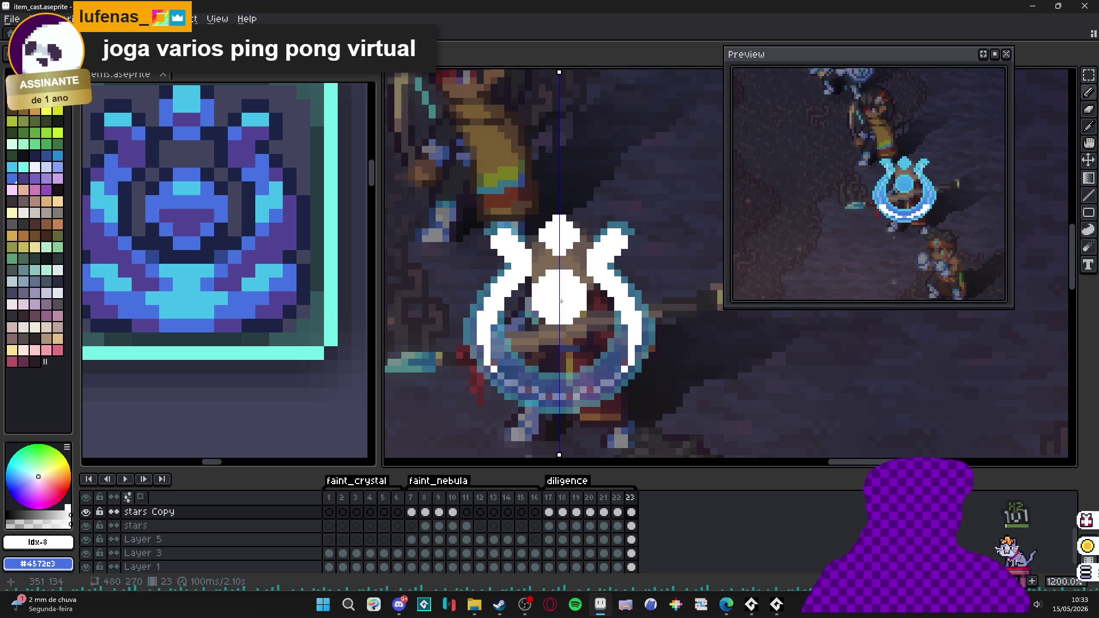
scroll(621, 385, "down", 2)
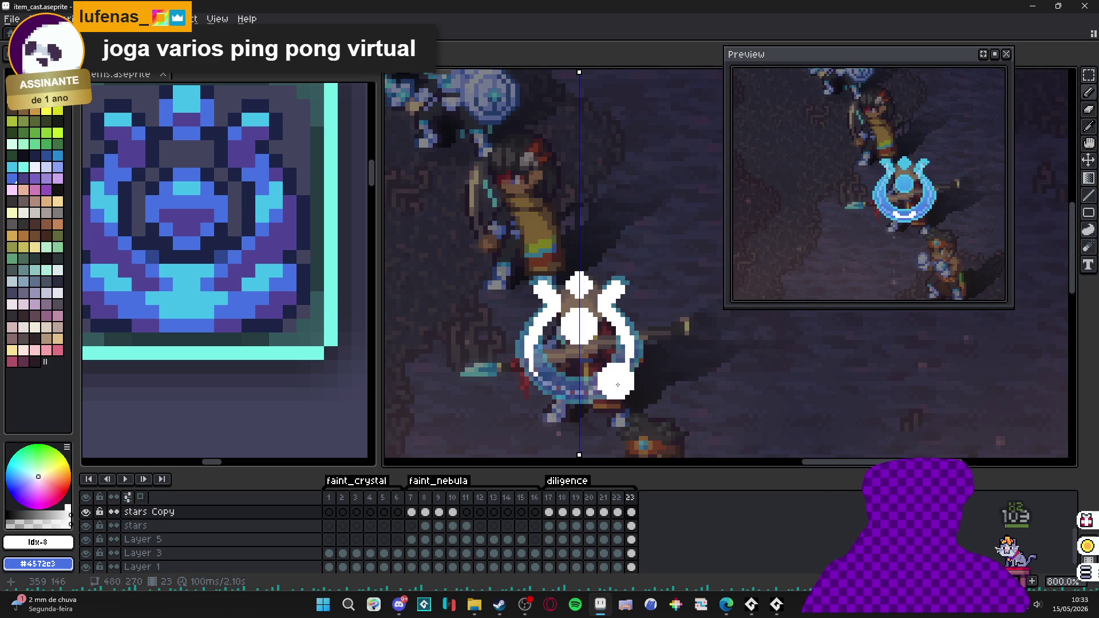
left_click(618, 512)
left_click(608, 511)
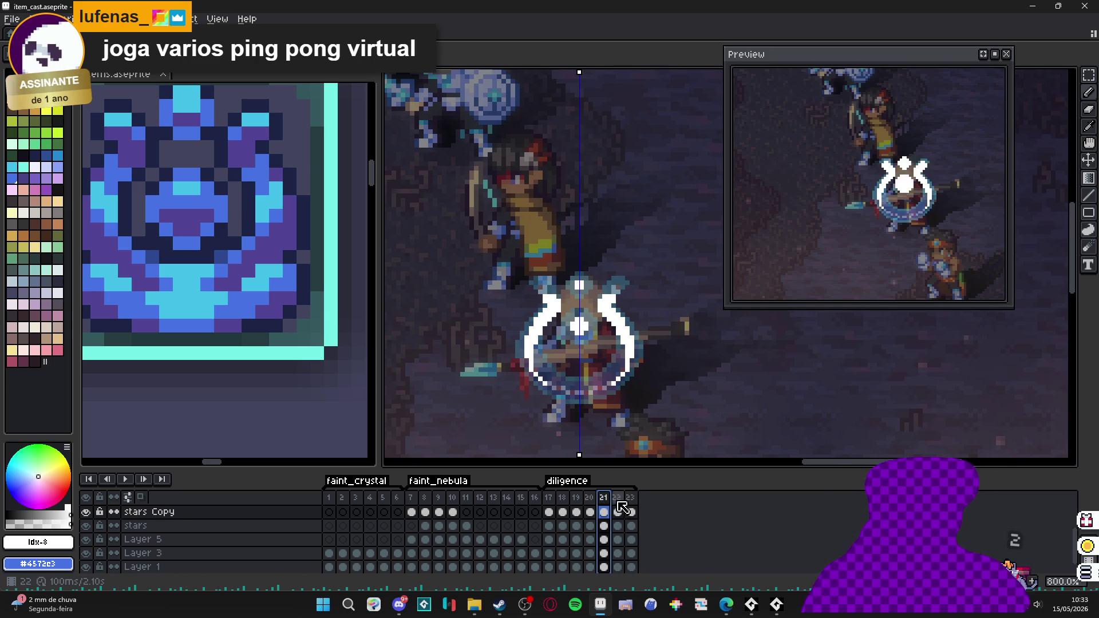
left_click(622, 511)
left_click(631, 512)
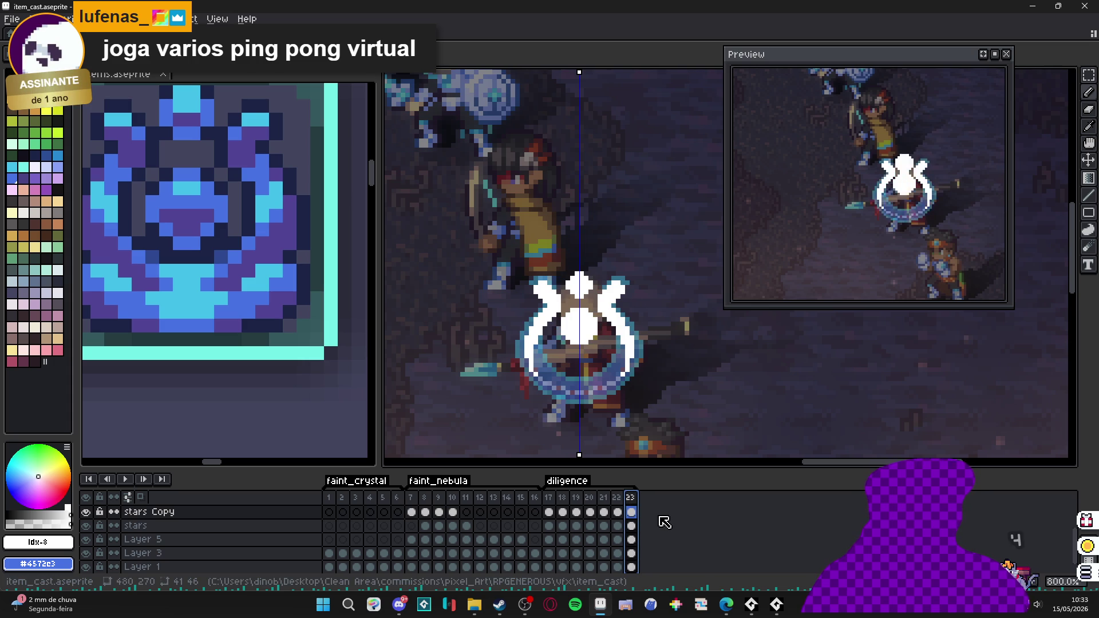
key("Down")
key("Down")
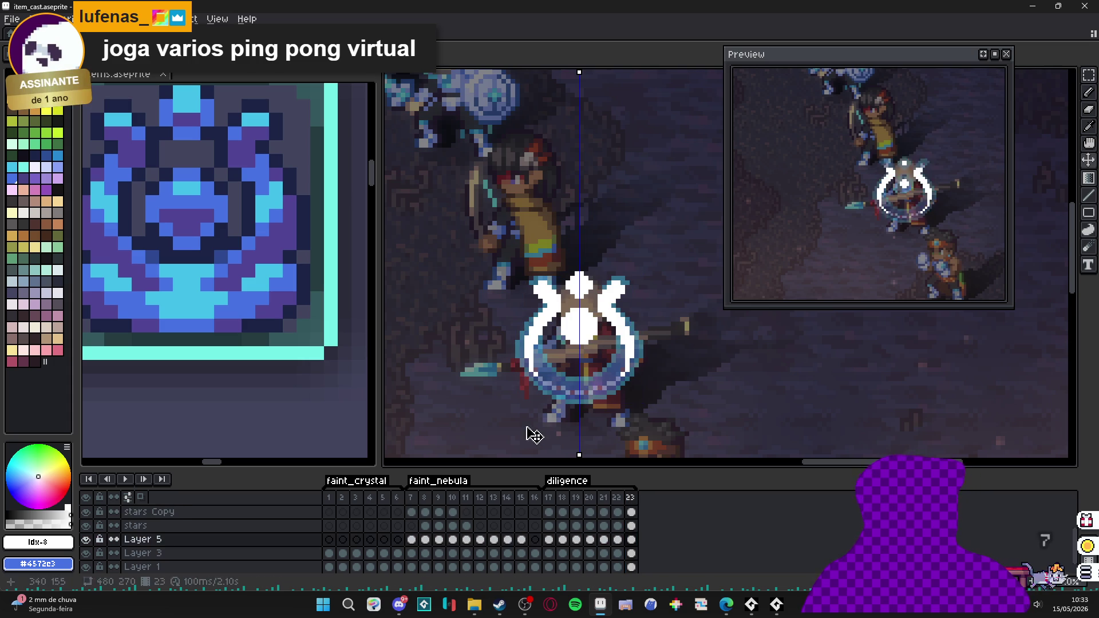
double_click(631, 539)
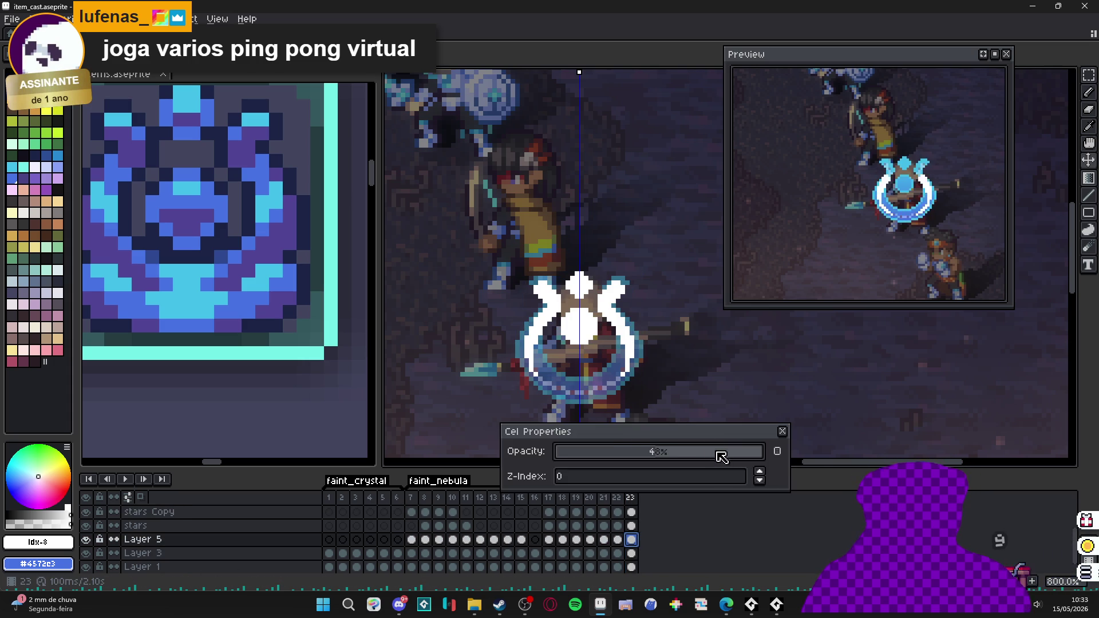
left_click_drag(717, 452, 793, 430)
left_click(617, 539)
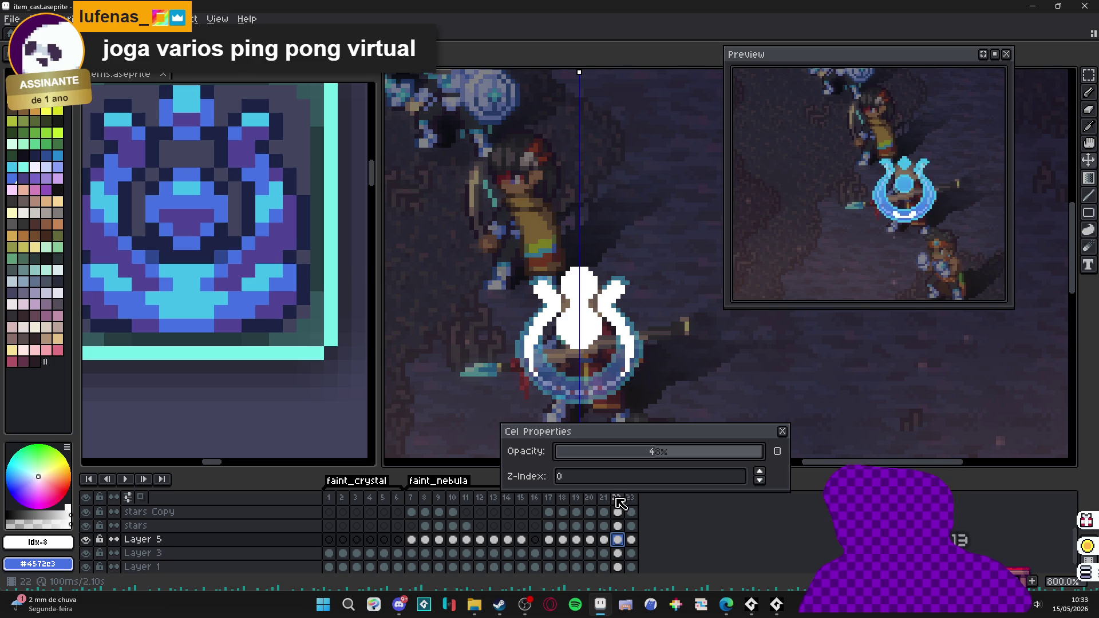
left_click_drag(679, 448, 780, 448)
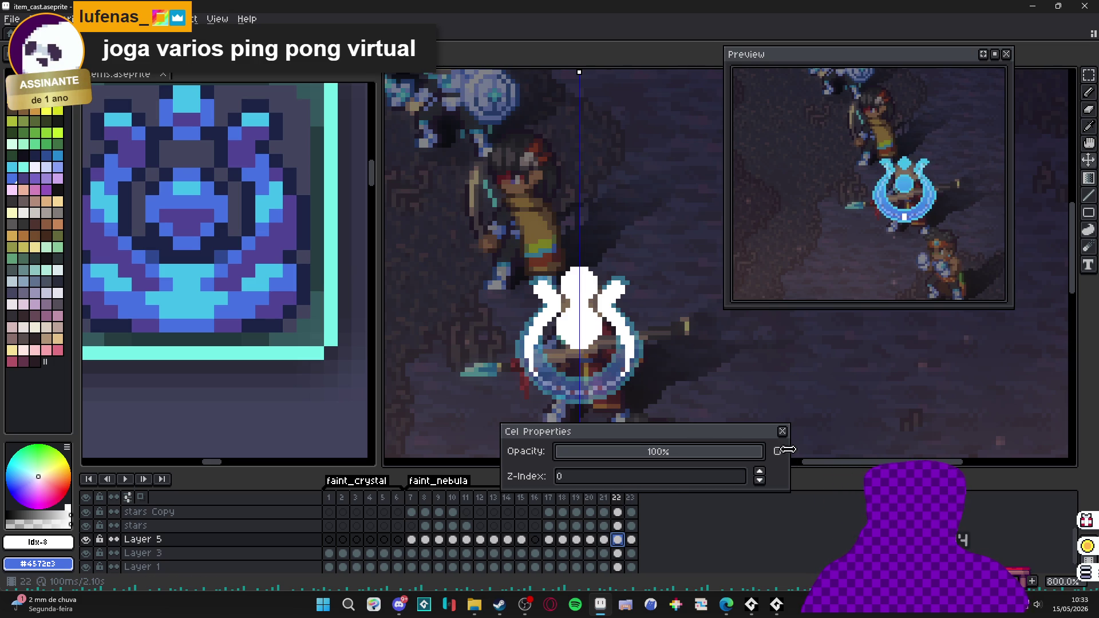
left_click(783, 431)
left_click(604, 541)
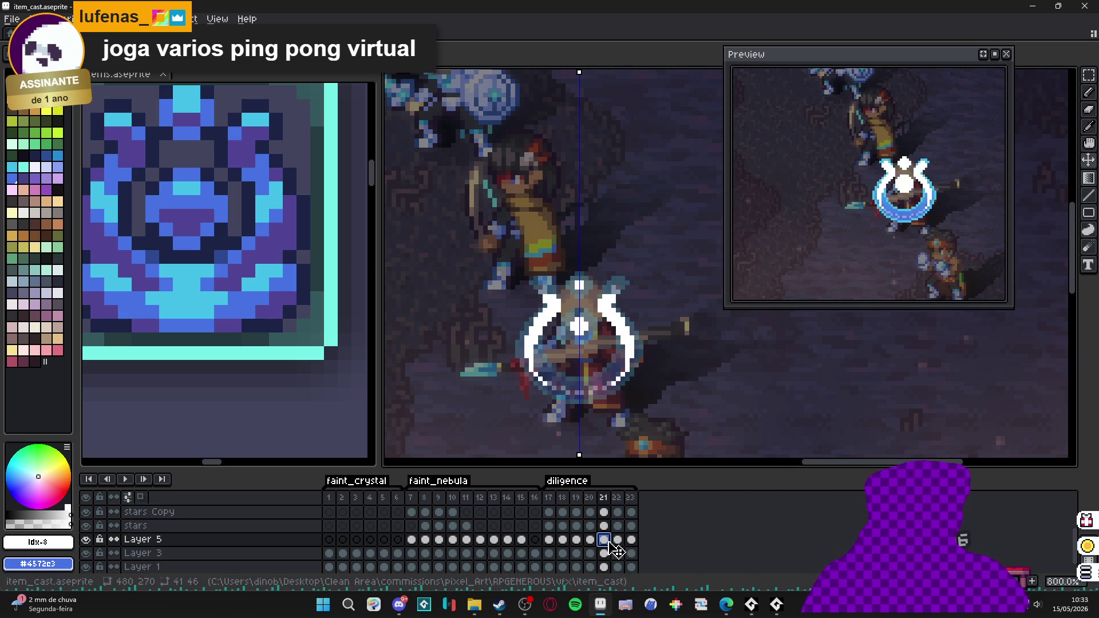
double_click(604, 542)
left_click_drag(748, 449, 767, 449)
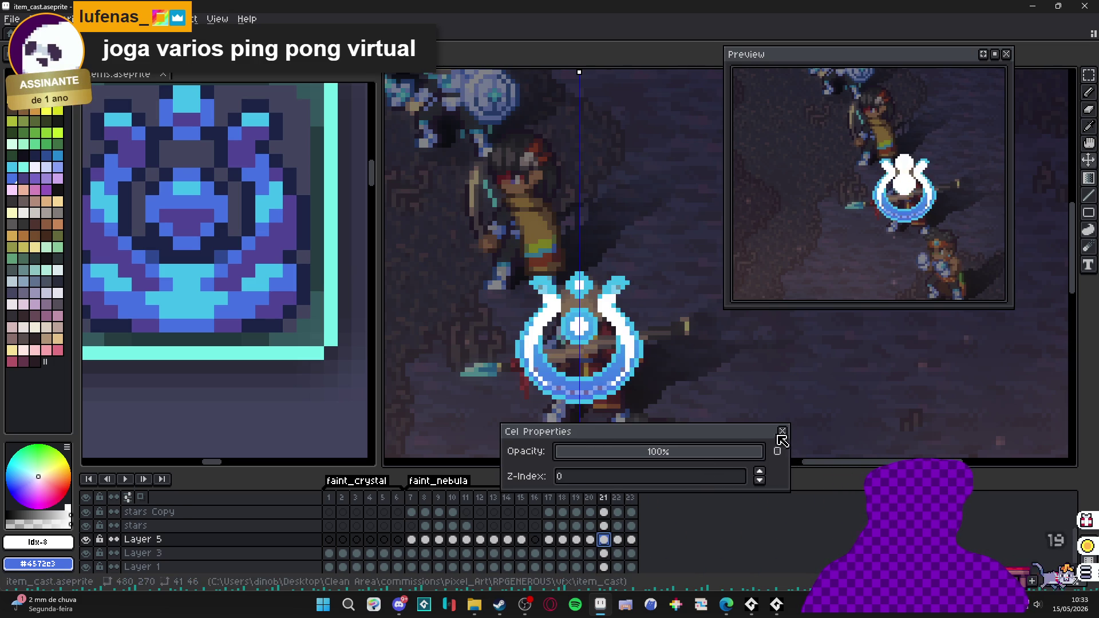
left_click(782, 432)
double_click(618, 540)
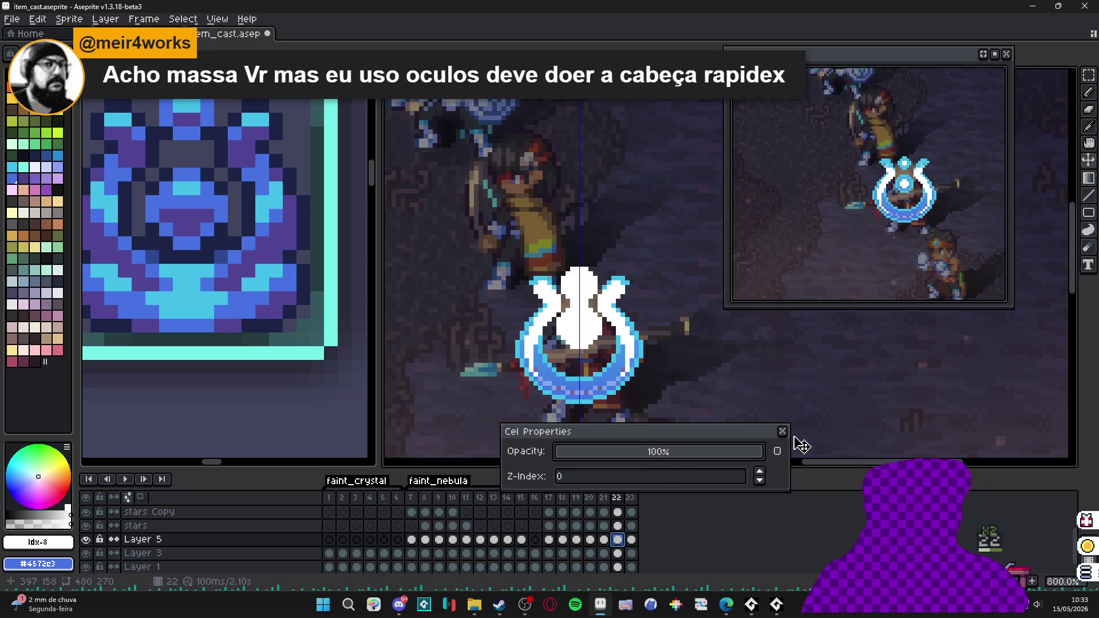
left_click(782, 432)
double_click(631, 540)
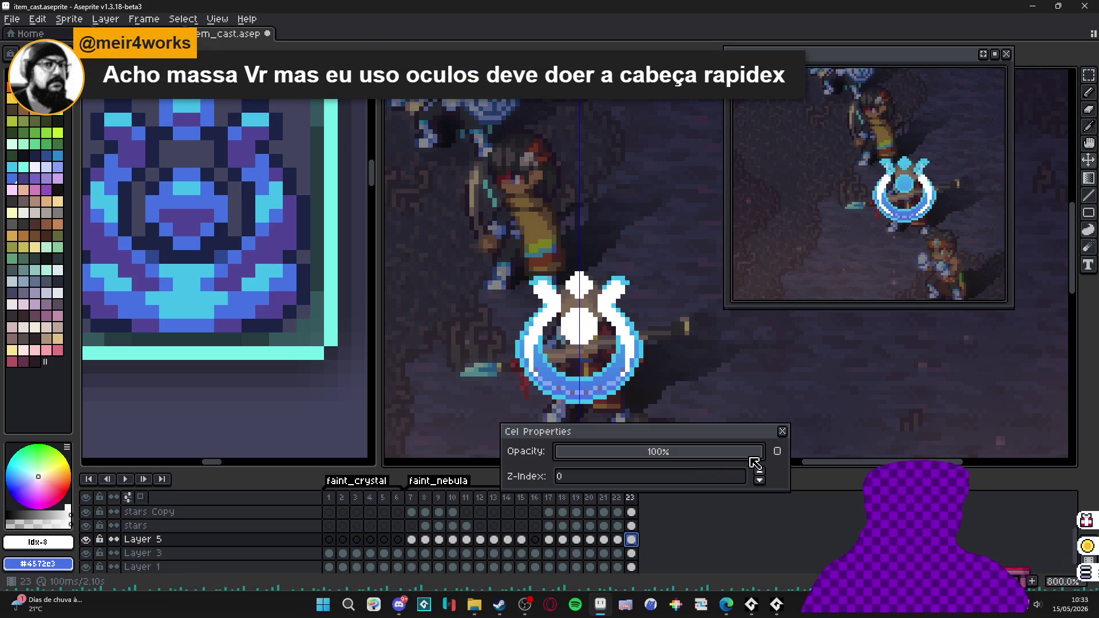
left_click(783, 432)
double_click(604, 540)
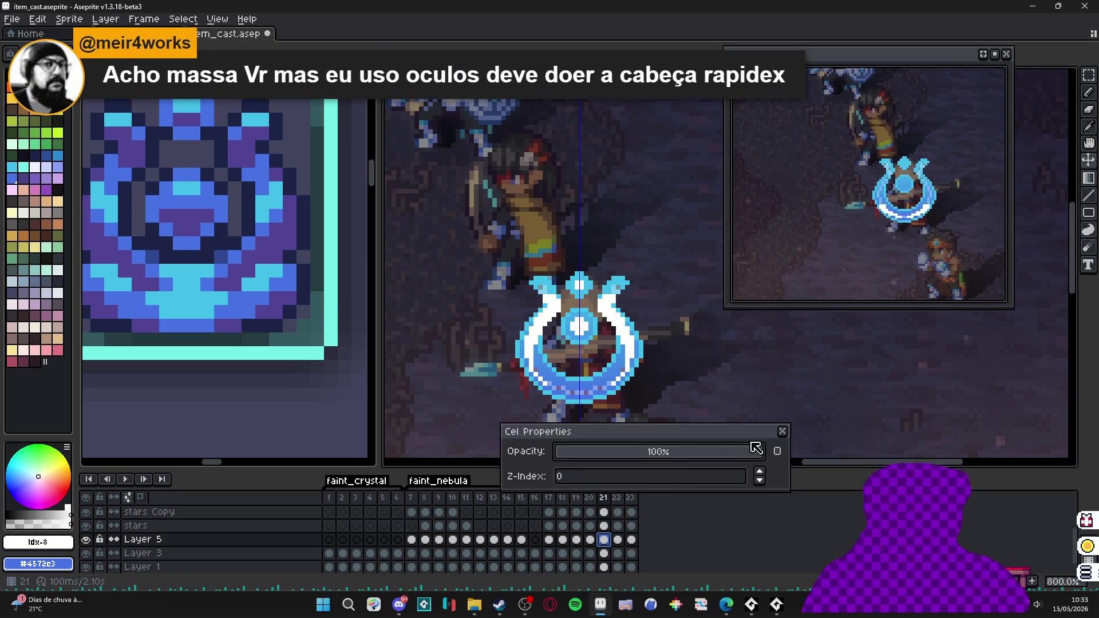
left_click(782, 432)
double_click(591, 544)
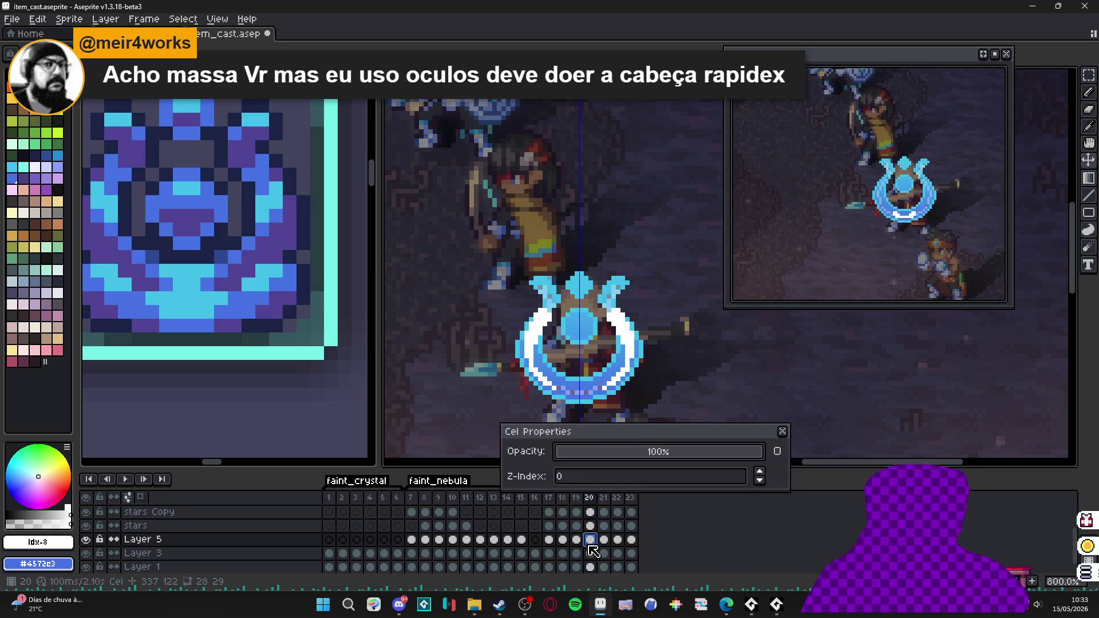
left_click(783, 432)
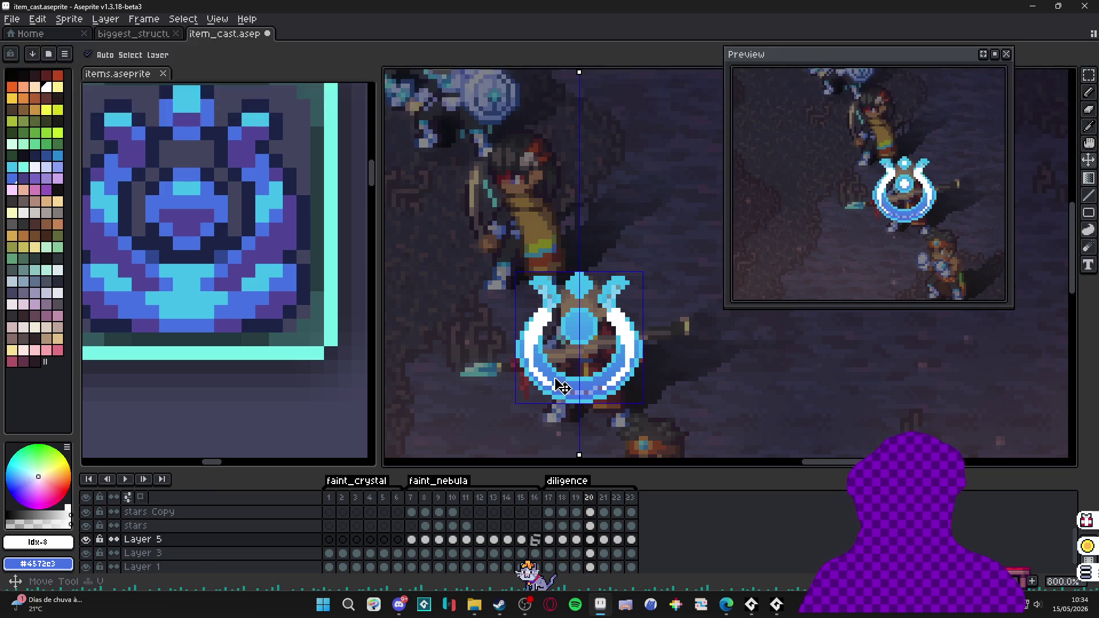
- Hide Layer 5 and the stars layer, briefly toggling Layer 1 off and back on
left_click(87, 540)
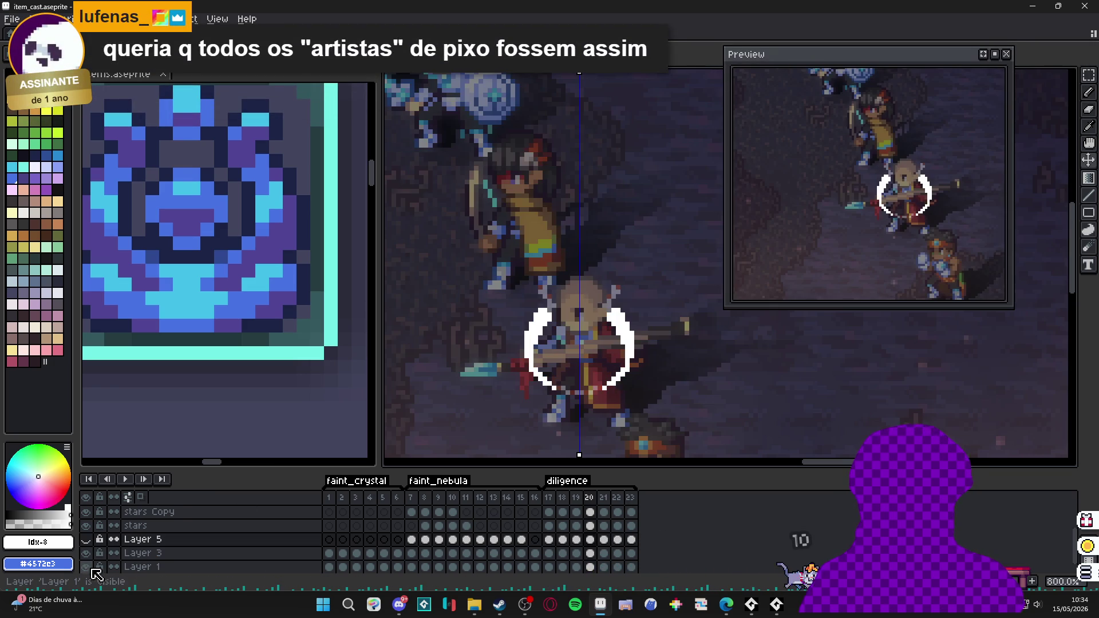
left_click(90, 569)
left_click(91, 569)
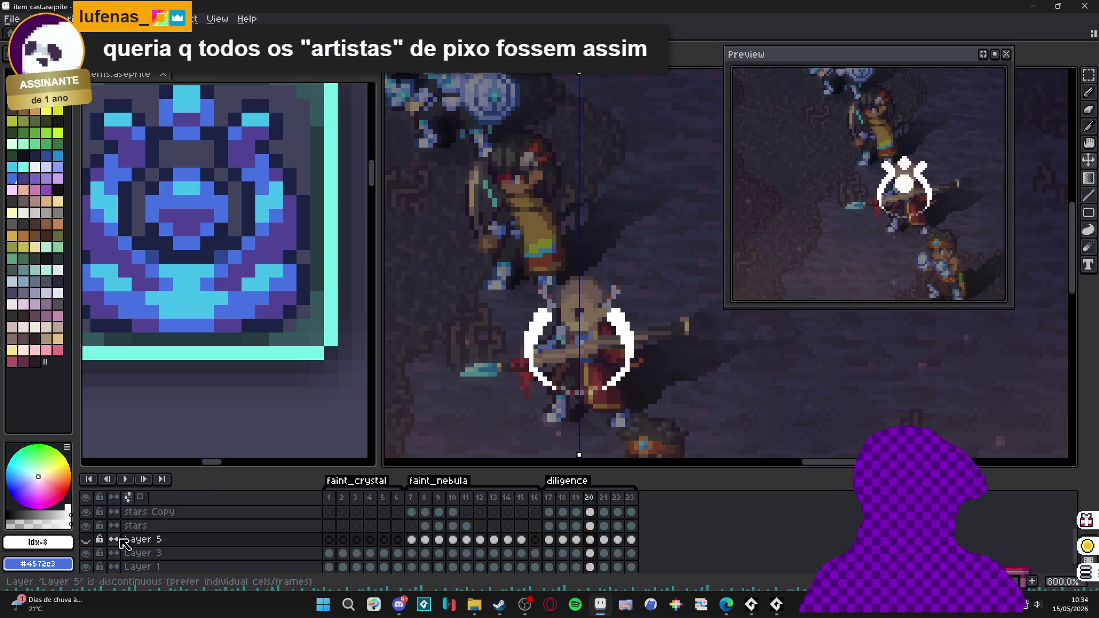
left_click(86, 525)
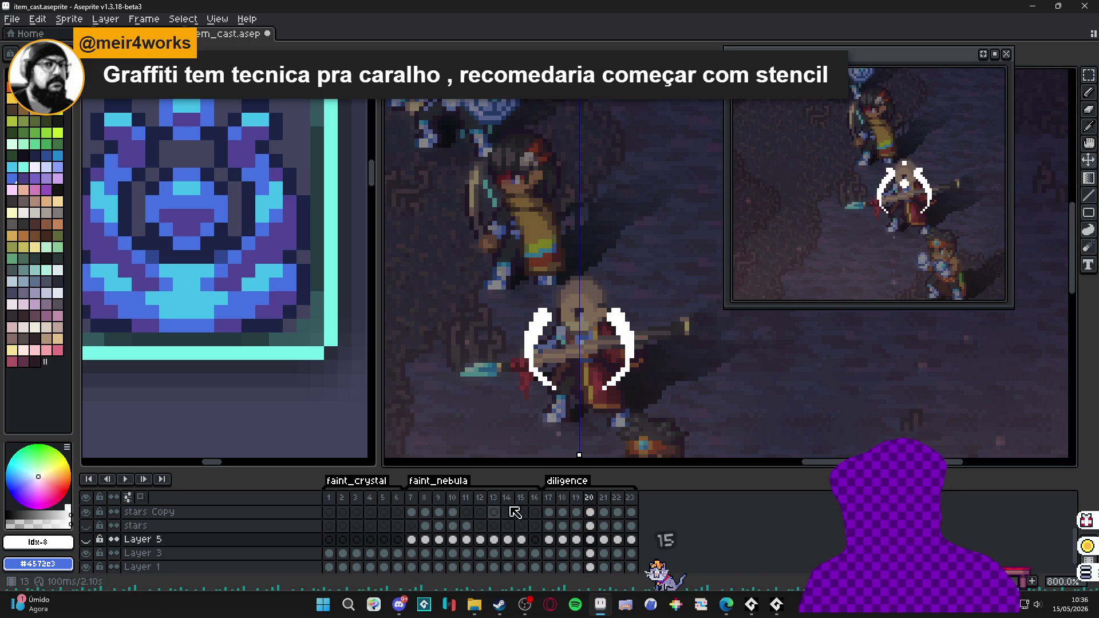
- Step through frames 17 to 23 to review the diligence animation
left_click(550, 498)
left_click(563, 499)
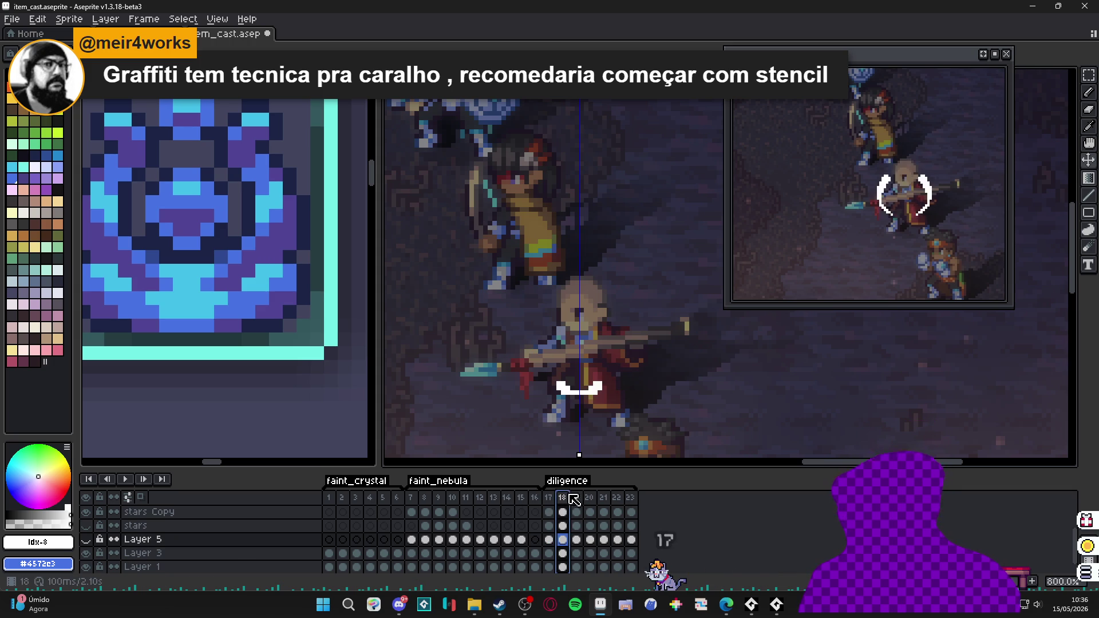
left_click(576, 498)
left_click(590, 498)
left_click(605, 499)
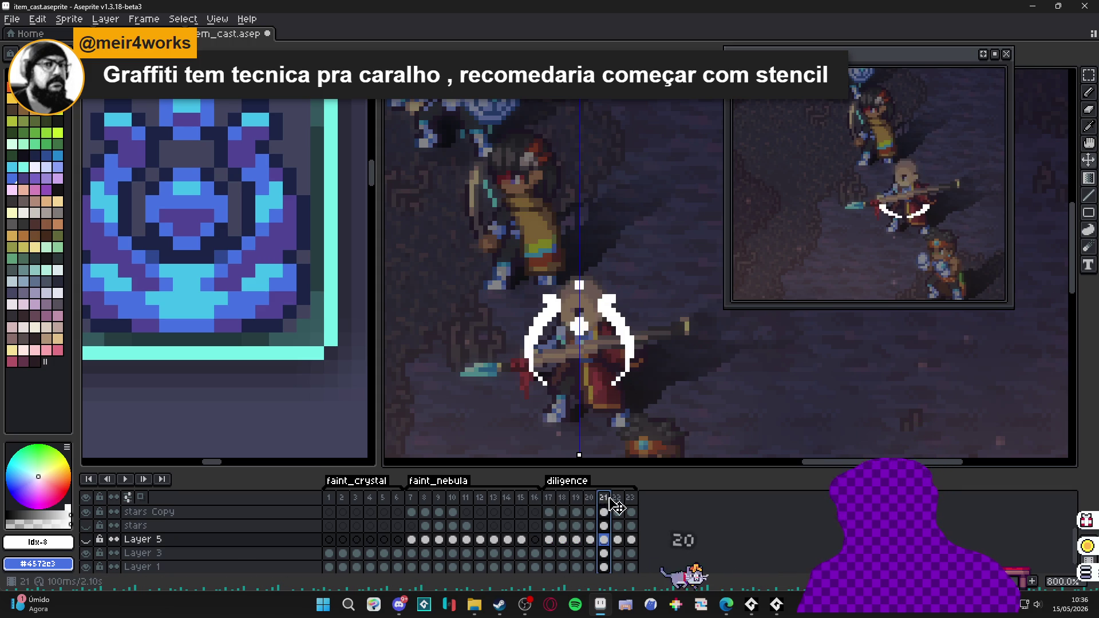
left_click(618, 499)
left_click(631, 500)
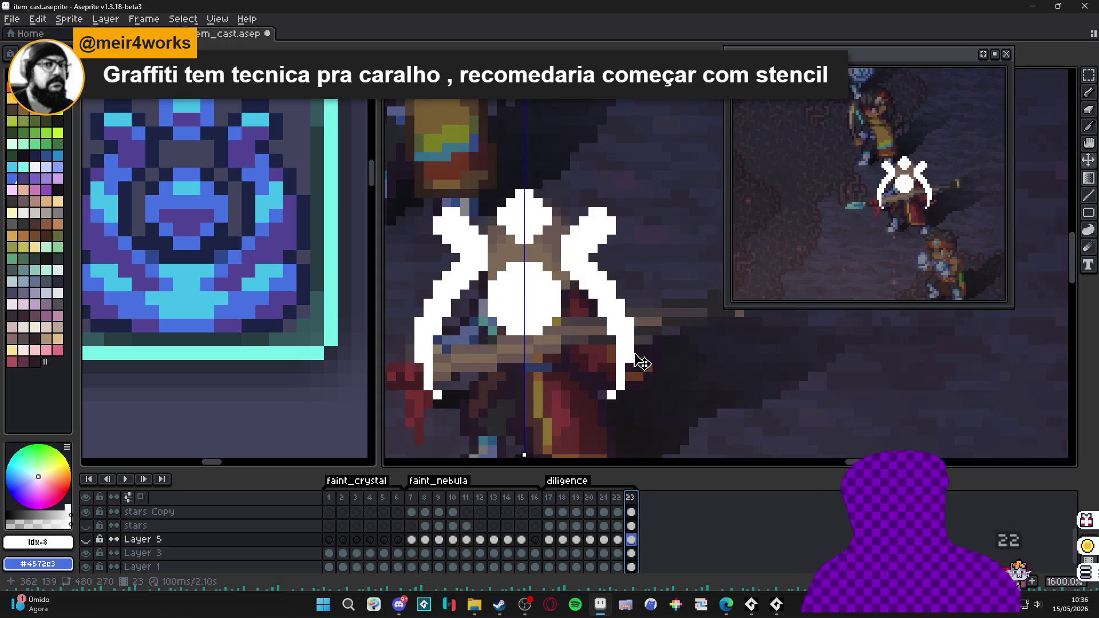
- Erase the bottom two rows of both white legs on stars Copy frame 23
key("Up")
key("Up")
key("e")
scroll(620, 362, "up", 2)
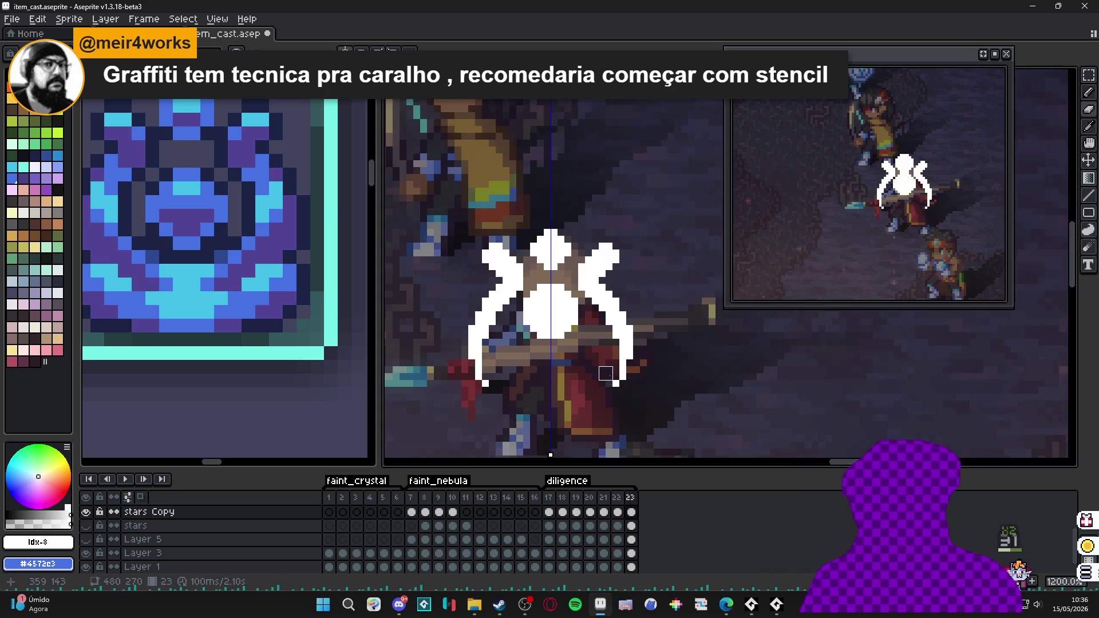
left_click(623, 384)
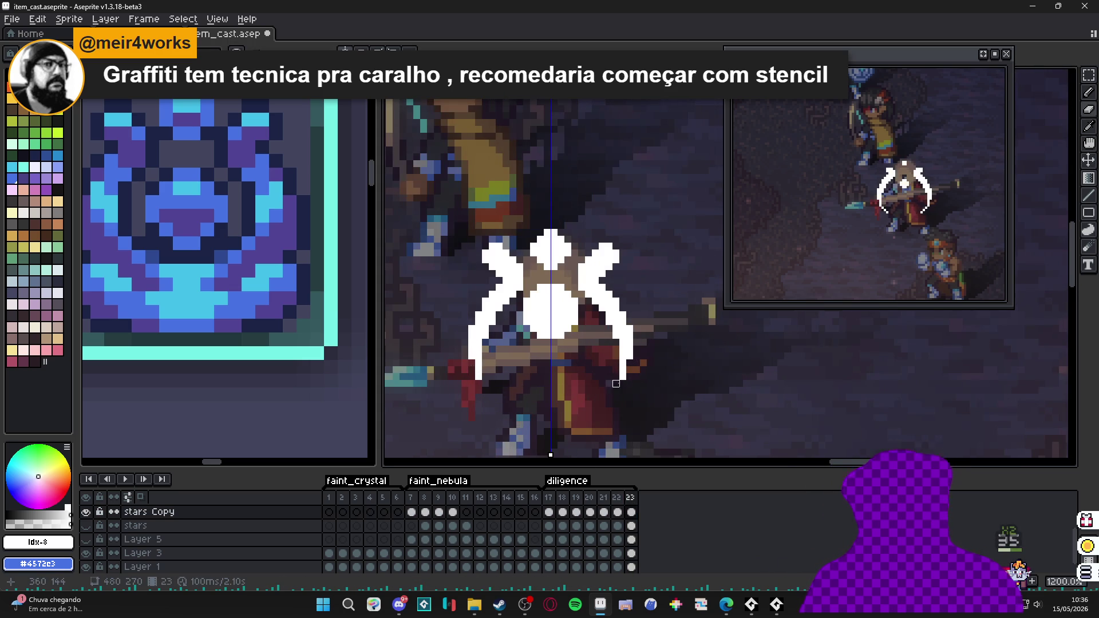
left_click(623, 376)
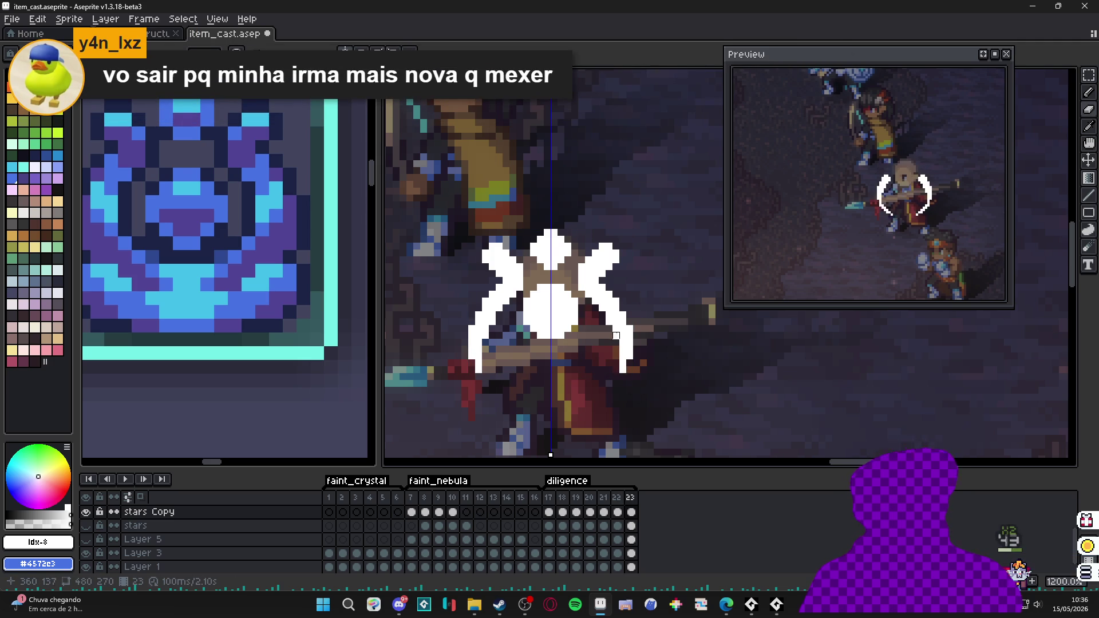
left_click_drag(616, 343, 631, 359)
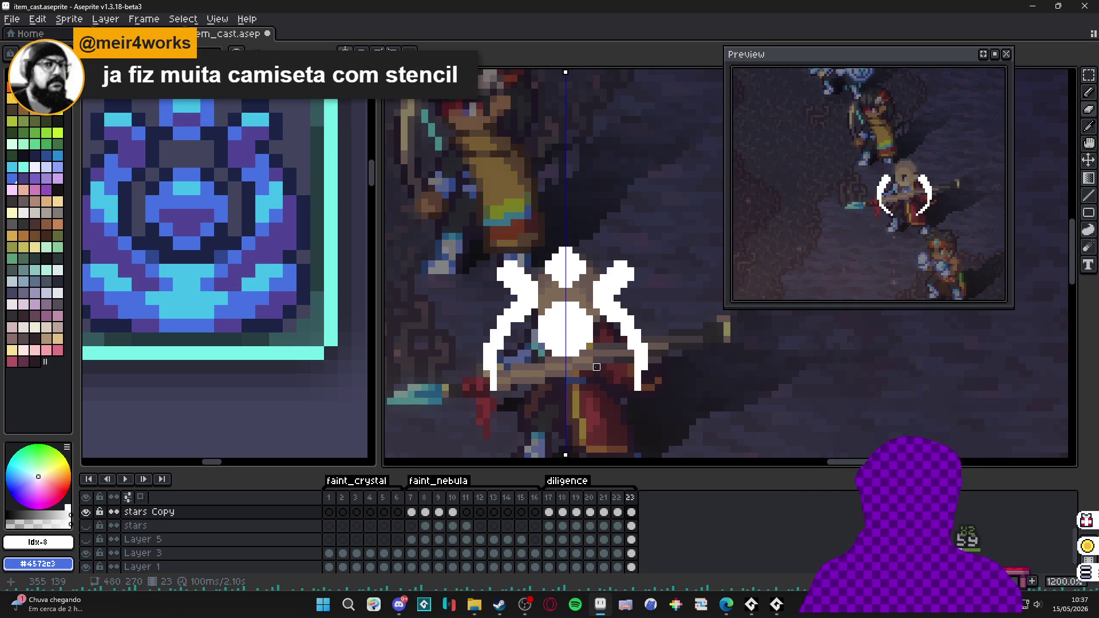
scroll(597, 367, "down", 3)
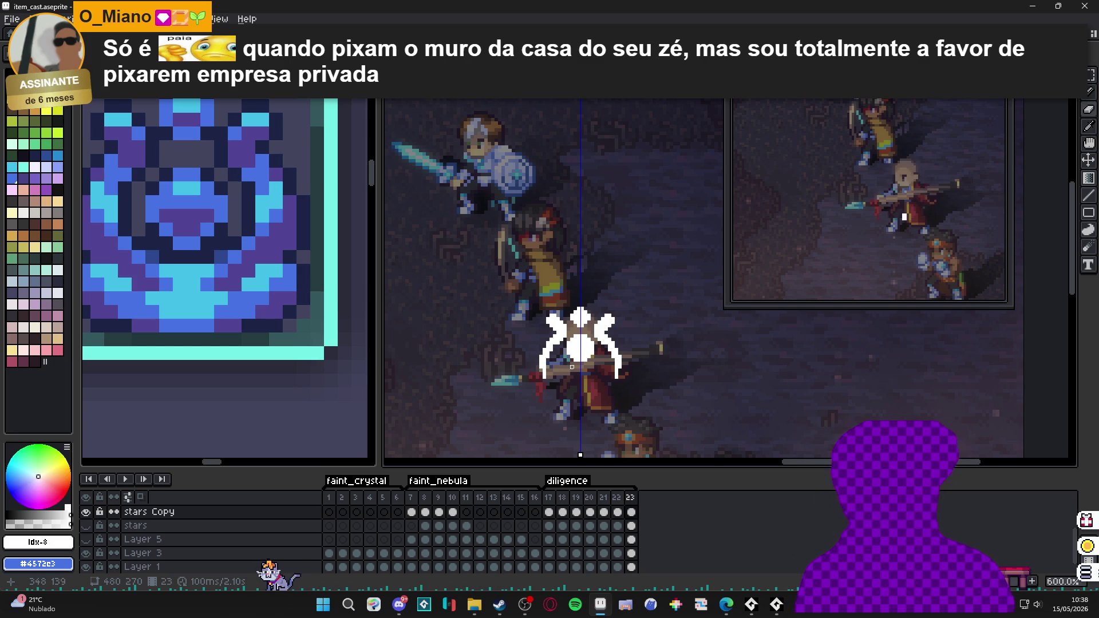
scroll(554, 349, "up", 3)
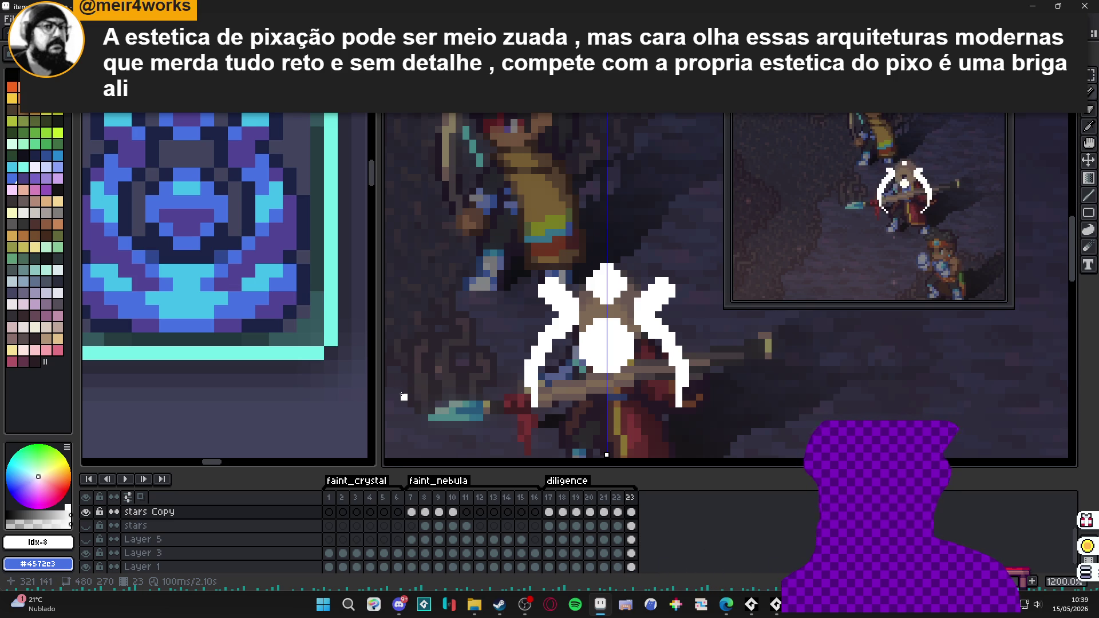
scroll(497, 392, "down", 3)
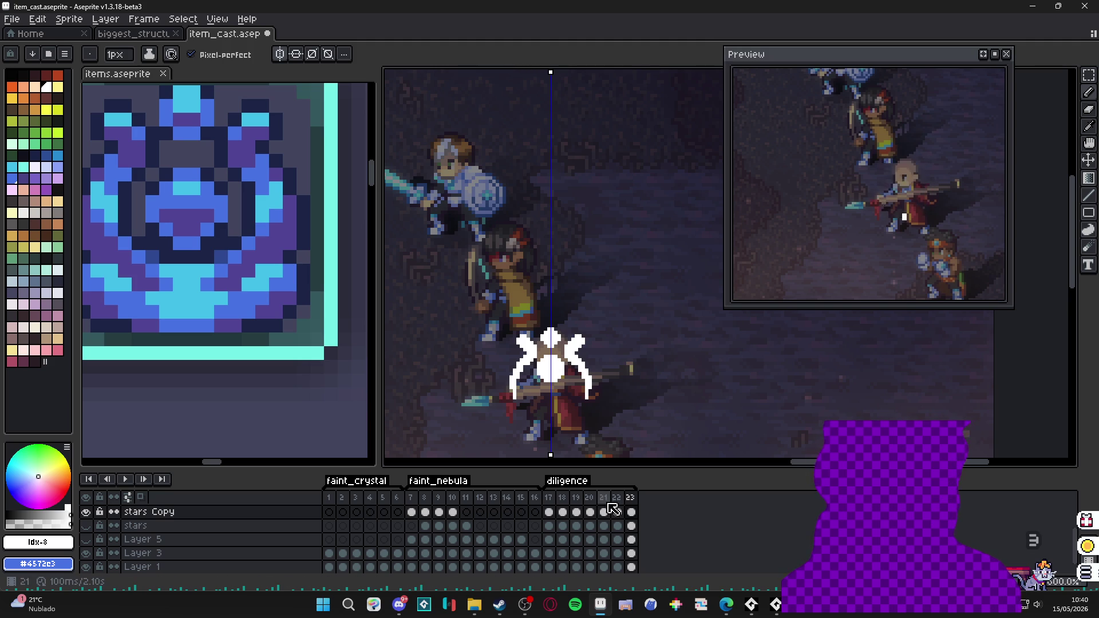
- Step through frames 17 to 23 with Layer 5 still hidden
left_click(548, 498)
left_click(563, 499)
left_click(576, 498)
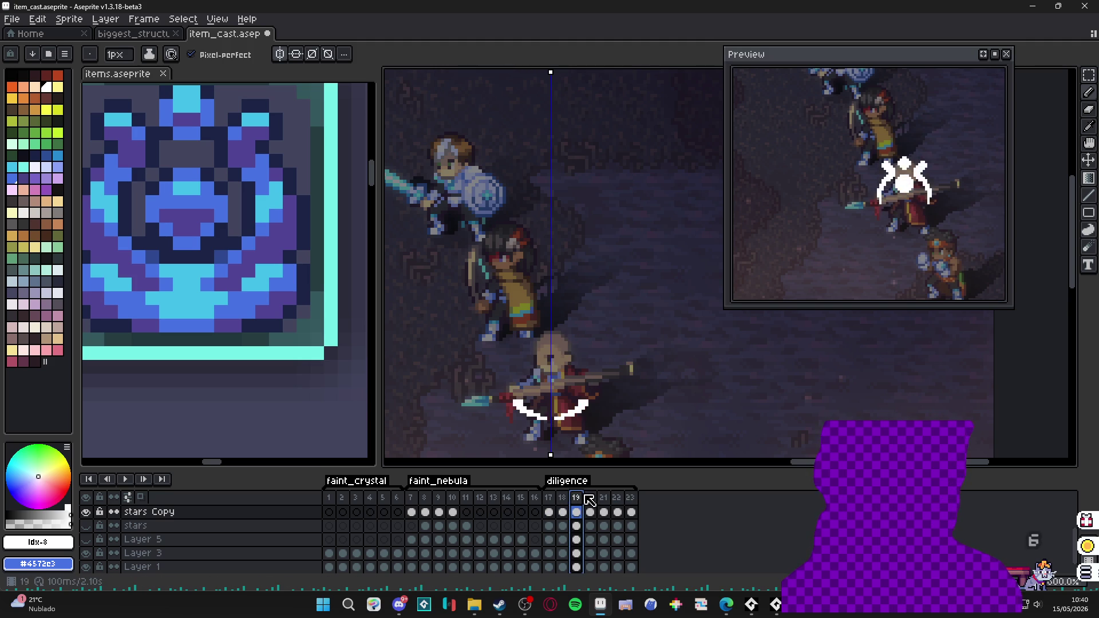
left_click(590, 498)
left_click(604, 498)
left_click(617, 498)
left_click(635, 502)
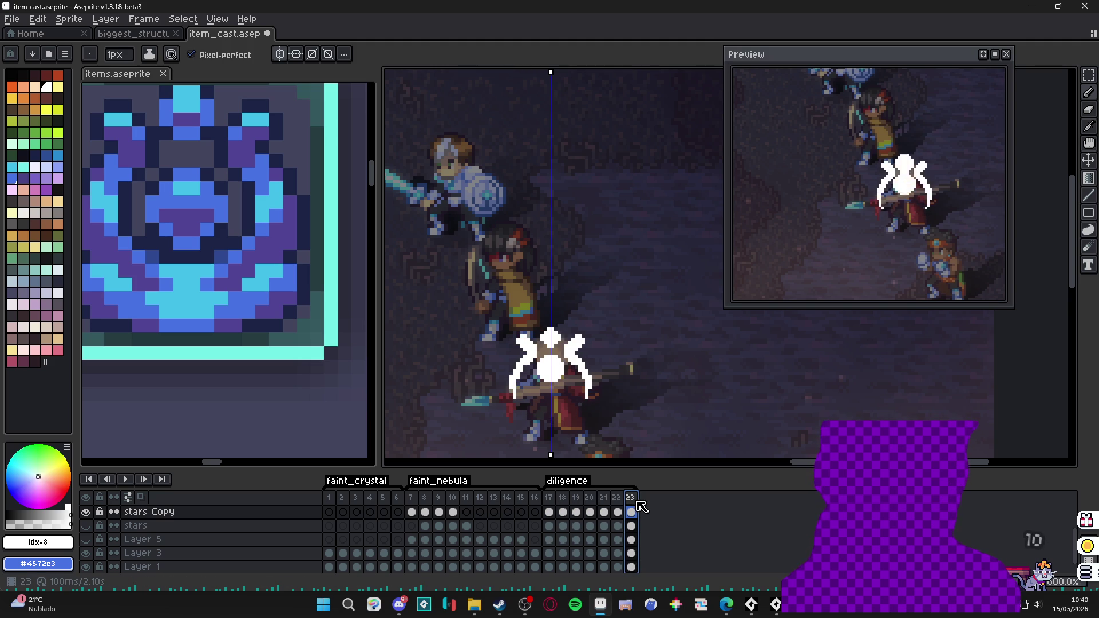
- Show Layer 5 and step through frames 17 to 22 to see the blue ring
left_click(87, 539)
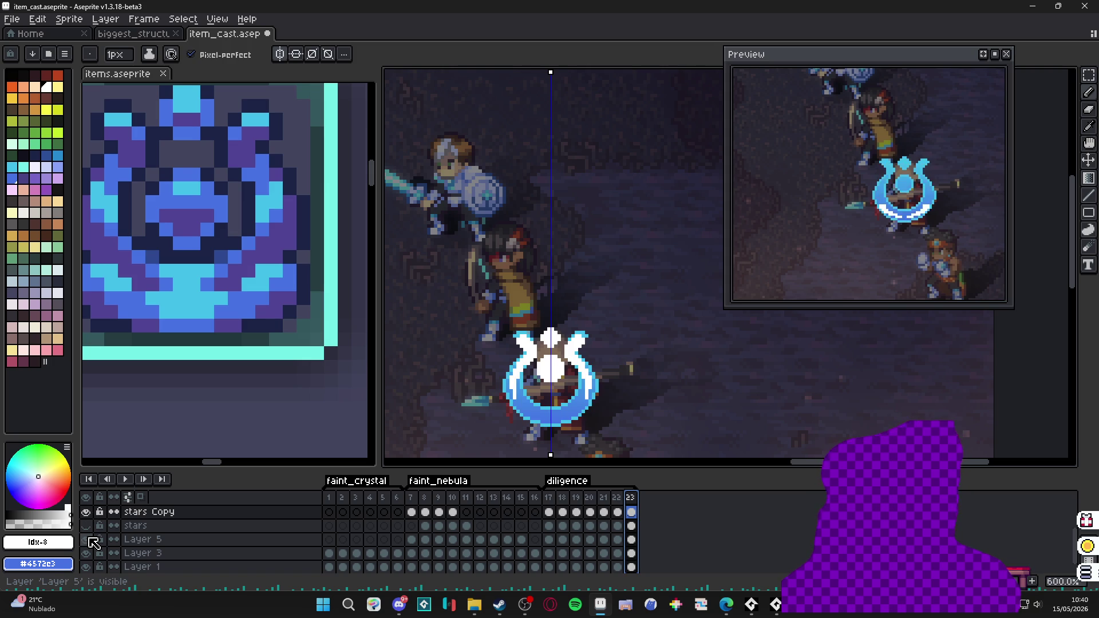
left_click(549, 504)
left_click(563, 504)
left_click(576, 512)
left_click(591, 512)
left_click(604, 512)
left_click(618, 512)
- Toggle Layer 5 off and on at frame 22 to compare, then select its frame-22 cel
left_click(618, 526)
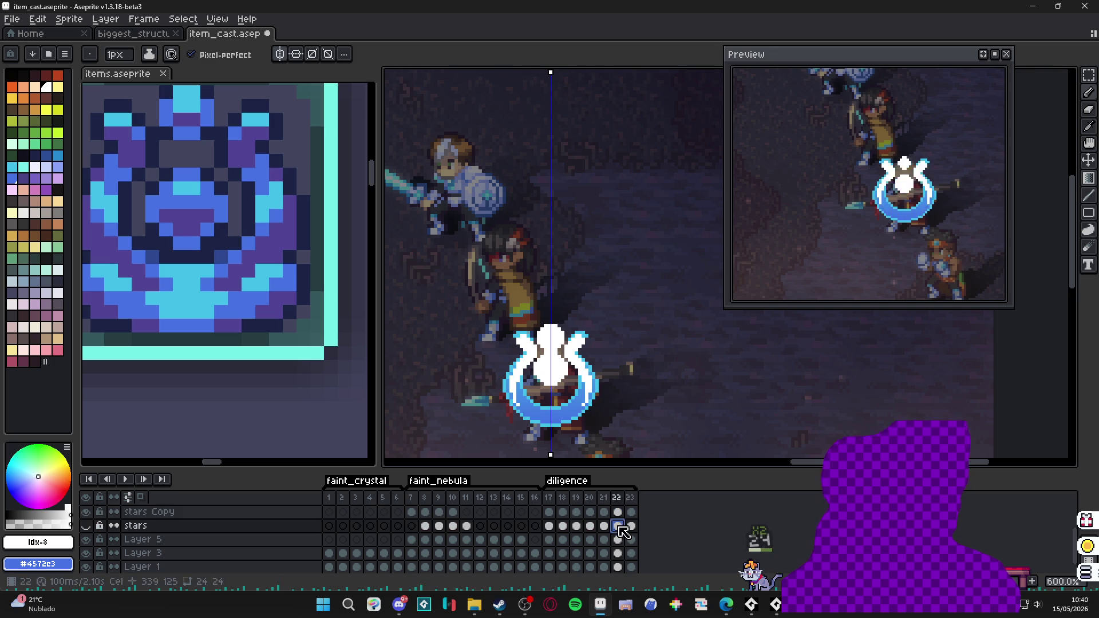
left_click(89, 541)
left_click(88, 541)
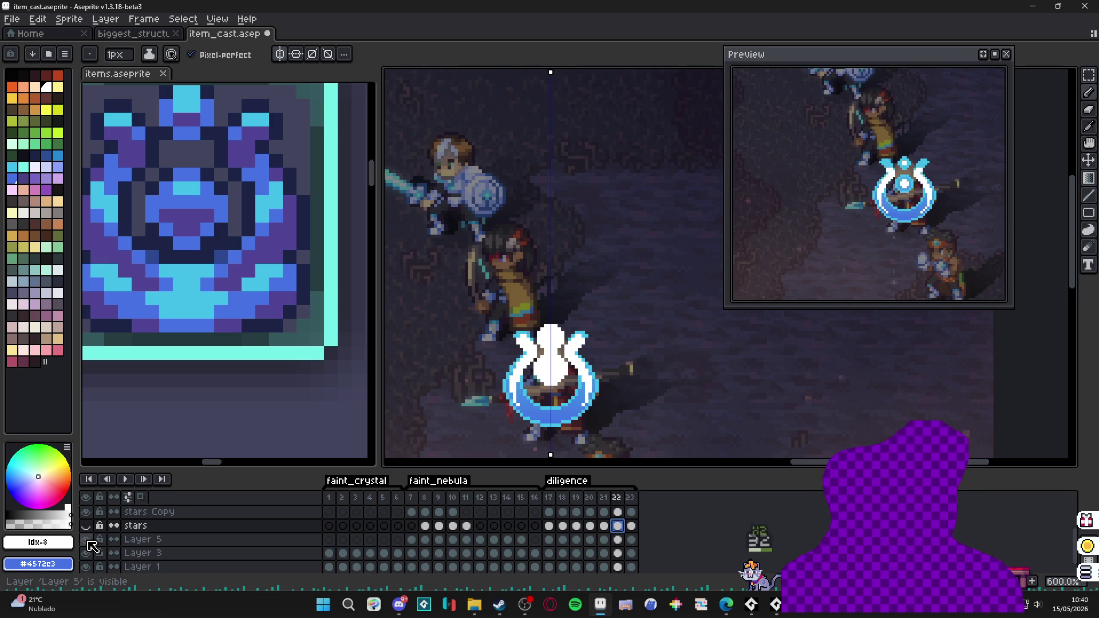
left_click(617, 541)
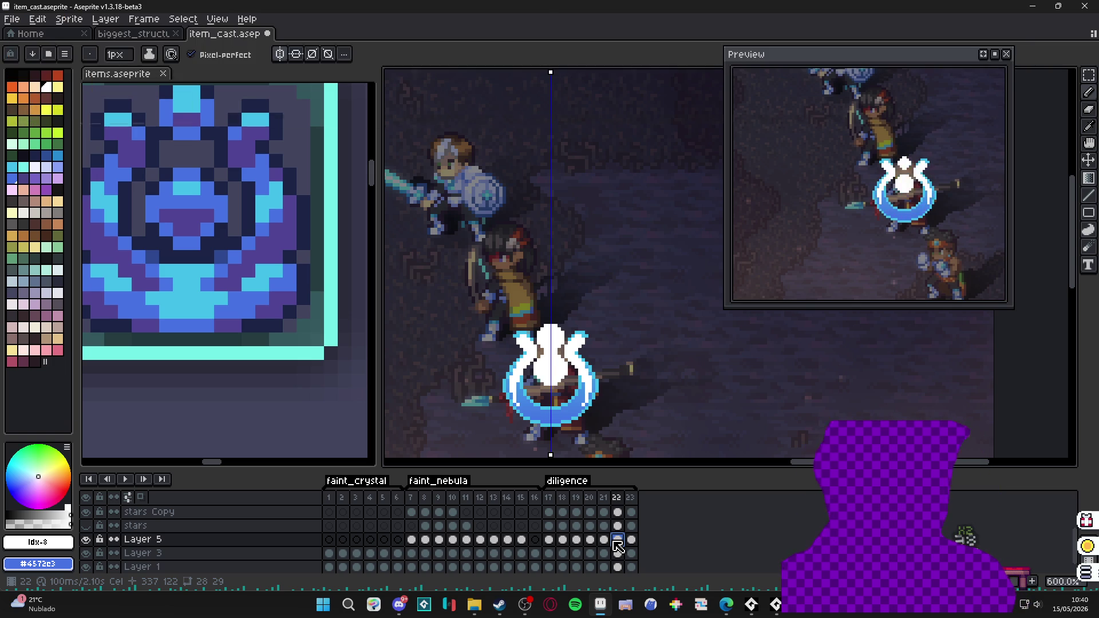
- Clear Layer 5's cels in frames 17–22, leaving only its frame-23 cel
left_click_drag(617, 540, 549, 540)
key("Delete")
left_click(632, 540)
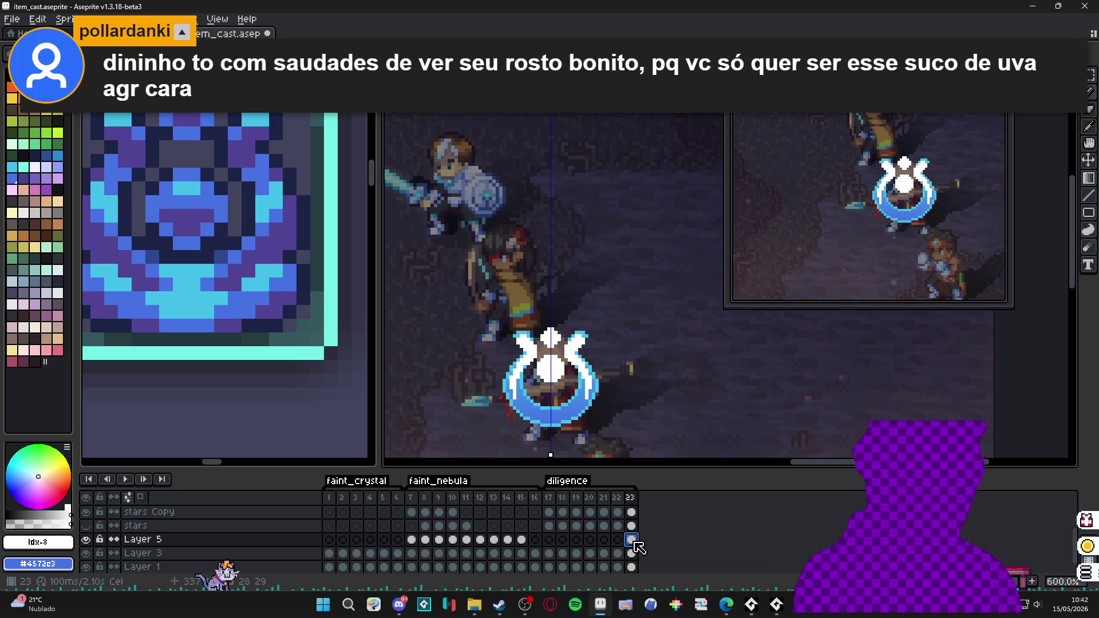
left_click(618, 497)
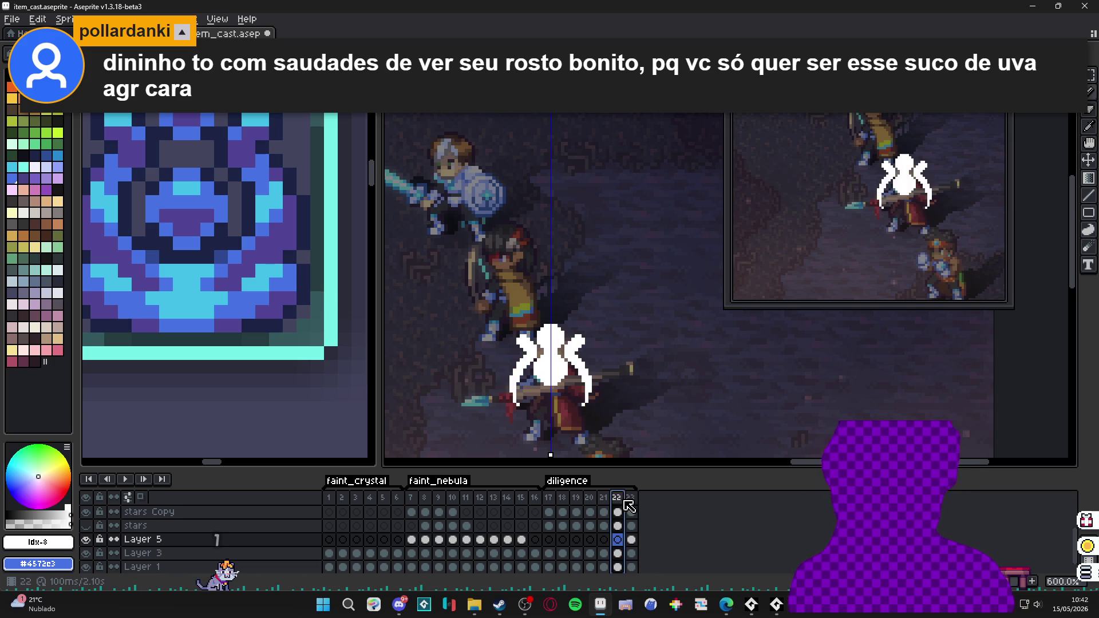
left_click(631, 497)
key("alt+Tab")
key("alt+Tab")
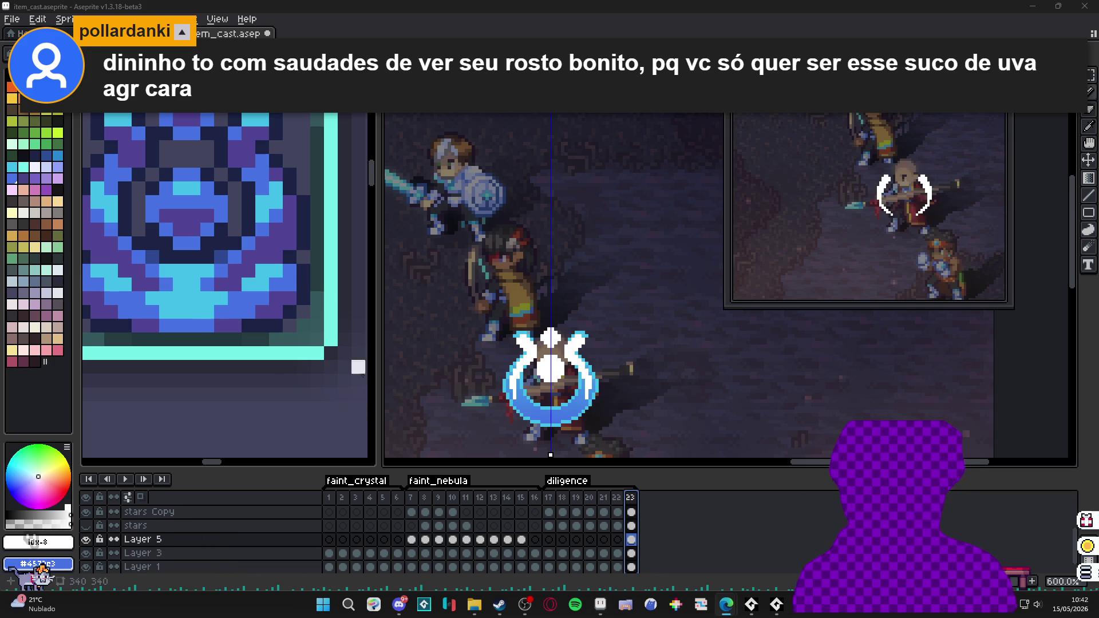
left_click_drag(545, 395, 531, 331)
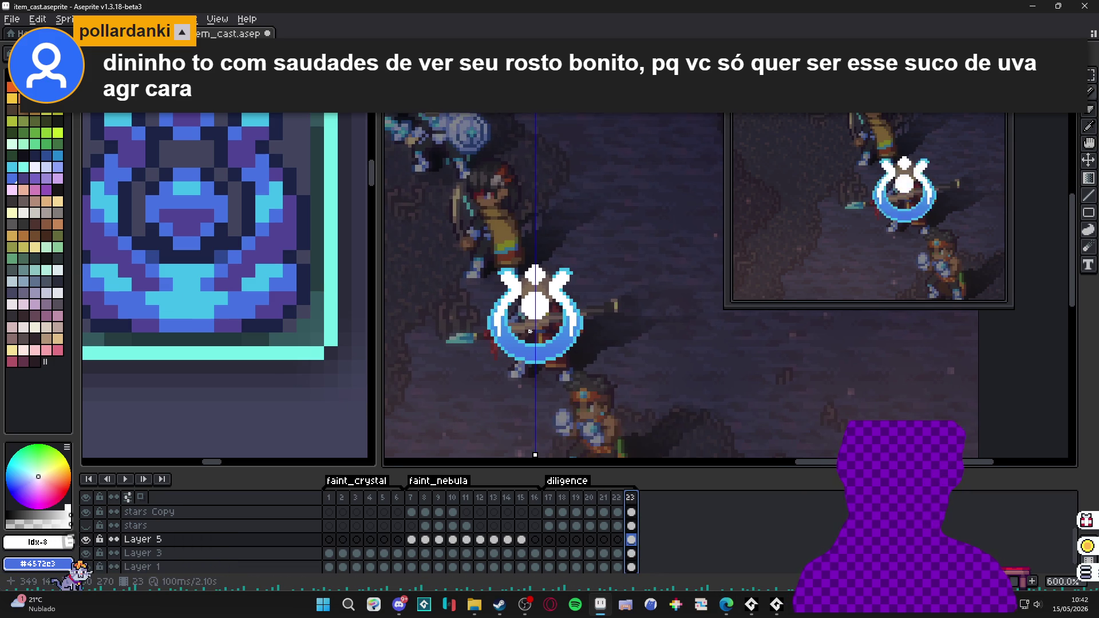
left_click(617, 497)
left_click(632, 499)
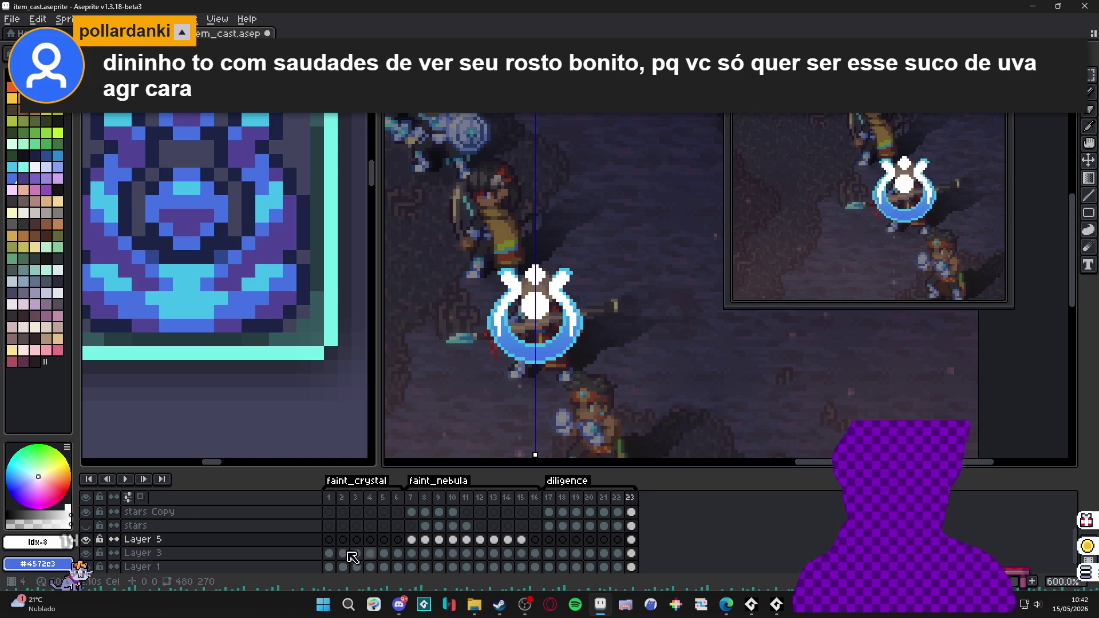
left_click(86, 540)
left_click(86, 539)
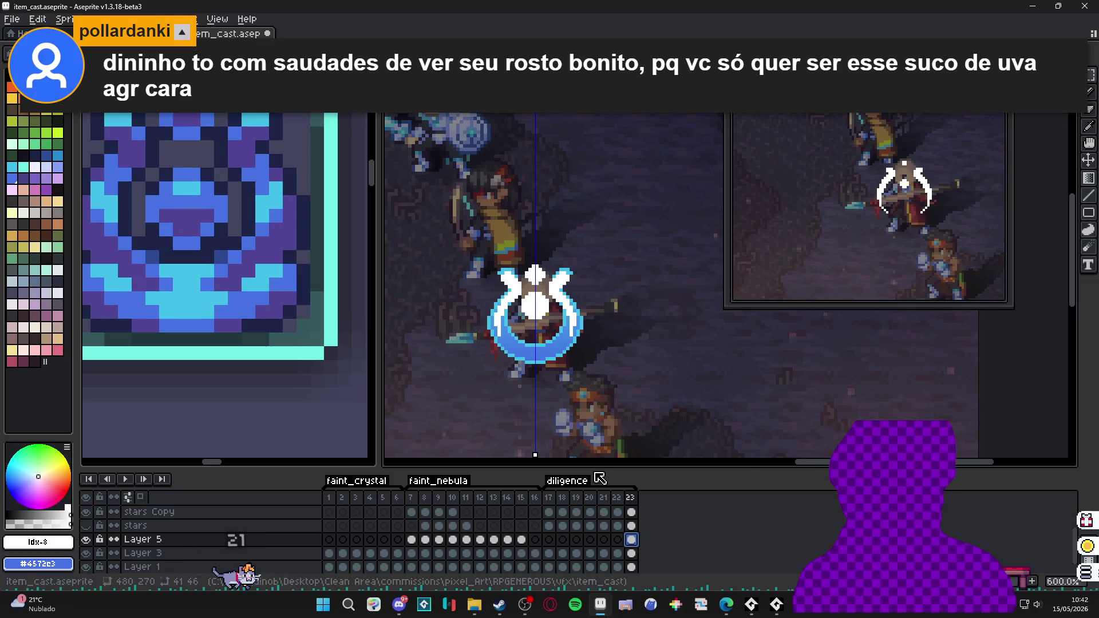
left_click_drag(448, 242, 624, 380)
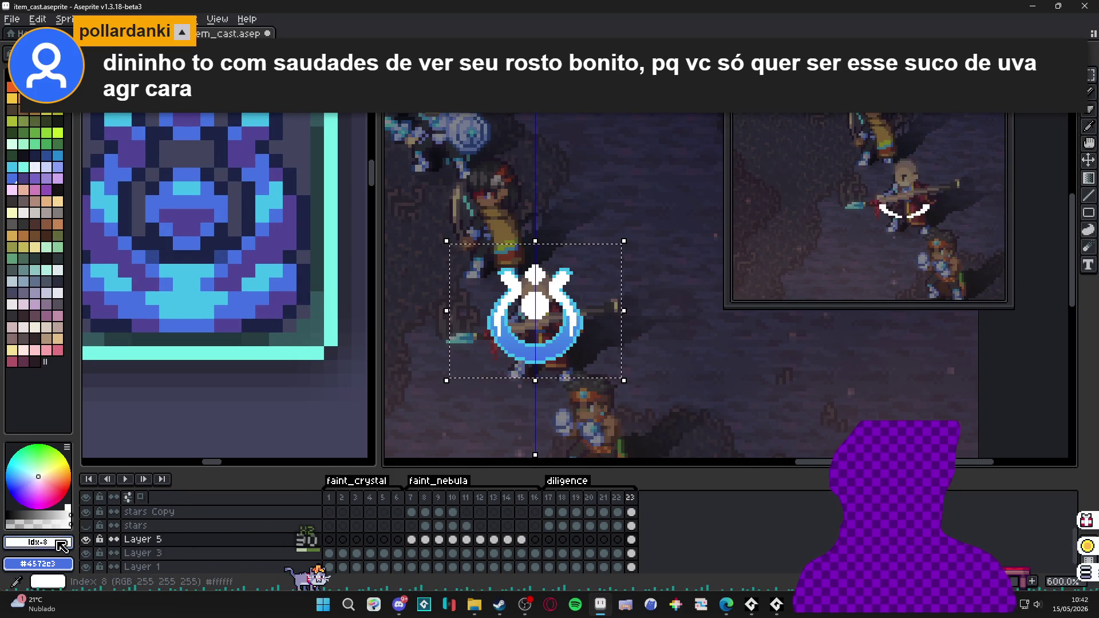
left_click(86, 540)
left_click(86, 539)
left_click(87, 540)
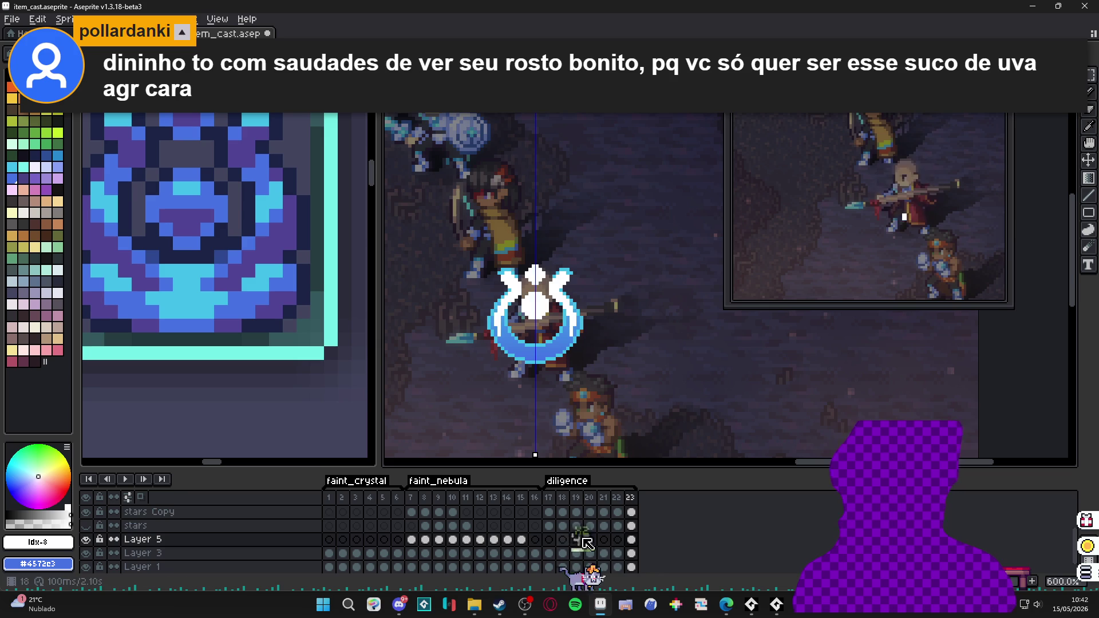
left_click(632, 525)
left_click(631, 512)
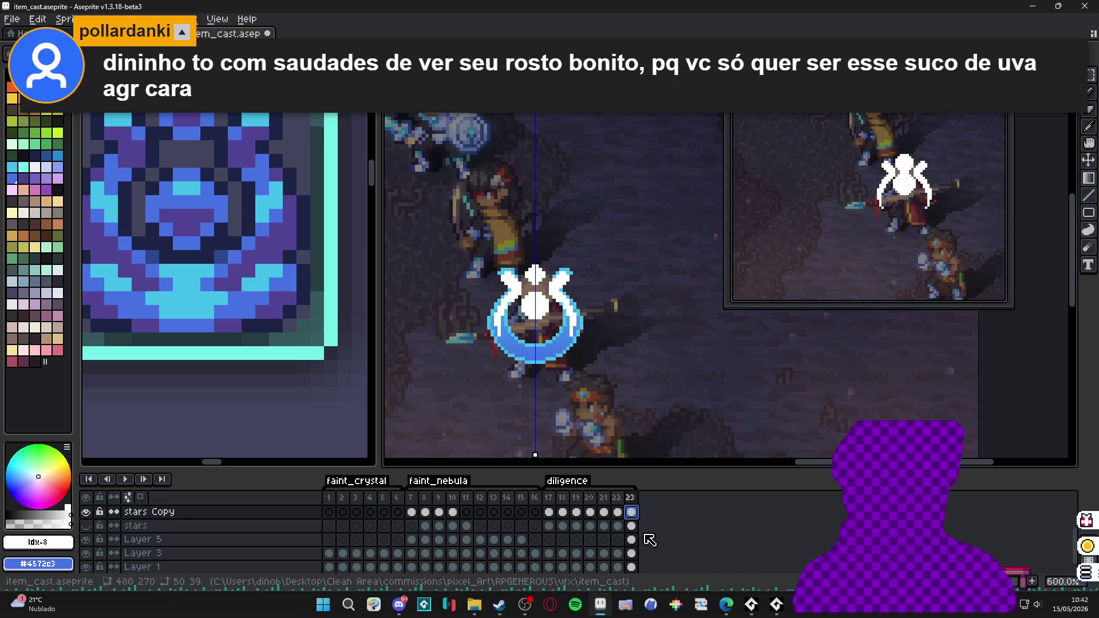
left_click(631, 540)
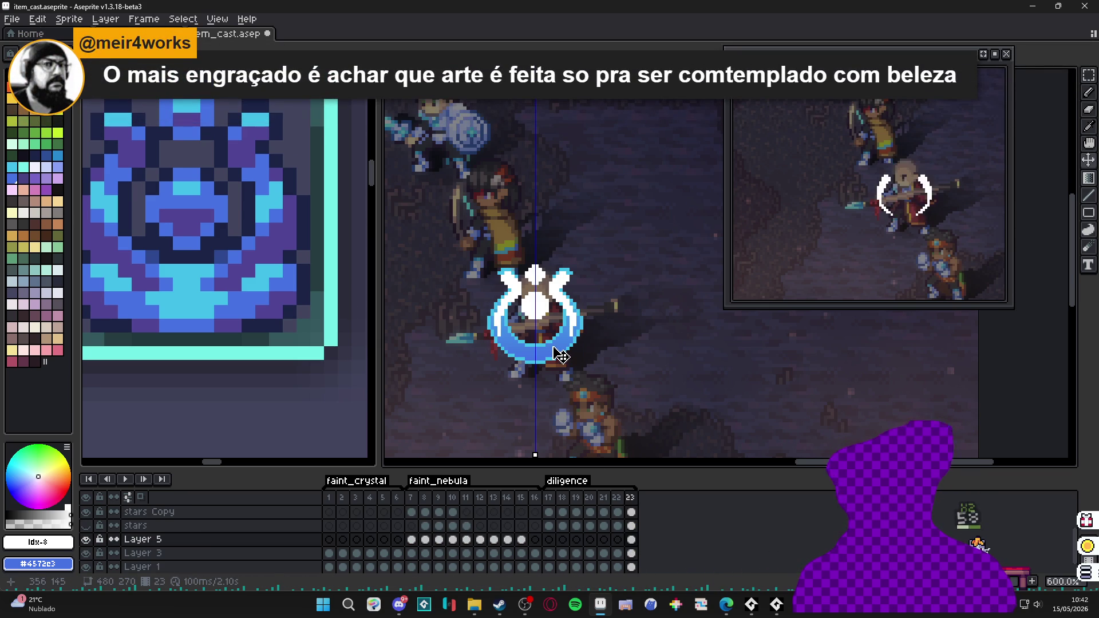
left_click(561, 358)
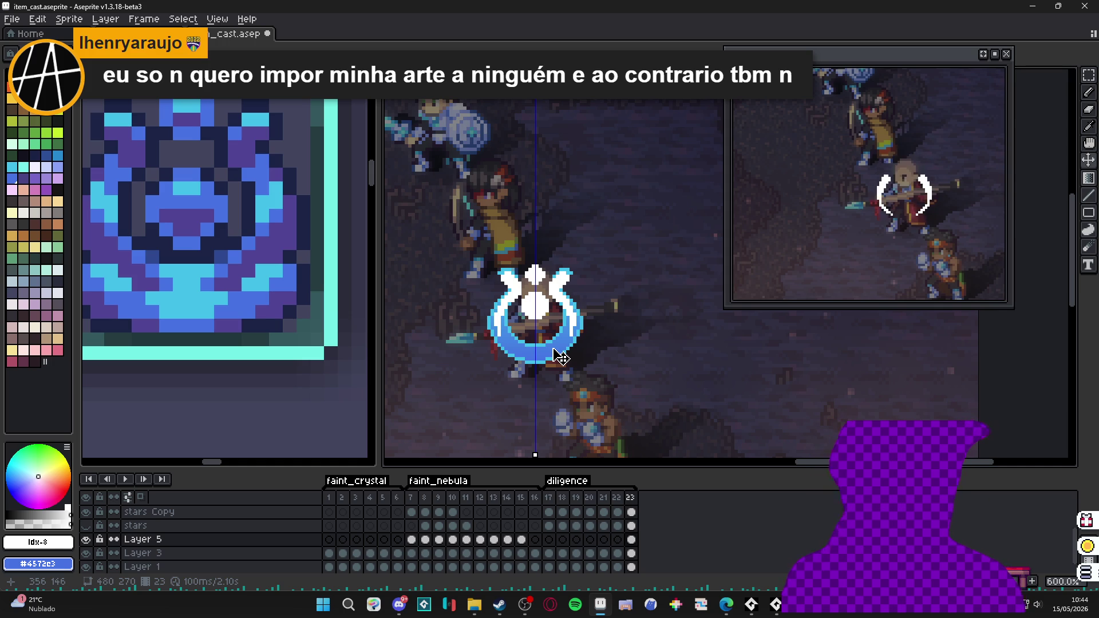
mouse_move(548, 497)
left_mouse_down()
mouse_move(641, 514)
mouse_move(589, 514)
mouse_move(640, 514)
left_mouse_up()
key("v")
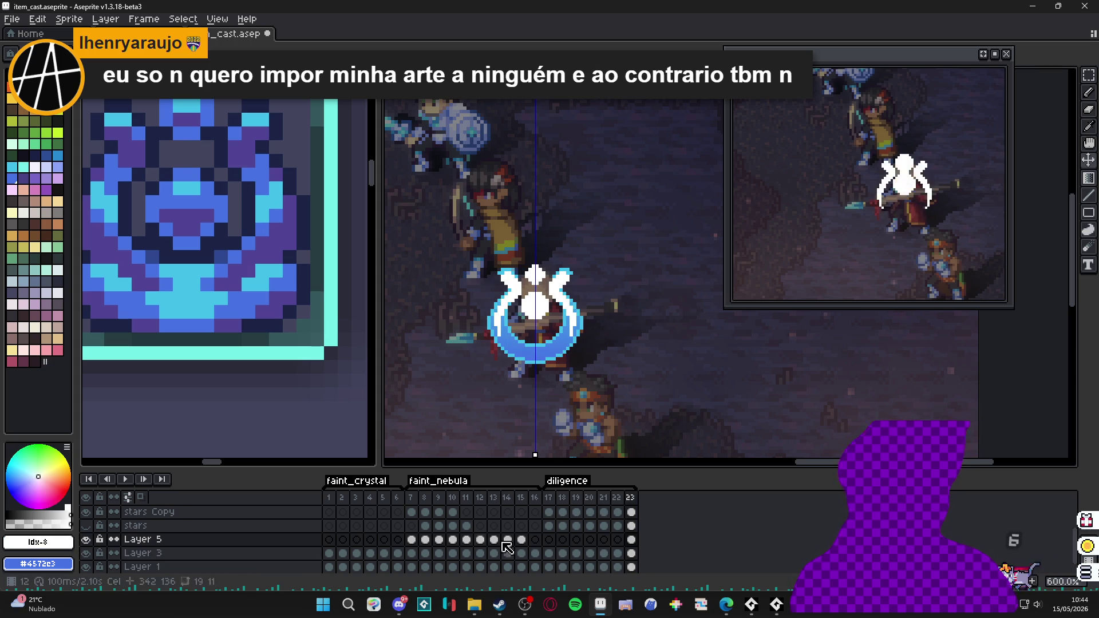
key("Up")
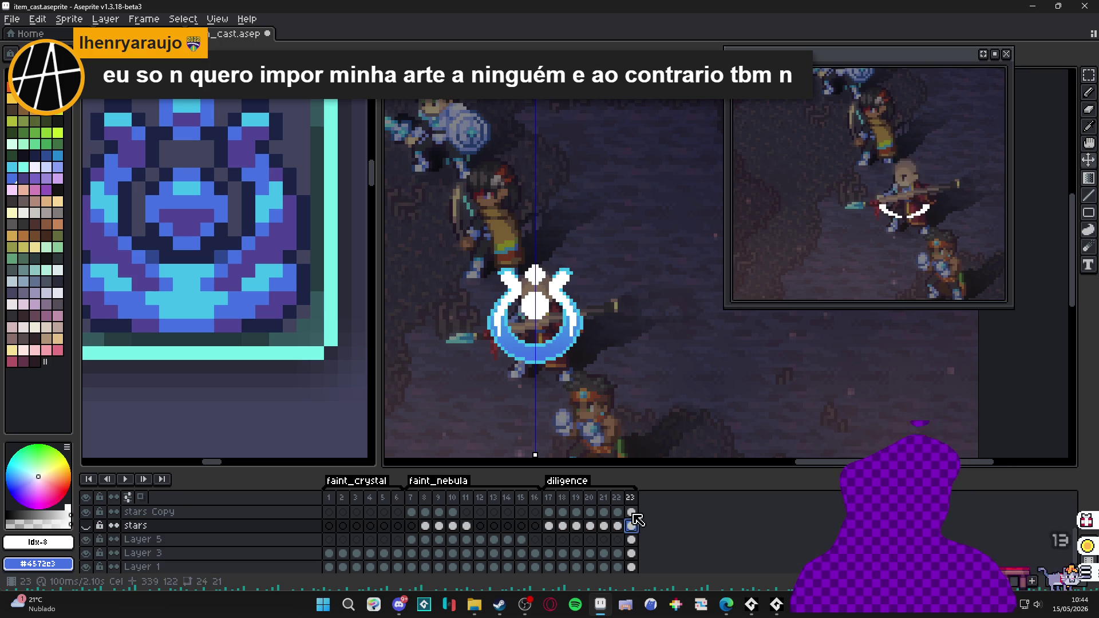
- Add Layer 6 above stars Copy and fill the crest shape solid white
left_click(633, 513)
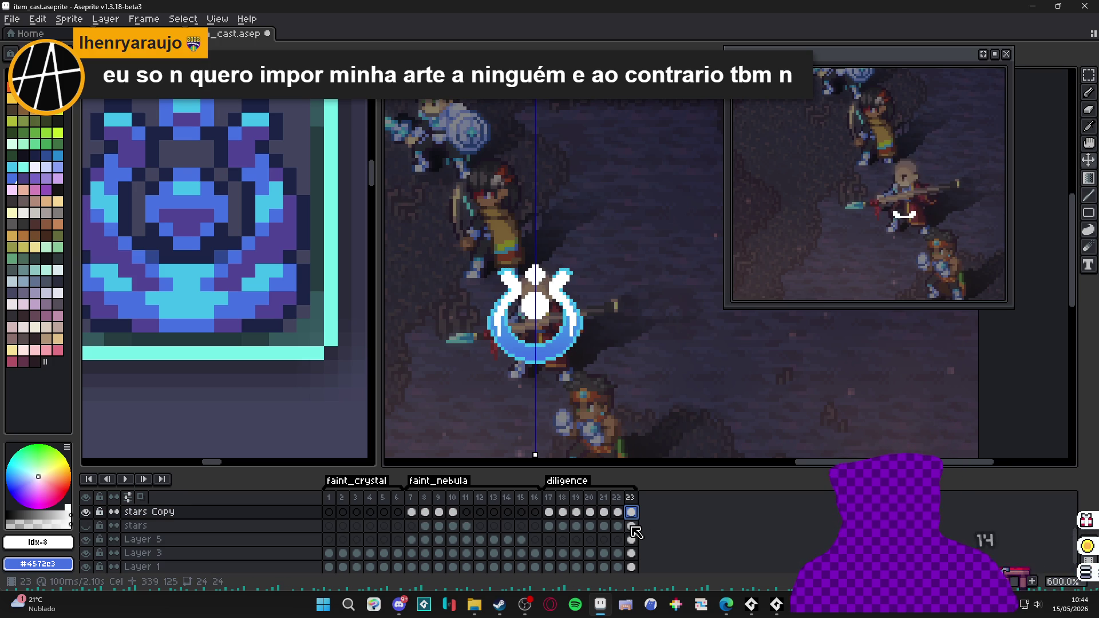
key("shift+n")
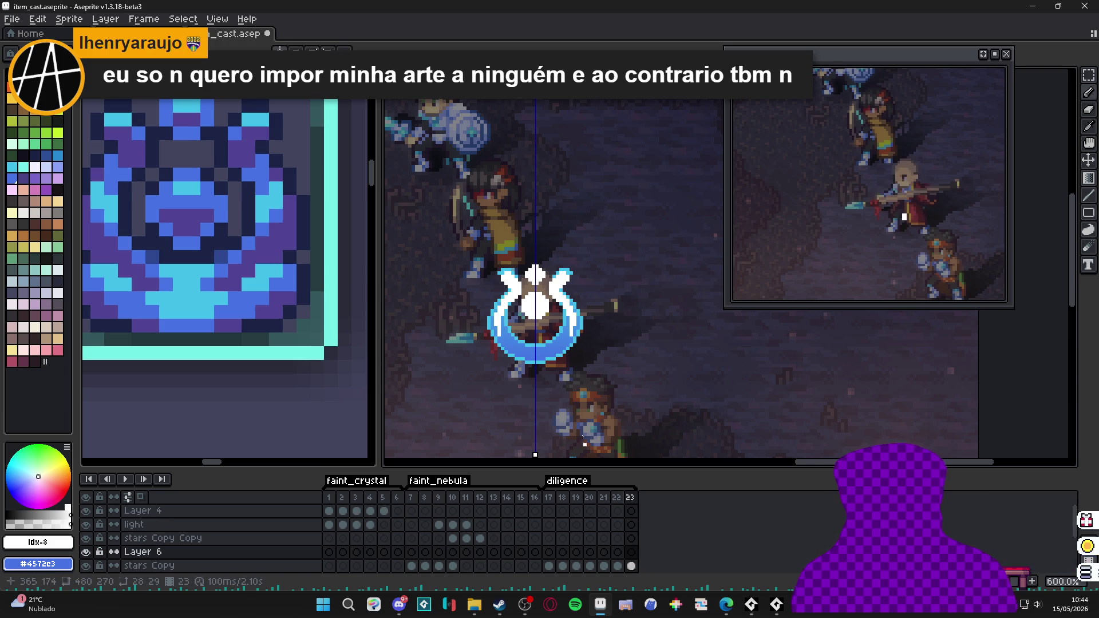
left_click(540, 335)
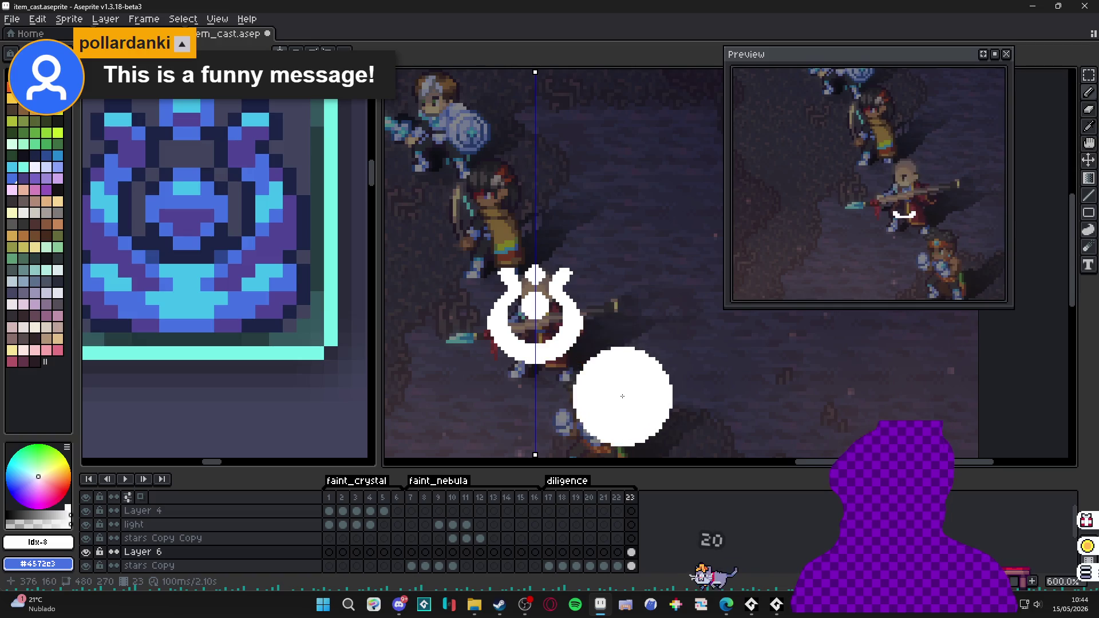
- Check the final frames up to 23 and drag the timeline taller to show more layers
left_click(630, 497)
left_click_drag(575, 369, 572, 316)
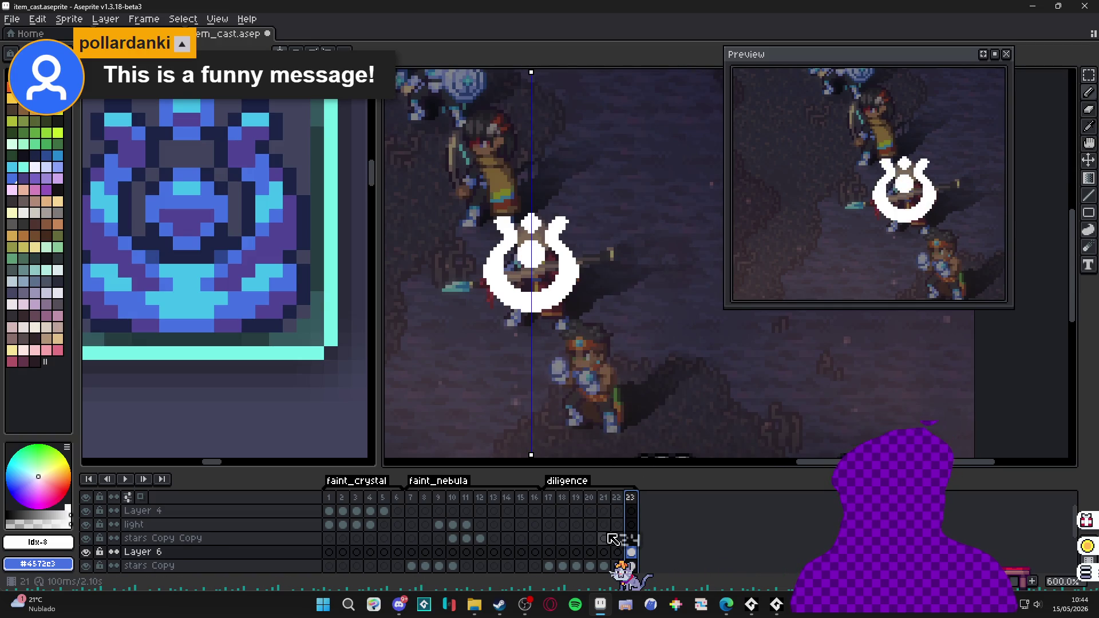
left_click(609, 502)
left_click(618, 502)
left_click(630, 502)
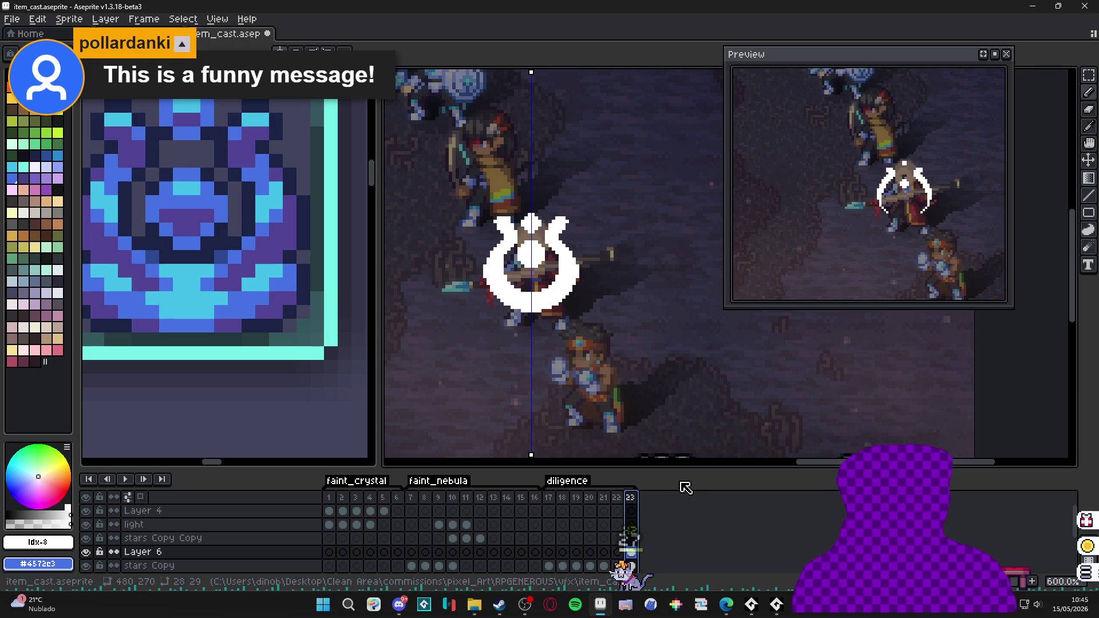
left_click_drag(673, 471, 660, 393)
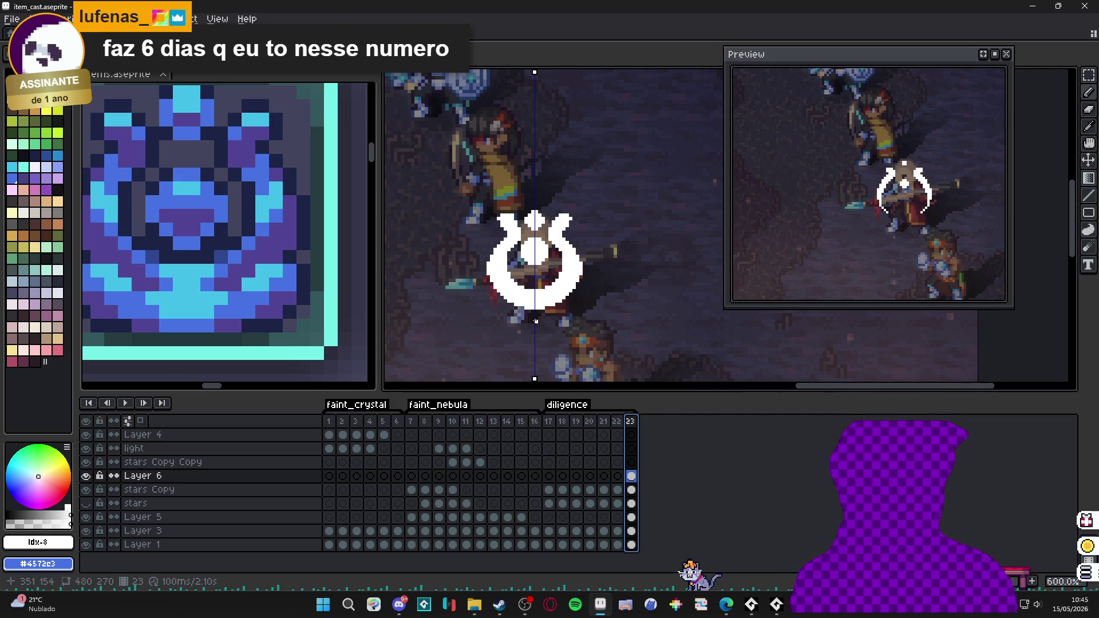
left_click(616, 422)
left_click(630, 422)
key("Left")
key("Left")
key("Right")
left_click(632, 422)
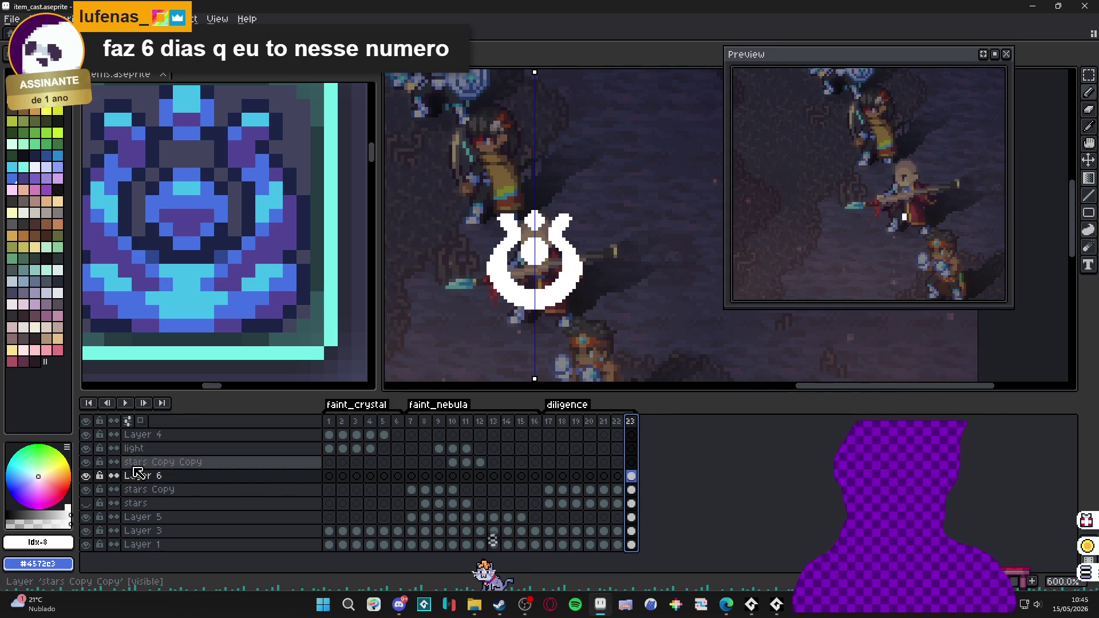
left_click(86, 480)
left_click(87, 481)
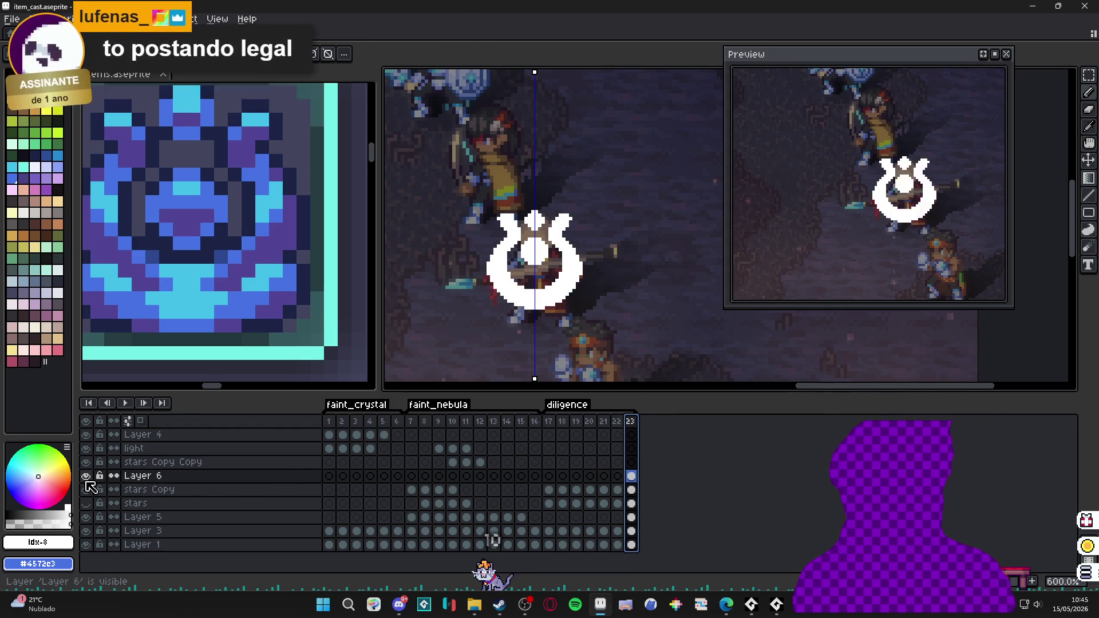
left_click(618, 422)
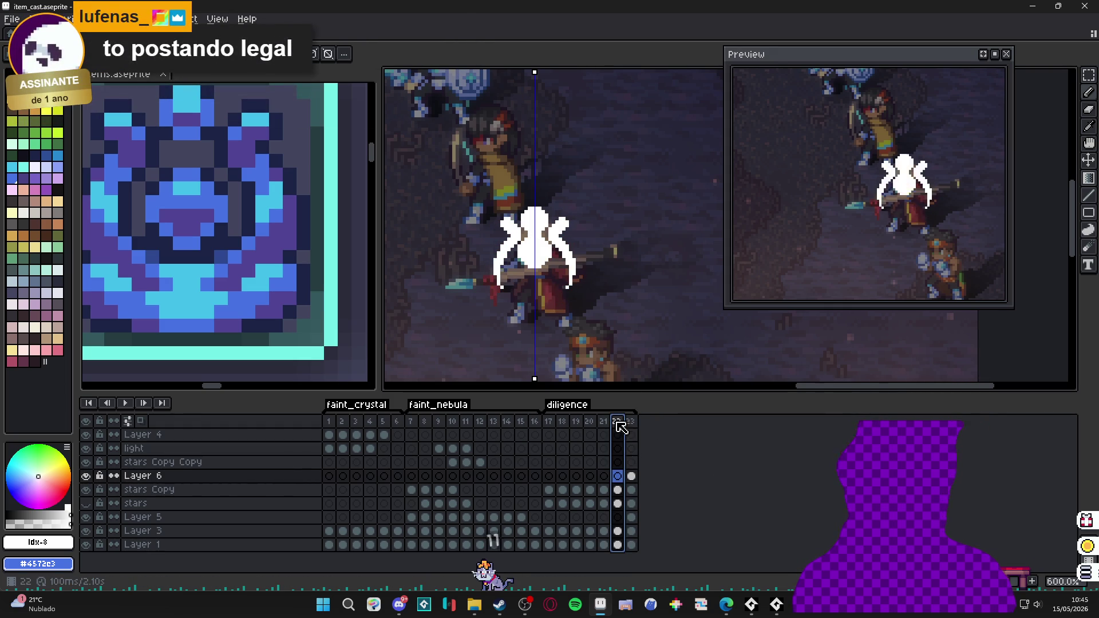
left_click(631, 422)
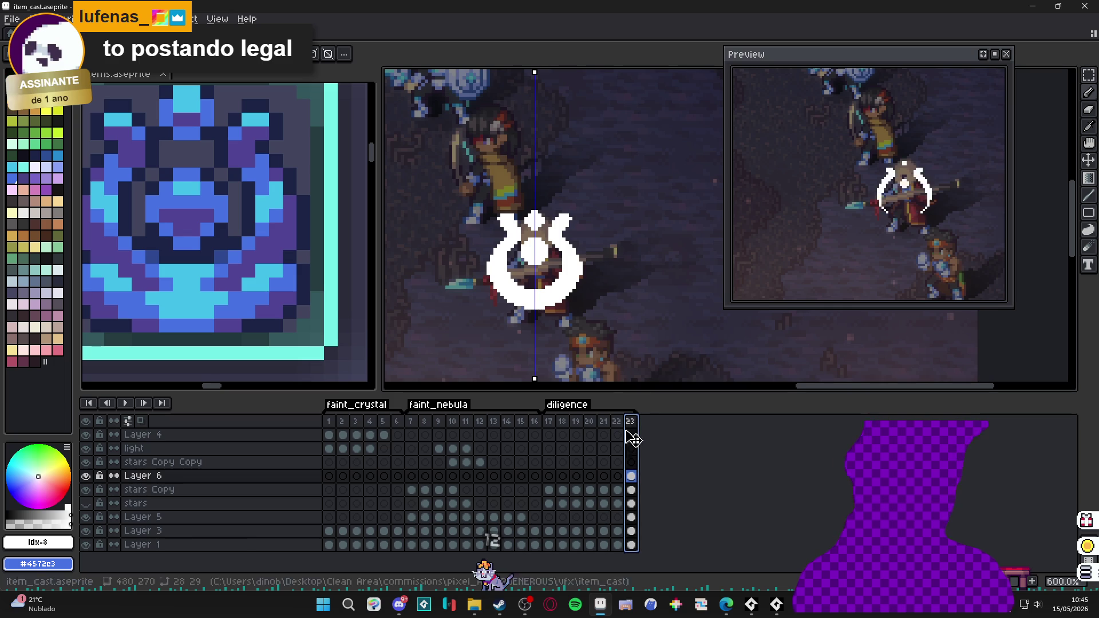
left_click(607, 422)
left_click(618, 422)
left_click(632, 424)
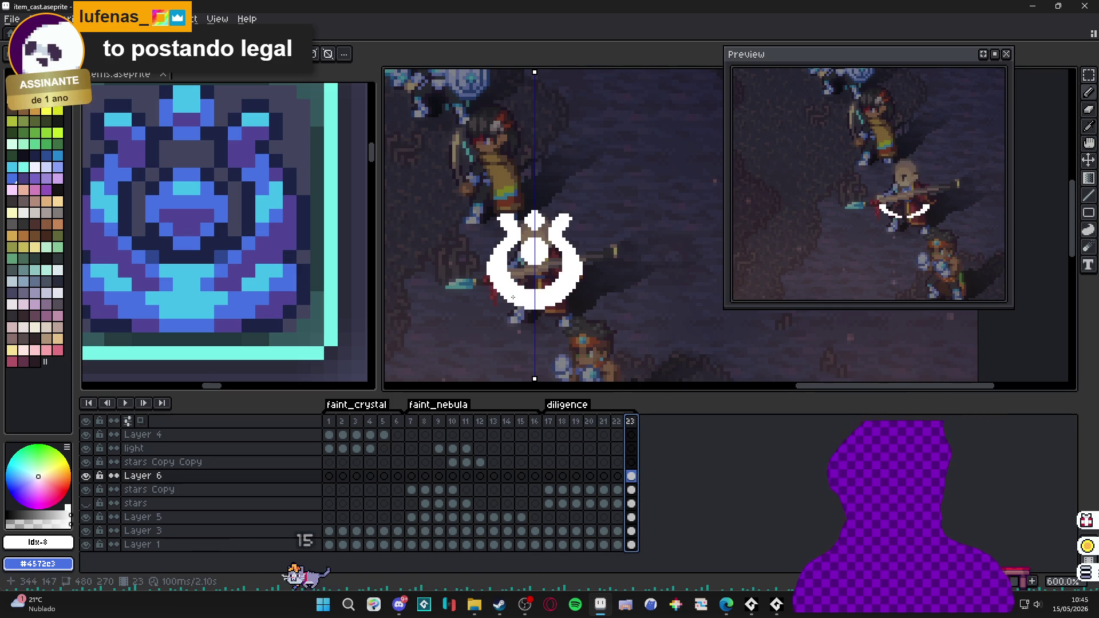
left_click(547, 300)
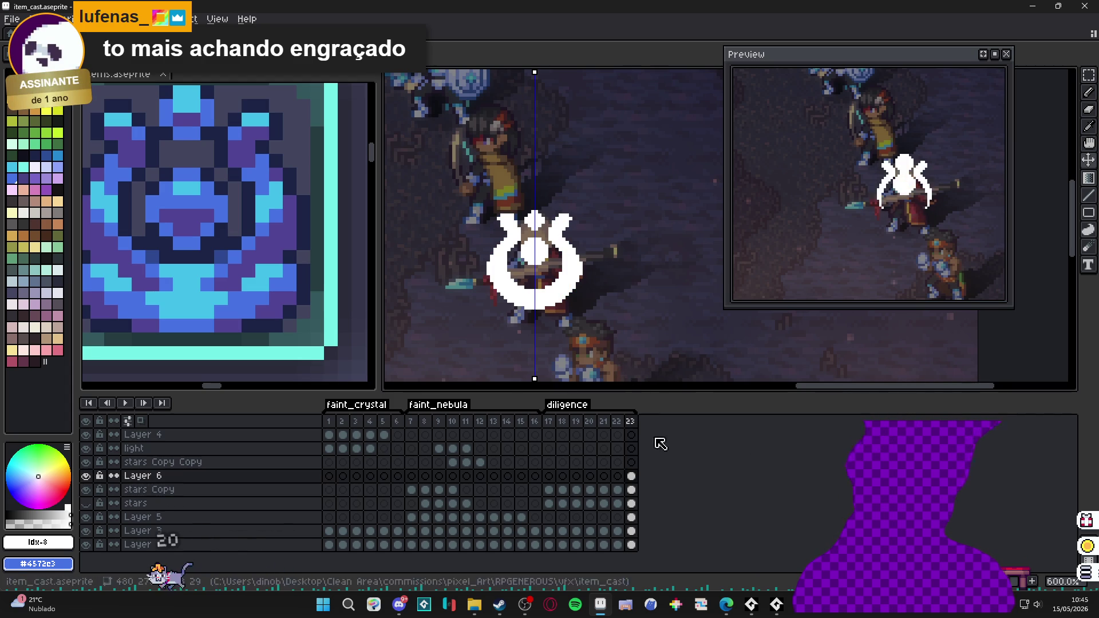
left_click(632, 481)
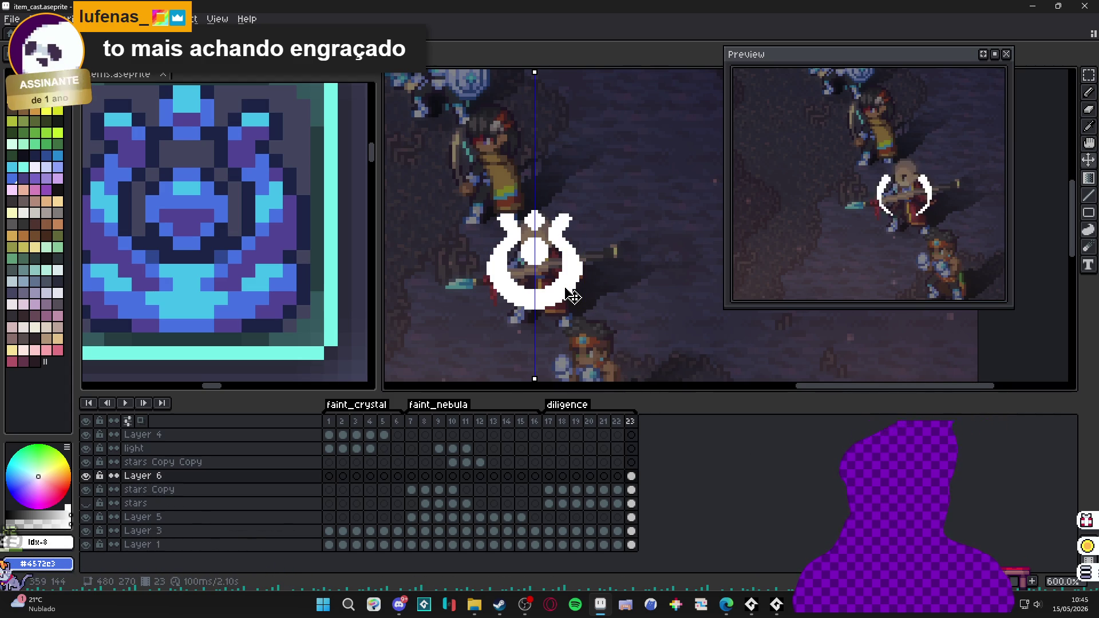
key("b")
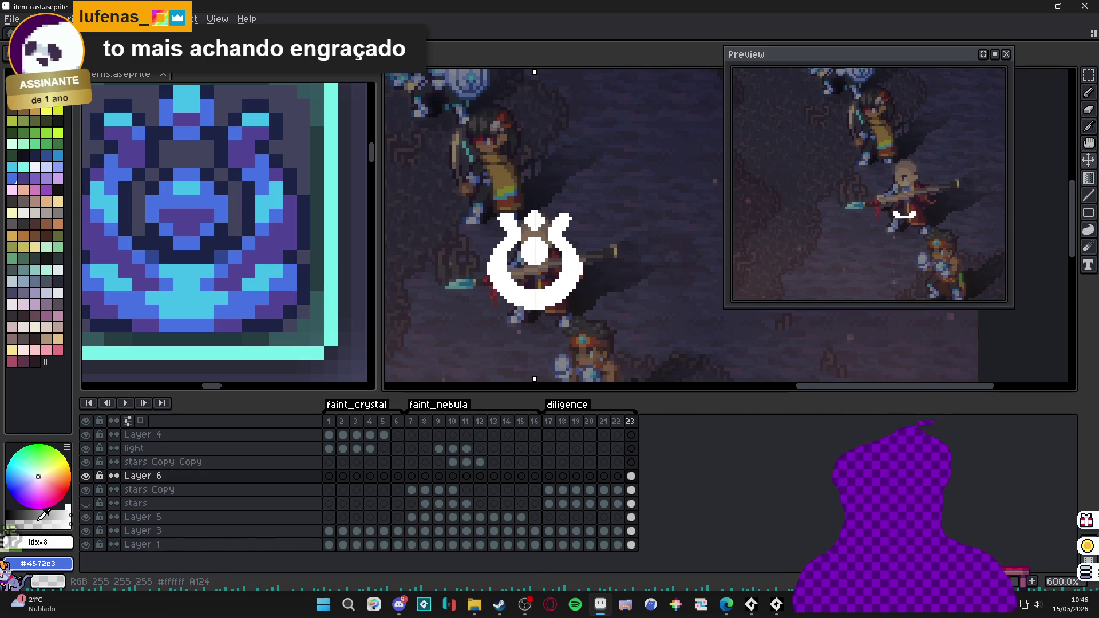
- Apply a white #FFFFFF Outline effect with outside placement to the crest silhouette
key("m")
key("shift+o")
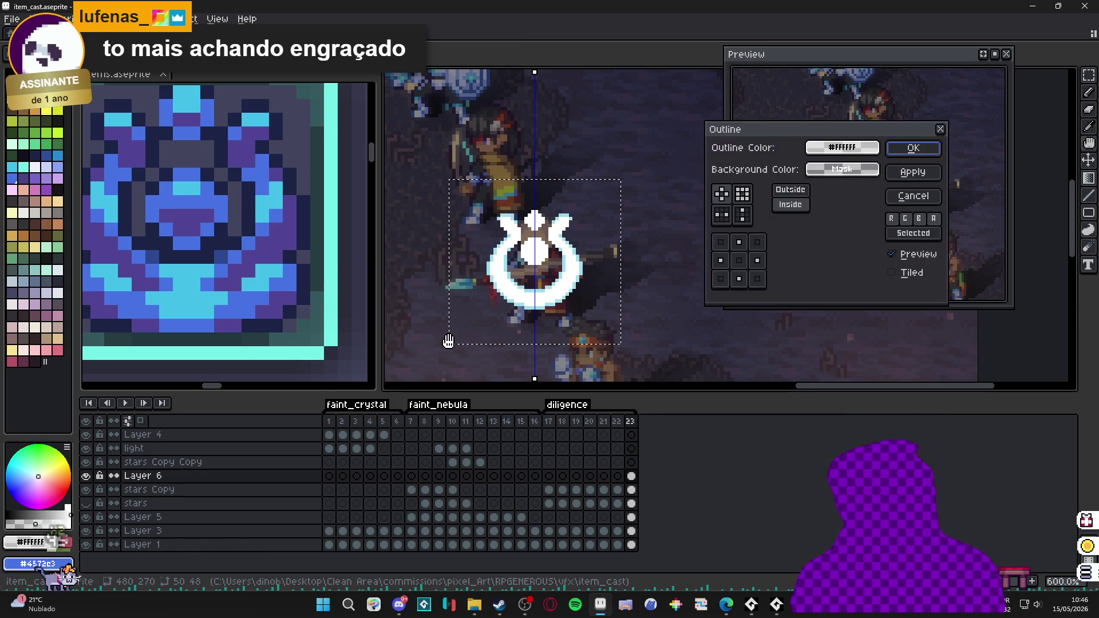
left_click(922, 200)
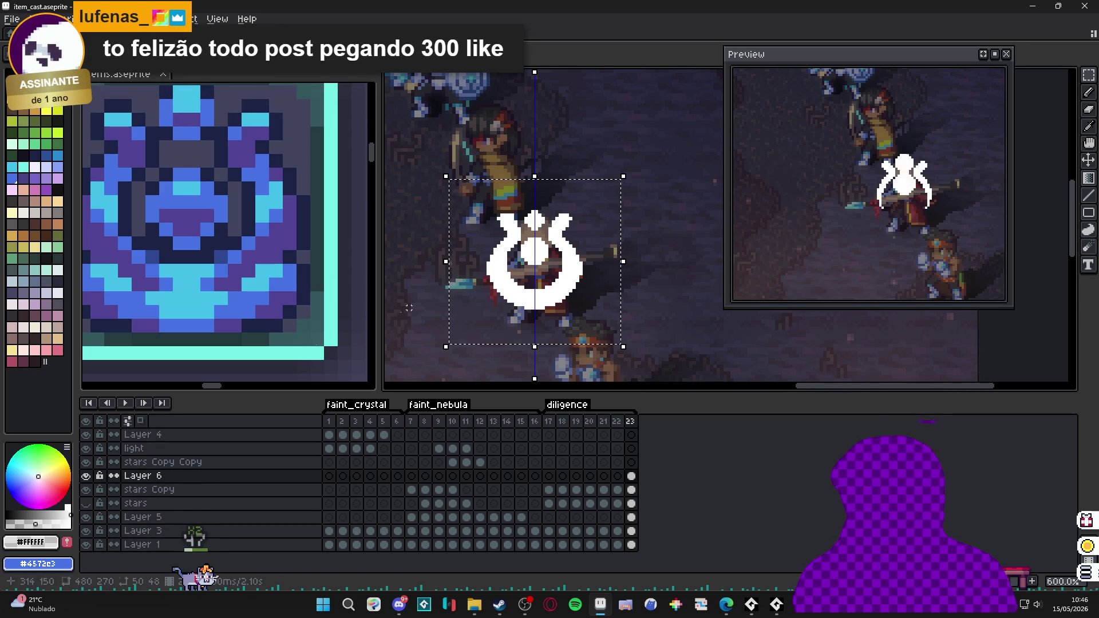
key("shift+o")
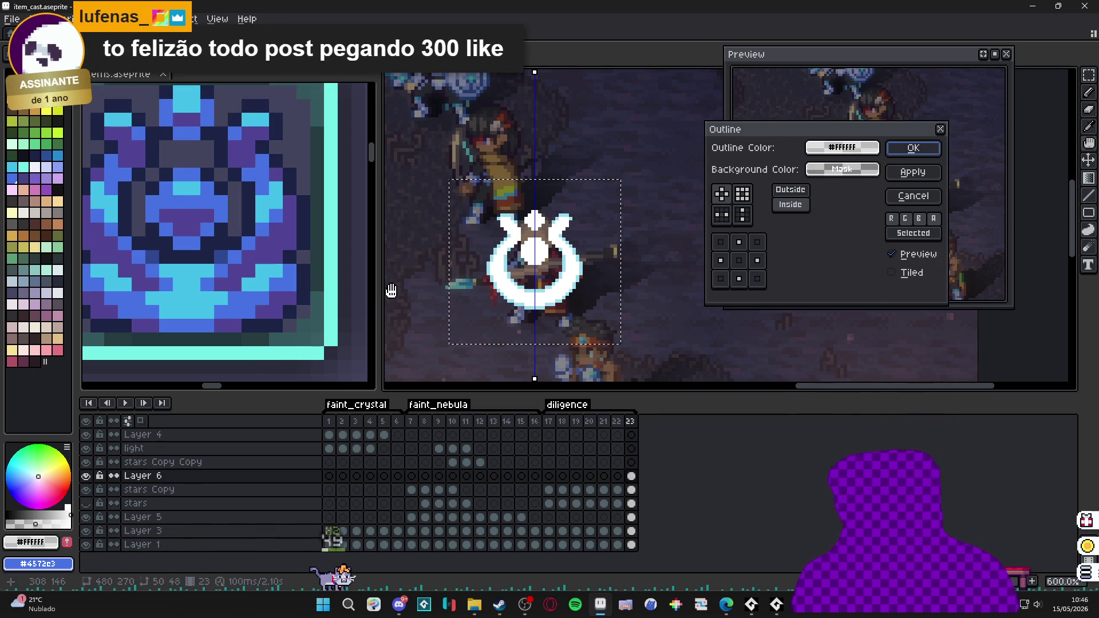
left_click(790, 190)
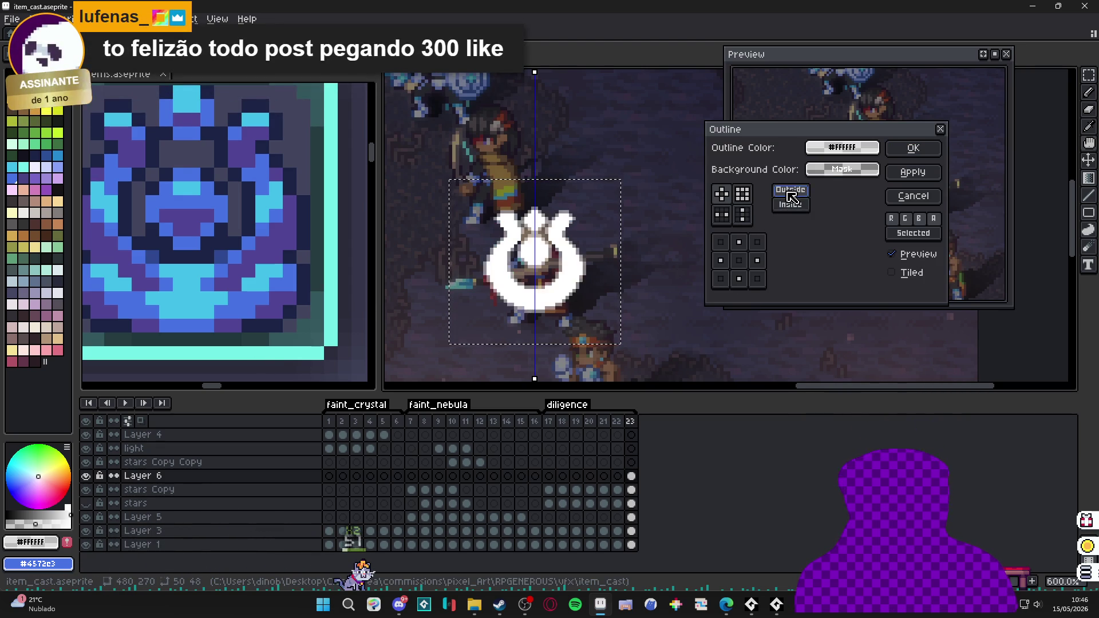
left_click(913, 148)
- Reapply the white outside outline to thicken the crest's edges on frame 23
key("shift+o")
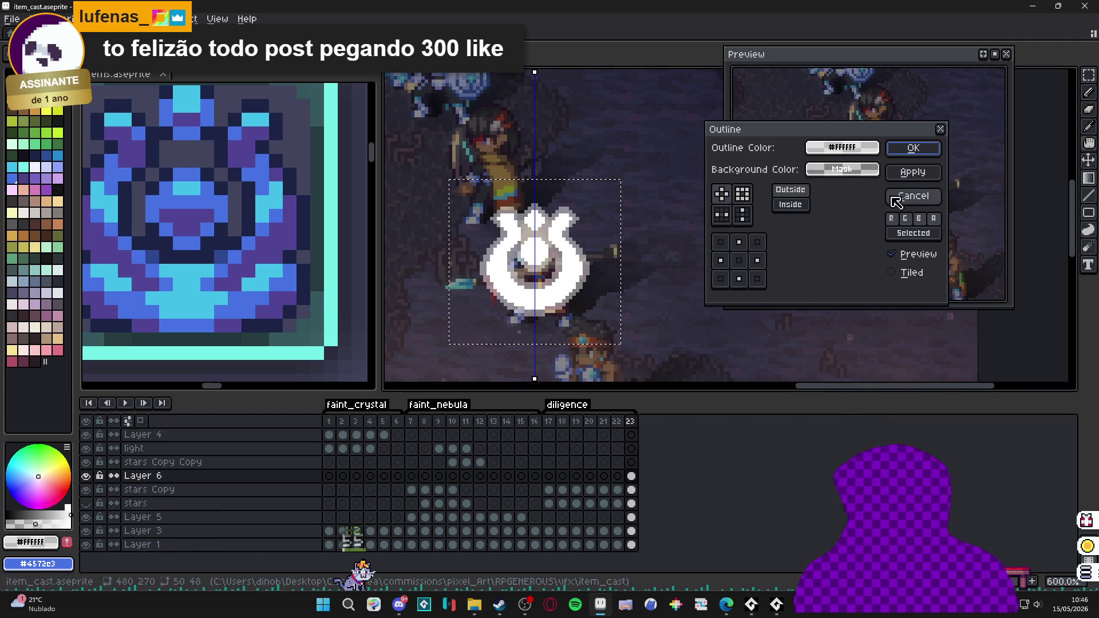
left_click(895, 198)
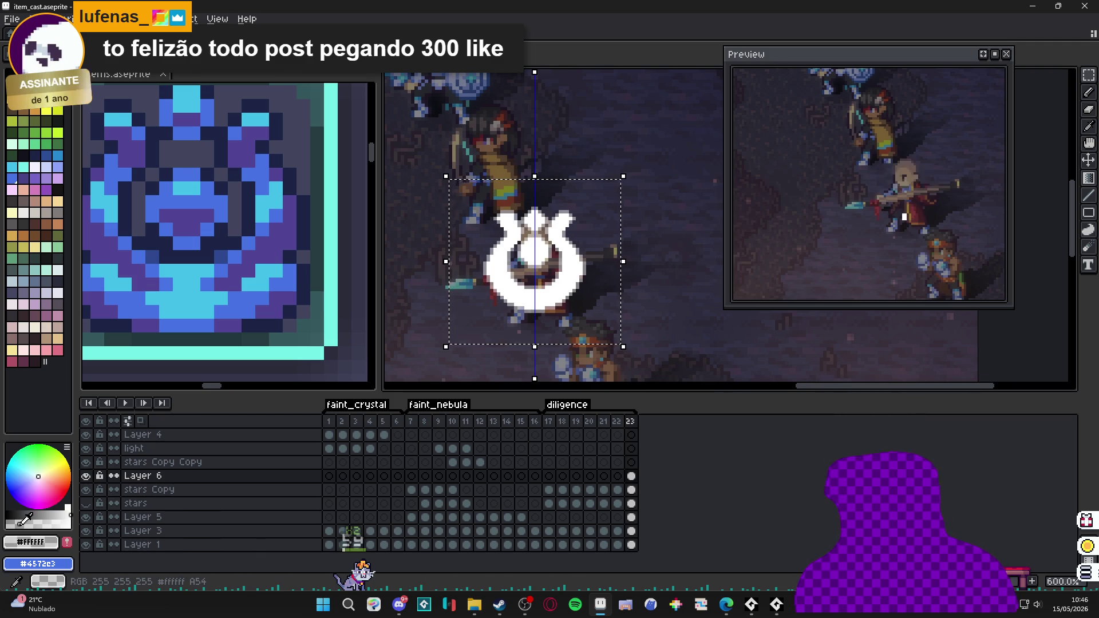
key("shift+o")
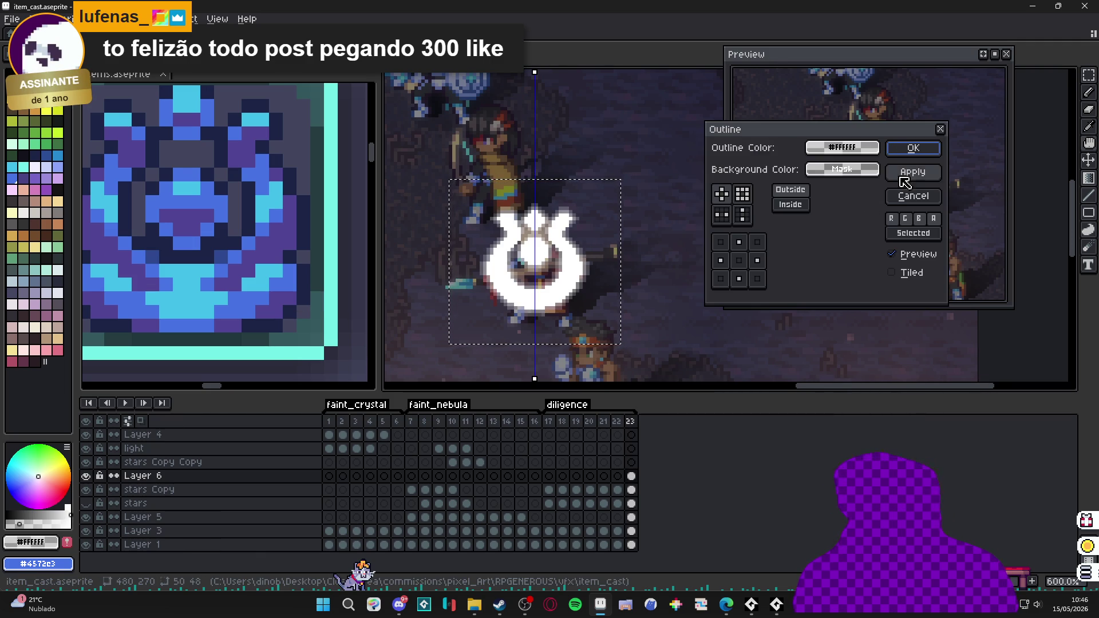
left_click(914, 148)
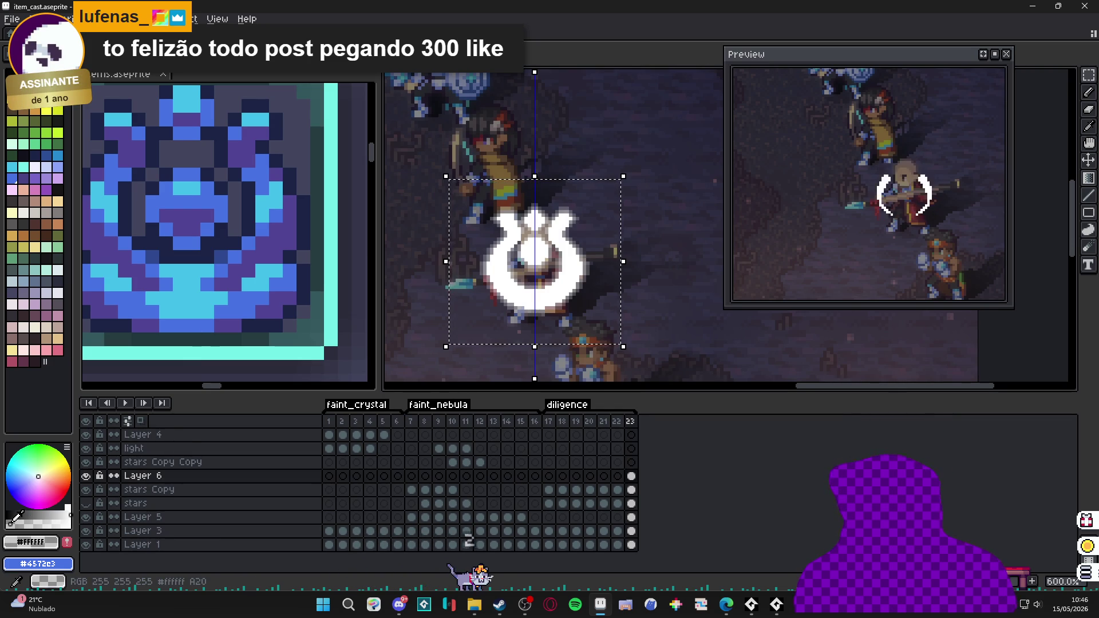
key("shift+o")
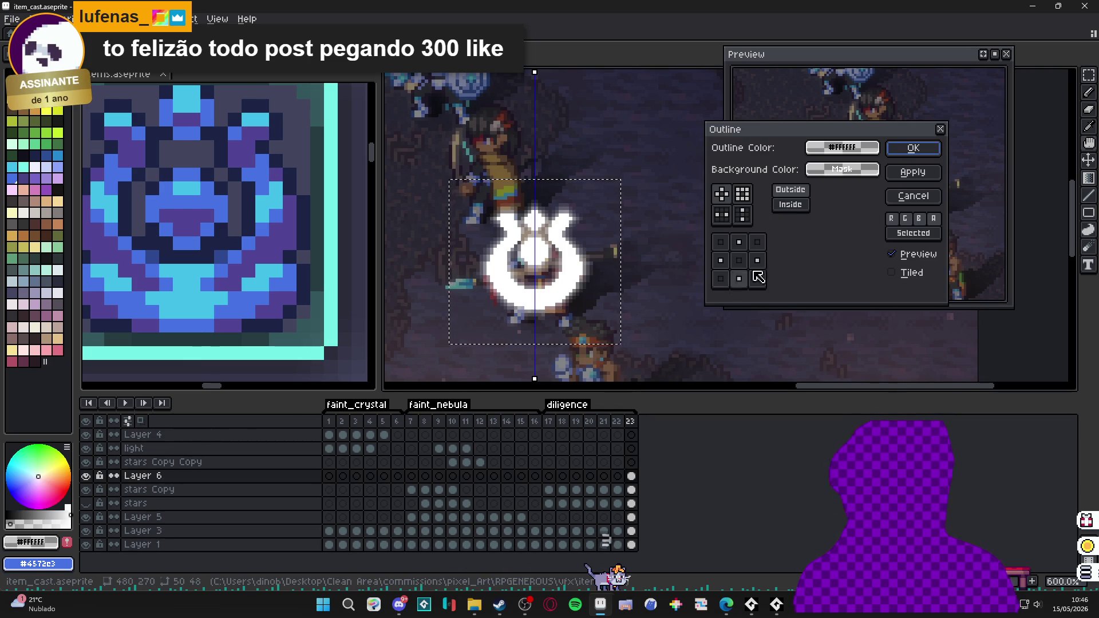
left_click(913, 149)
scroll(583, 276, "up", 4)
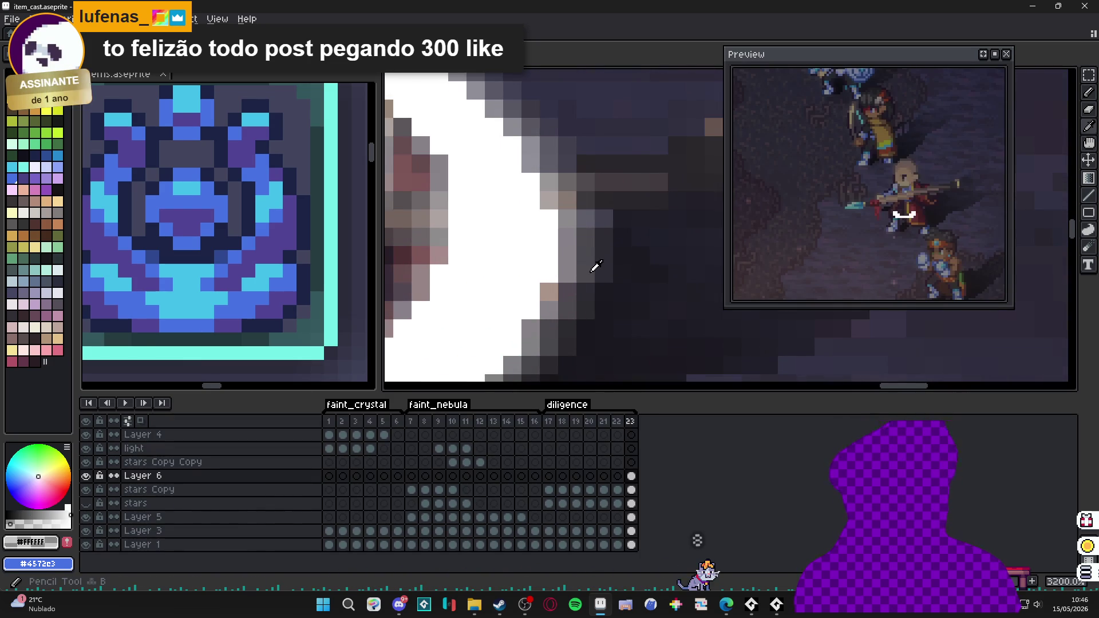
- Draw a gray horizontal light streak beside the crest with the Pencil
scroll(569, 266, "down", 2)
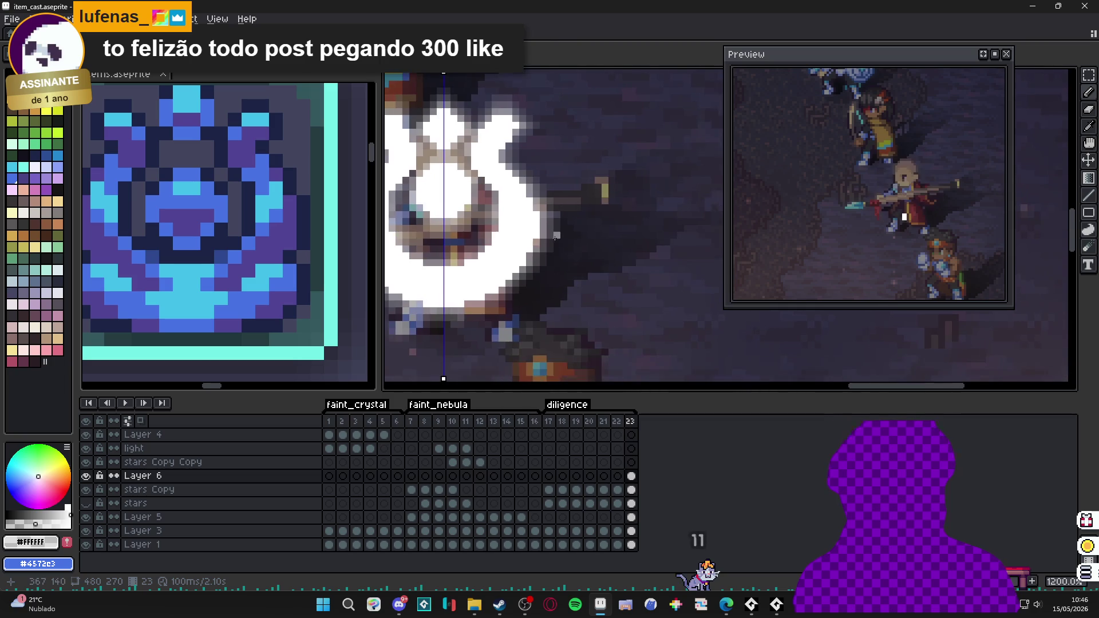
scroll(569, 255, "up", 2)
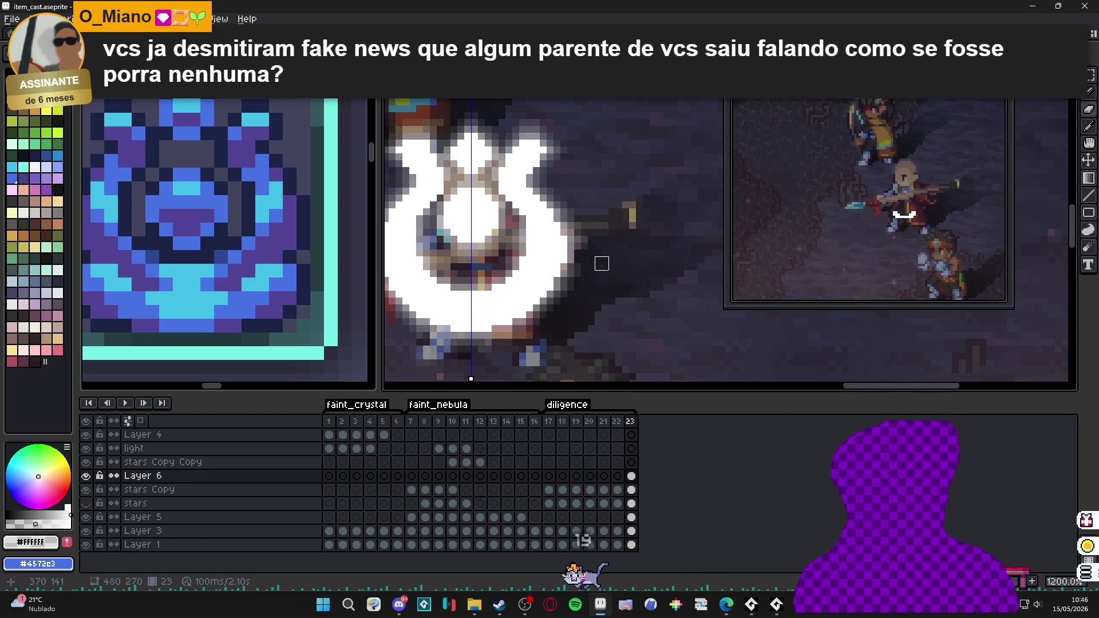
key("b")
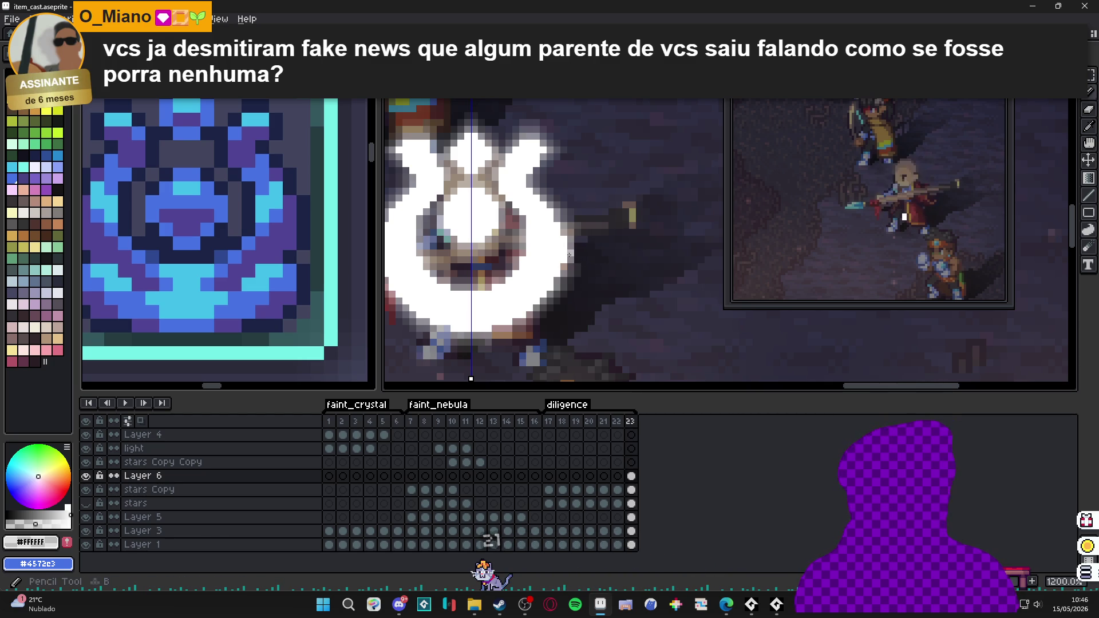
scroll(569, 260, "right", 2)
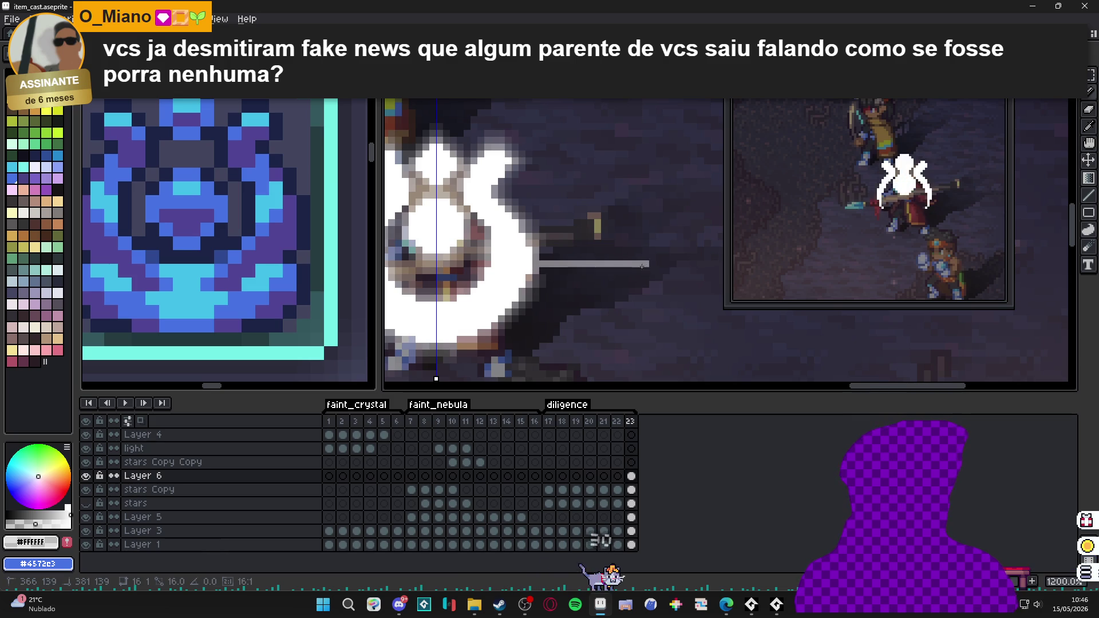
scroll(573, 266, "down", 2)
scroll(570, 266, "up", 2)
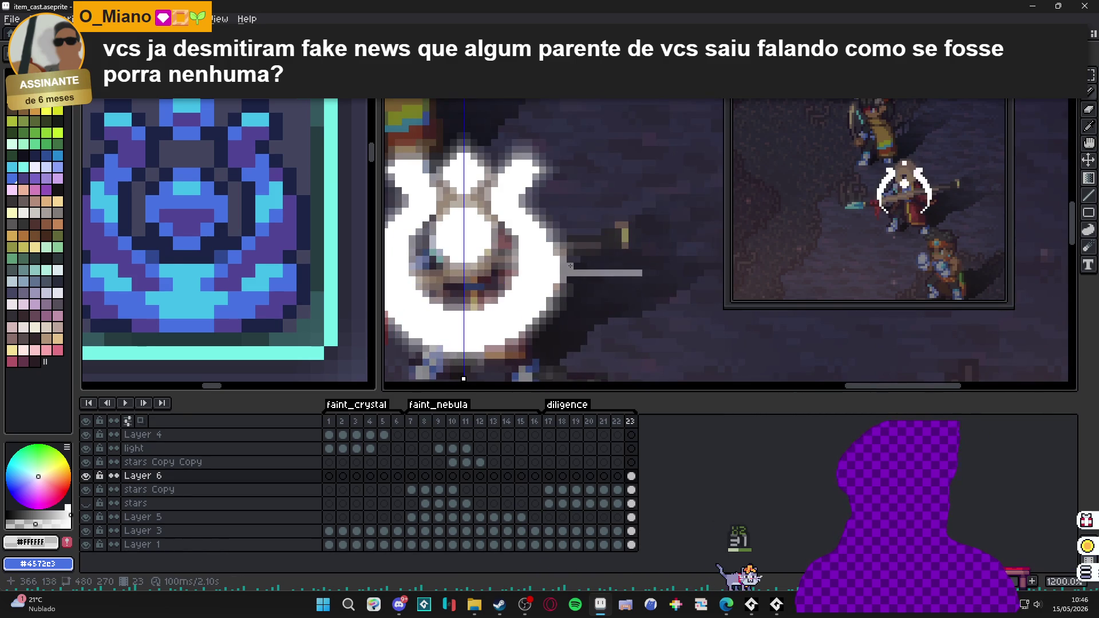
scroll(575, 274, "up", 1)
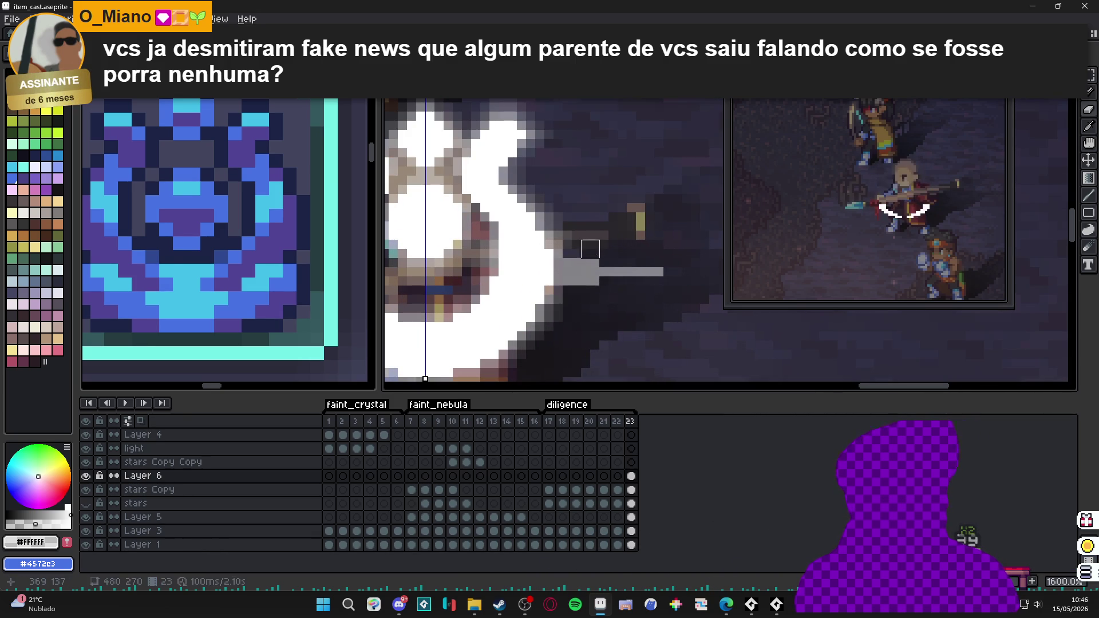
key("b")
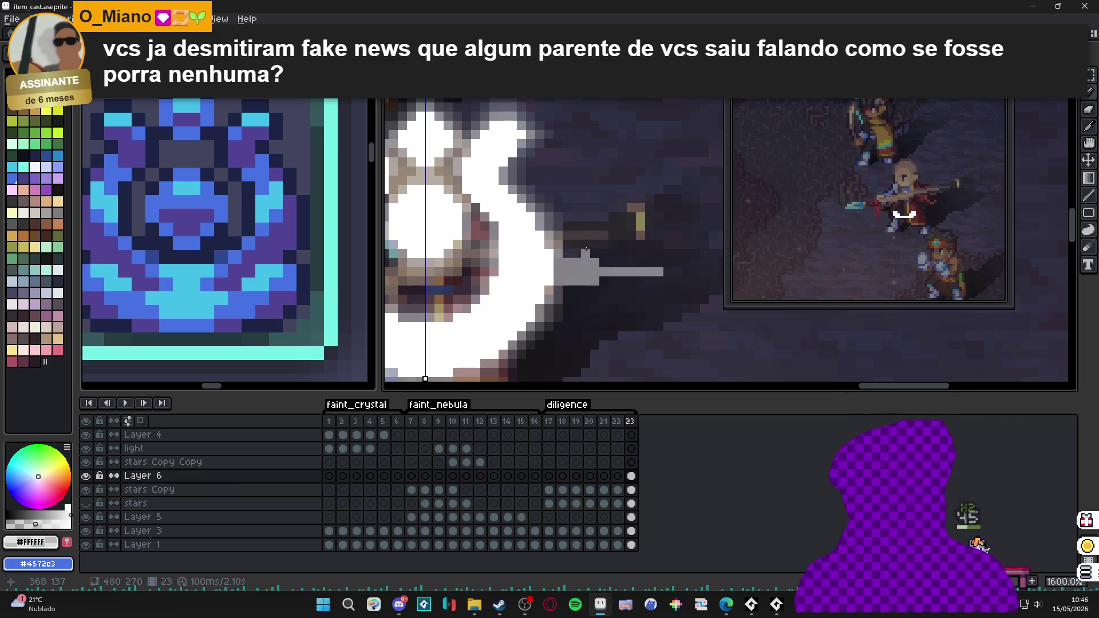
left_click_drag(571, 296, 577, 292)
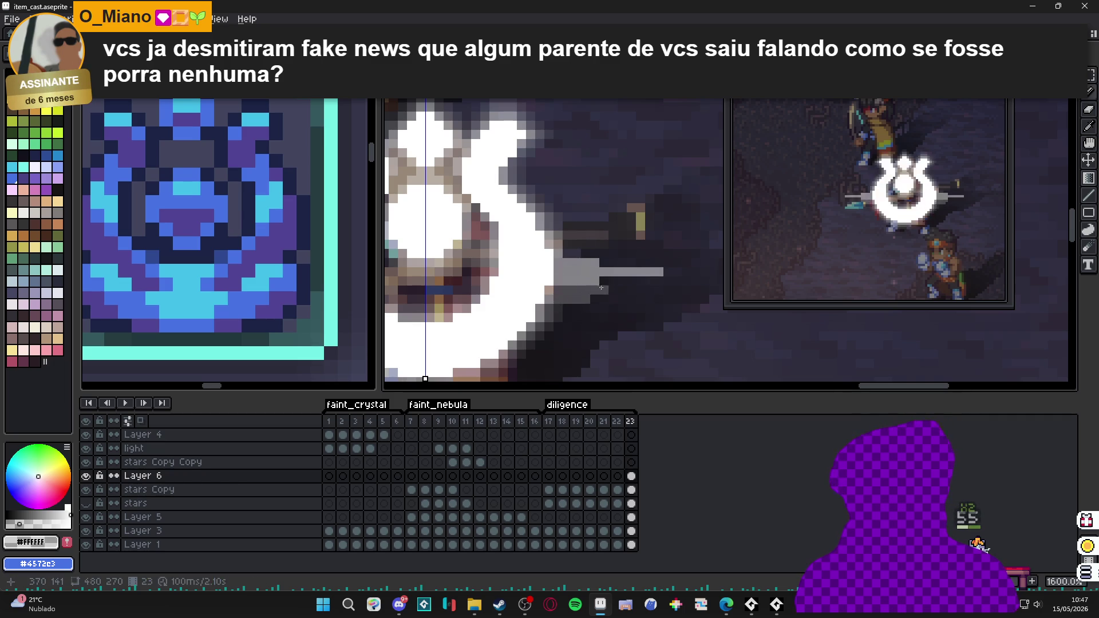
left_click(565, 253)
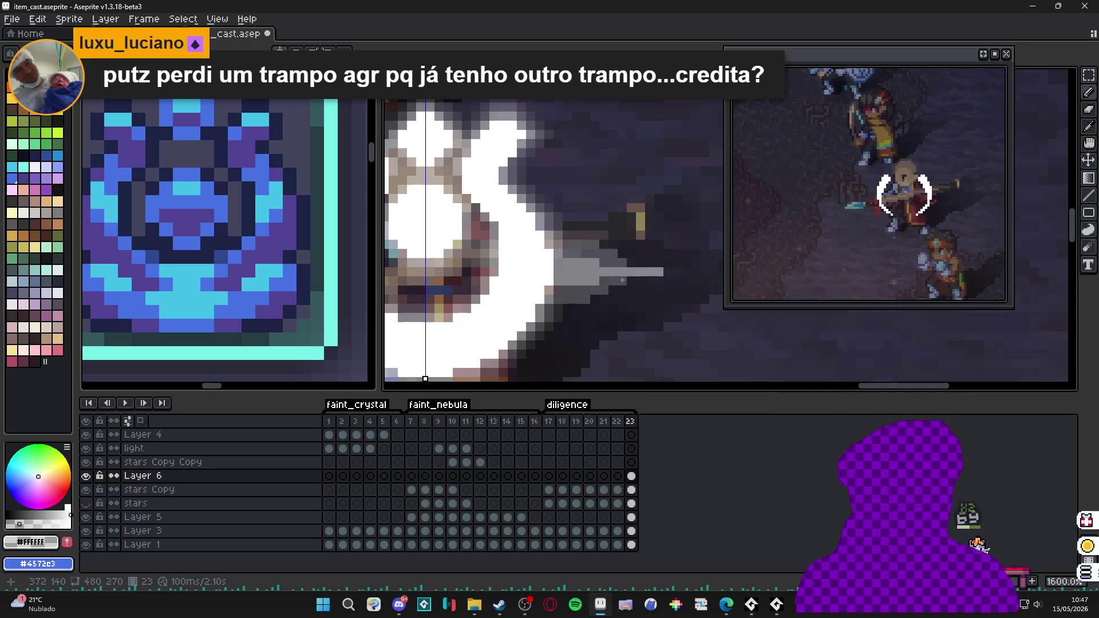
- Refine the gray streaks on both sides of the crest, erasing mistakes
scroll(640, 276, "down", 2)
scroll(630, 280, "up", 3)
key("e")
key("b")
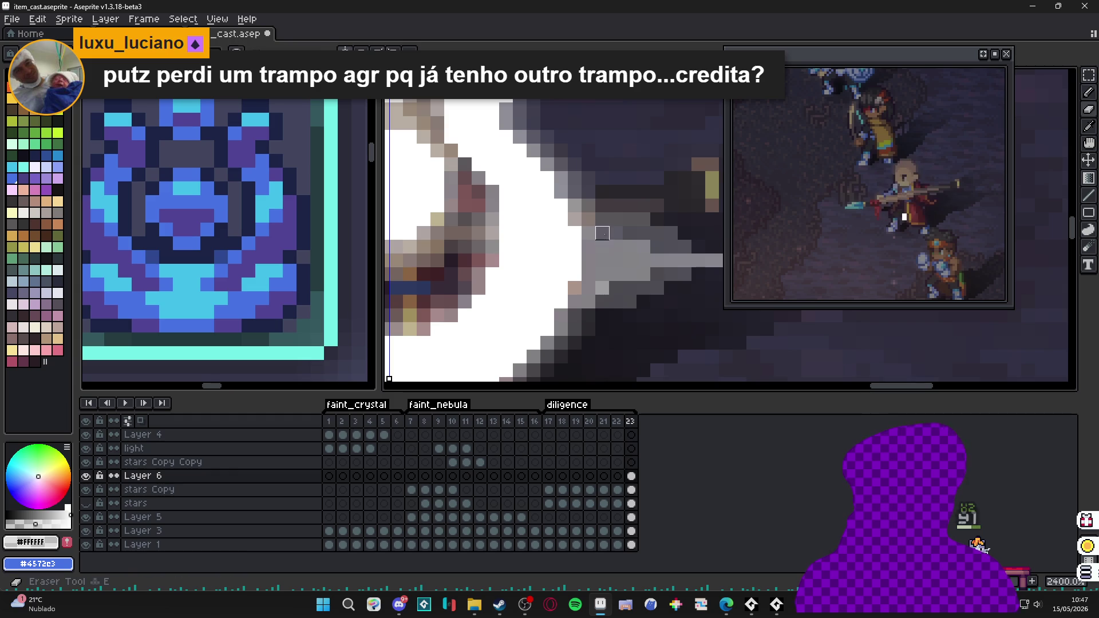
key("b")
scroll(602, 236, "down", 4)
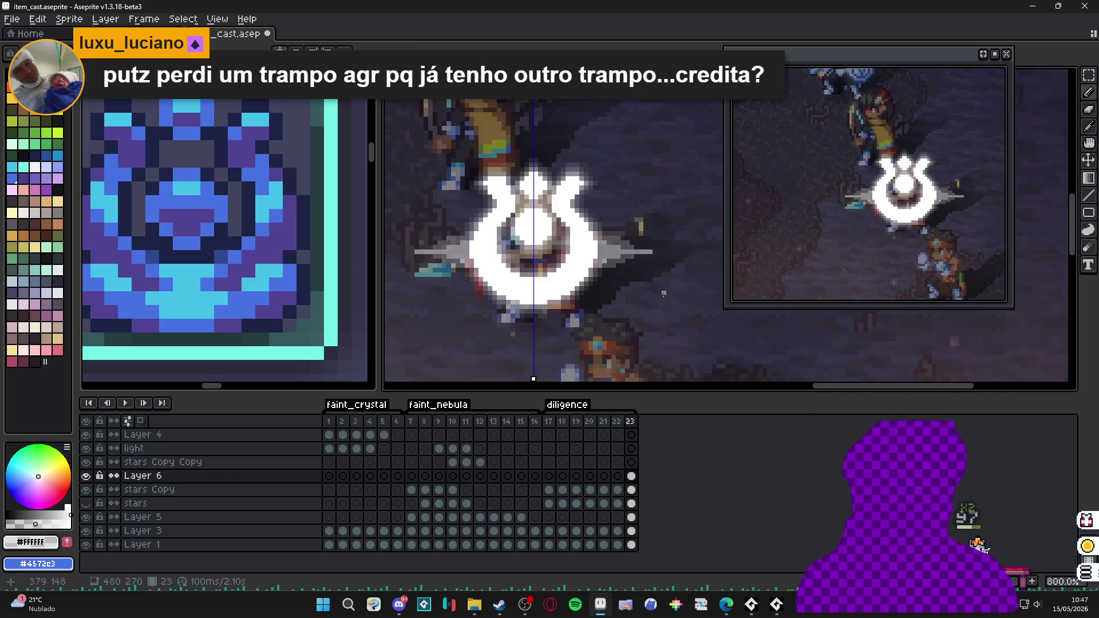
- Inspect the right gray streak to its tip and erase two stray gray pixels so it tapers
scroll(637, 265, "up", 4)
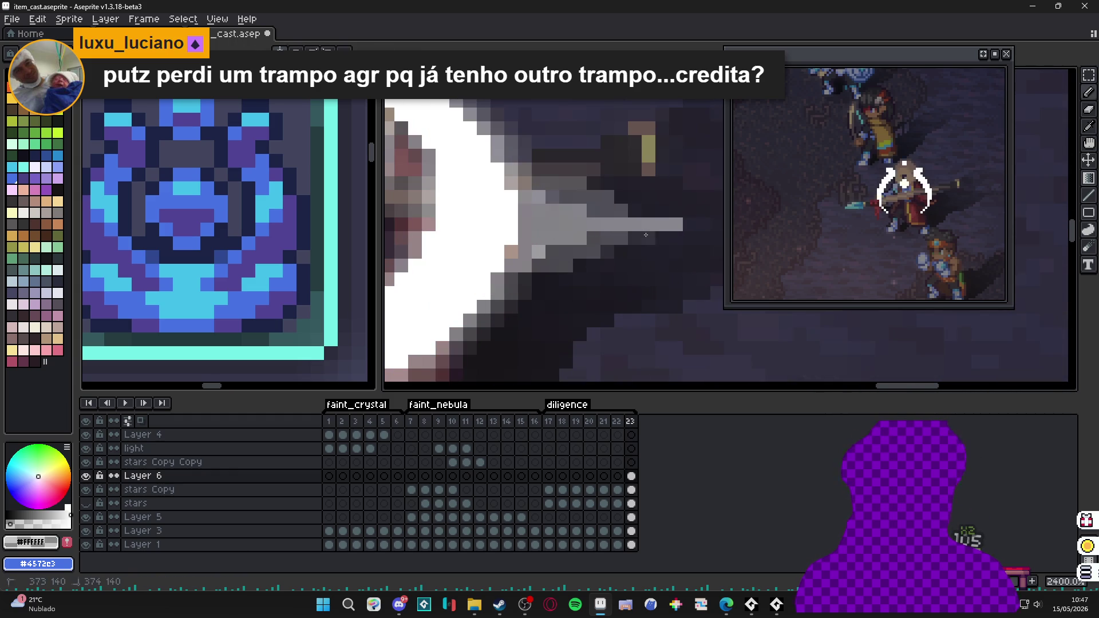
left_click_drag(632, 237, 623, 241)
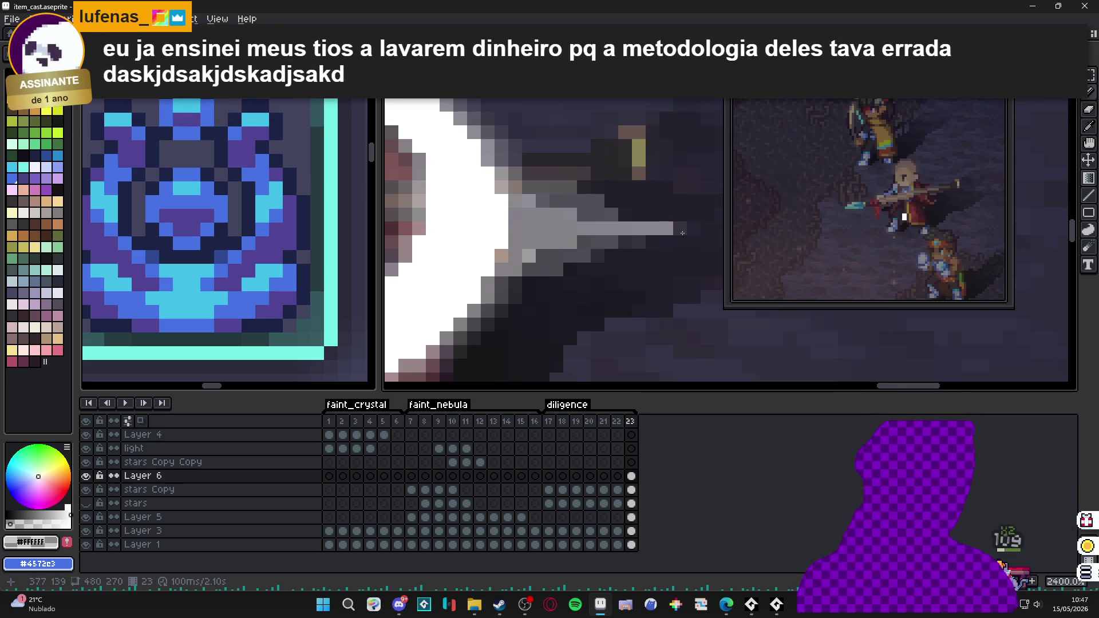
left_click_drag(685, 234, 452, 288)
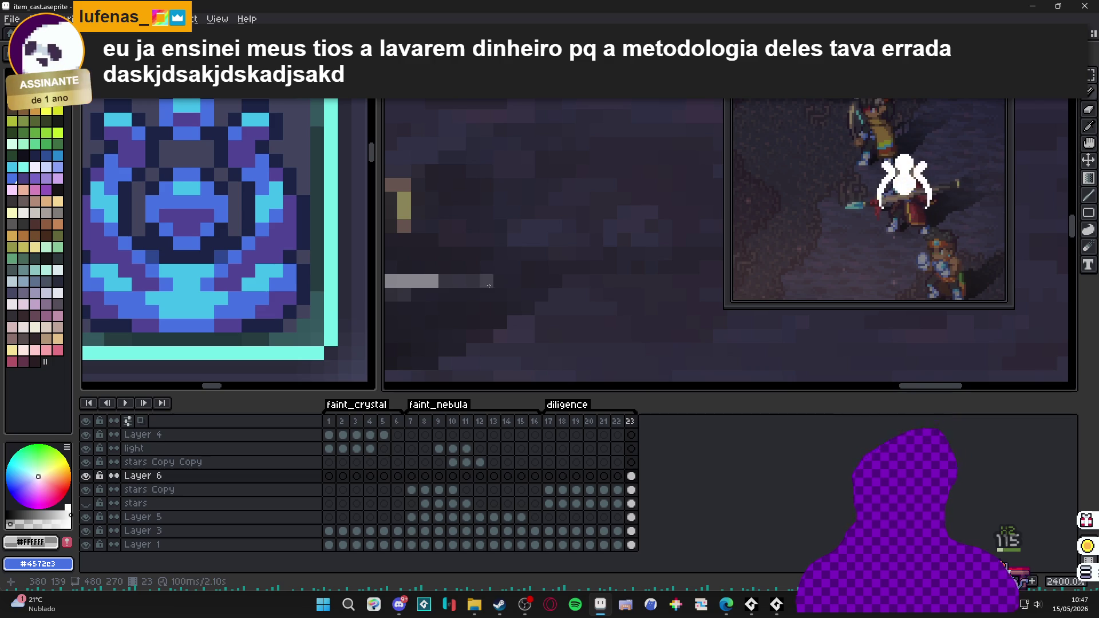
mouse_move(499, 284)
left_mouse_down()
mouse_move(668, 302)
mouse_move(651, 300)
mouse_move(672, 315)
left_mouse_up()
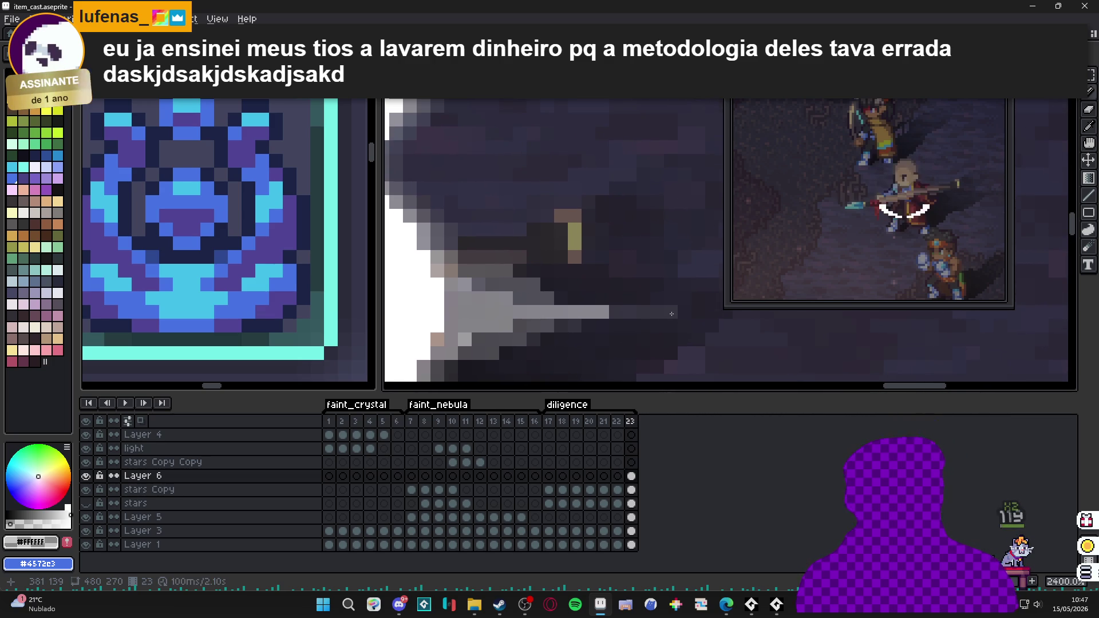
key("Return")
key("Return")
key("Return")
key("Return")
key("e")
left_click(581, 314)
left_click(605, 323)
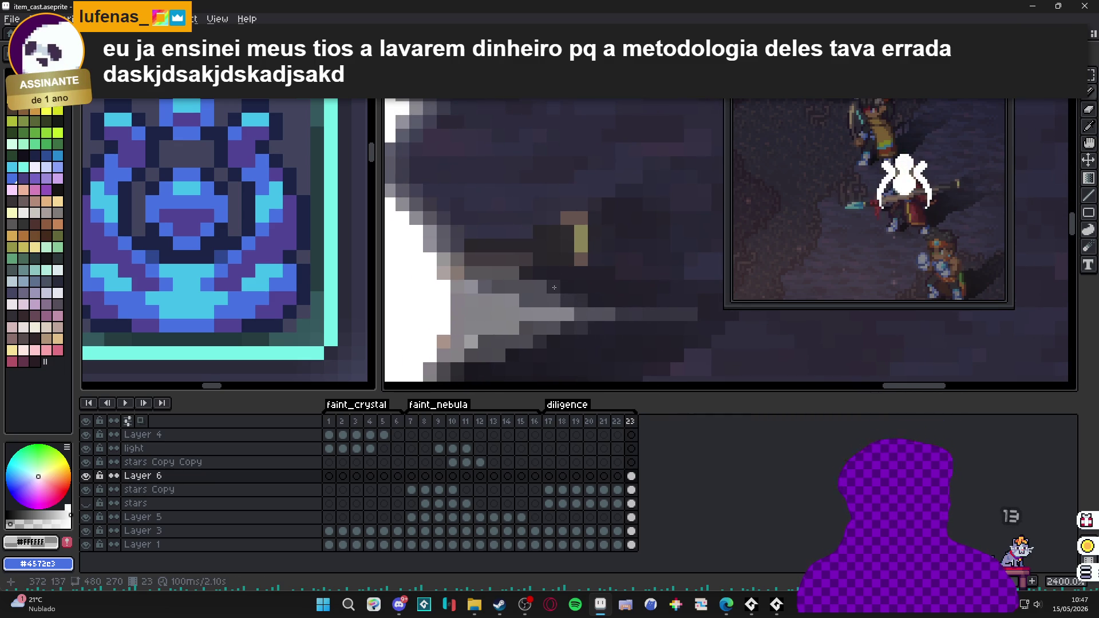
key("e")
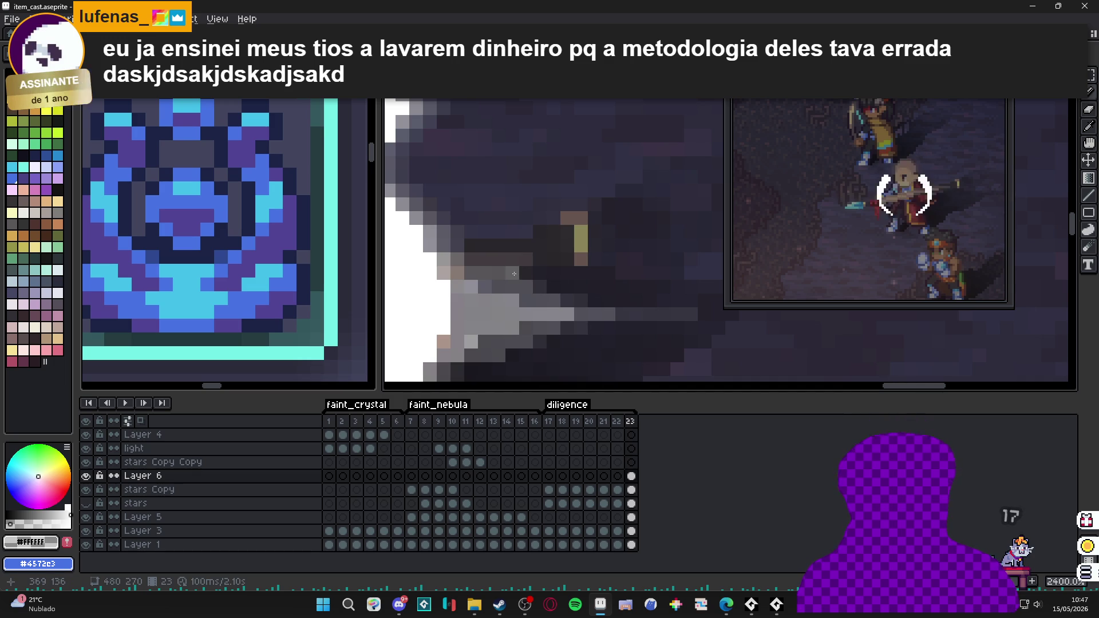
key("e")
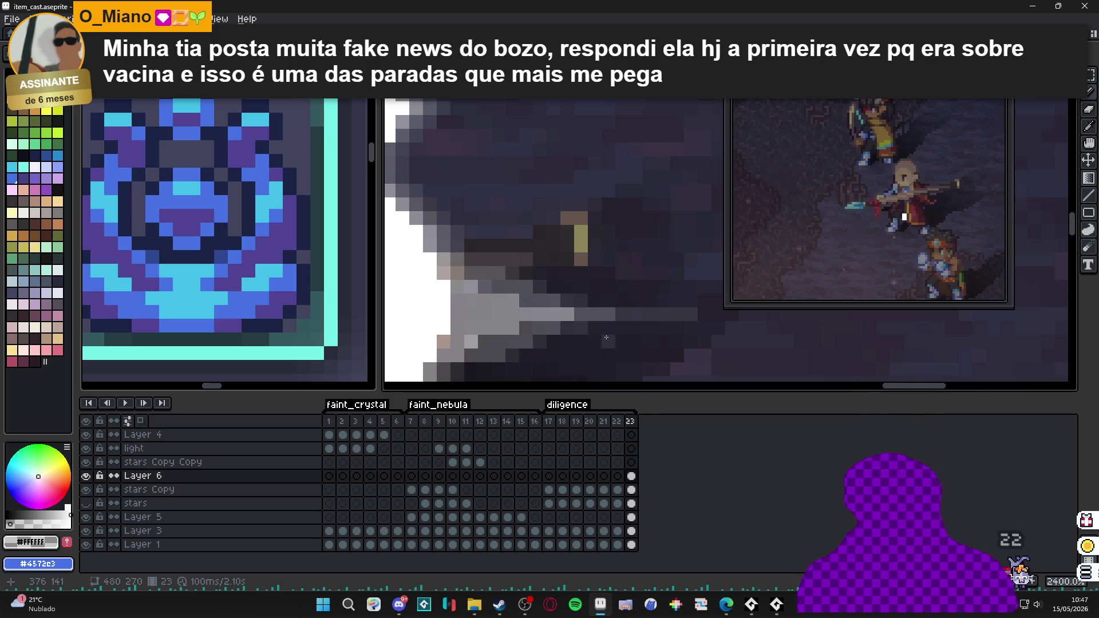
scroll(606, 338, "down", 5)
mouse_move(489, 318)
left_mouse_down()
mouse_move(514, 262)
mouse_move(524, 321)
left_mouse_up()
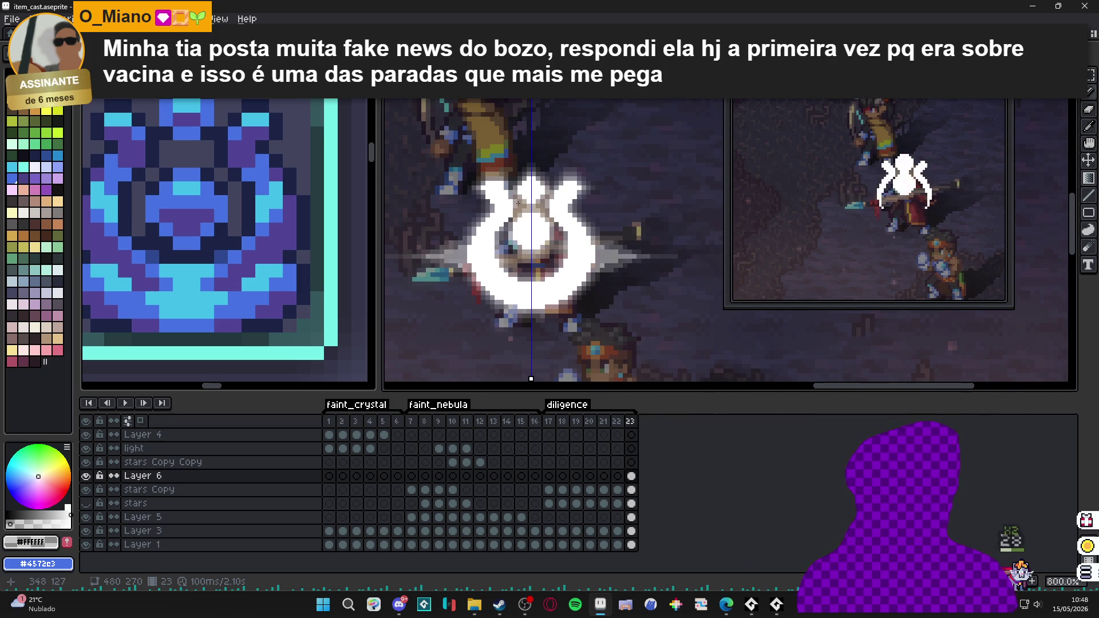
- Try erasing a column of pixels below the crest, then undo it
scroll(518, 203, "up", 6)
key("e")
mouse_move(538, 228)
left_mouse_down()
mouse_move(546, 219)
mouse_move(547, 237)
left_mouse_up()
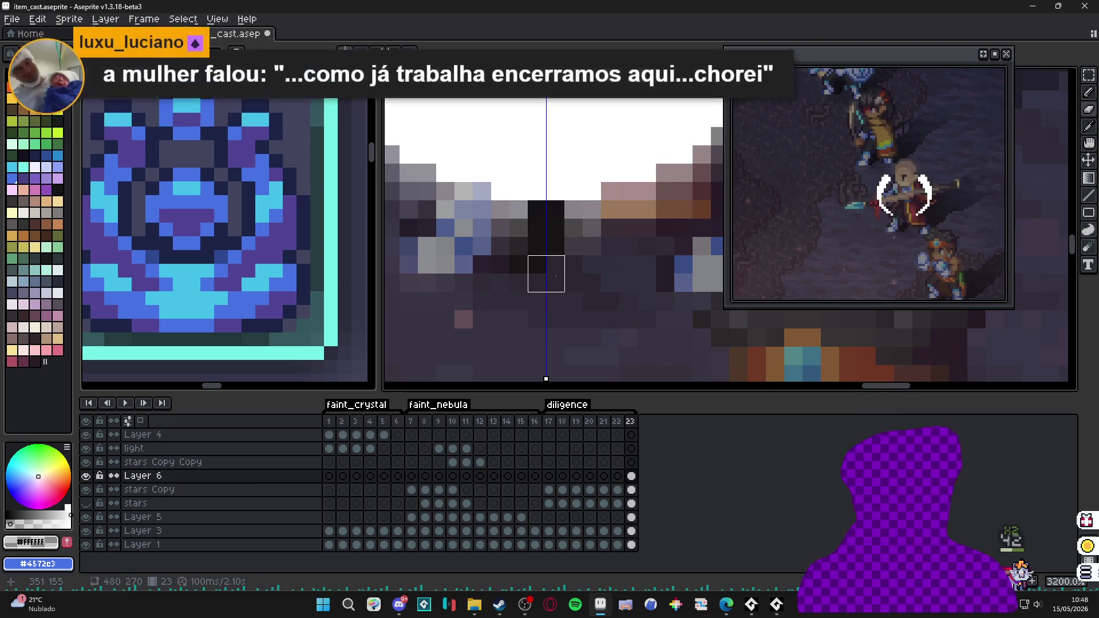
key("ctrl+z")
key("ctrl+z")
key("ctrl+z")
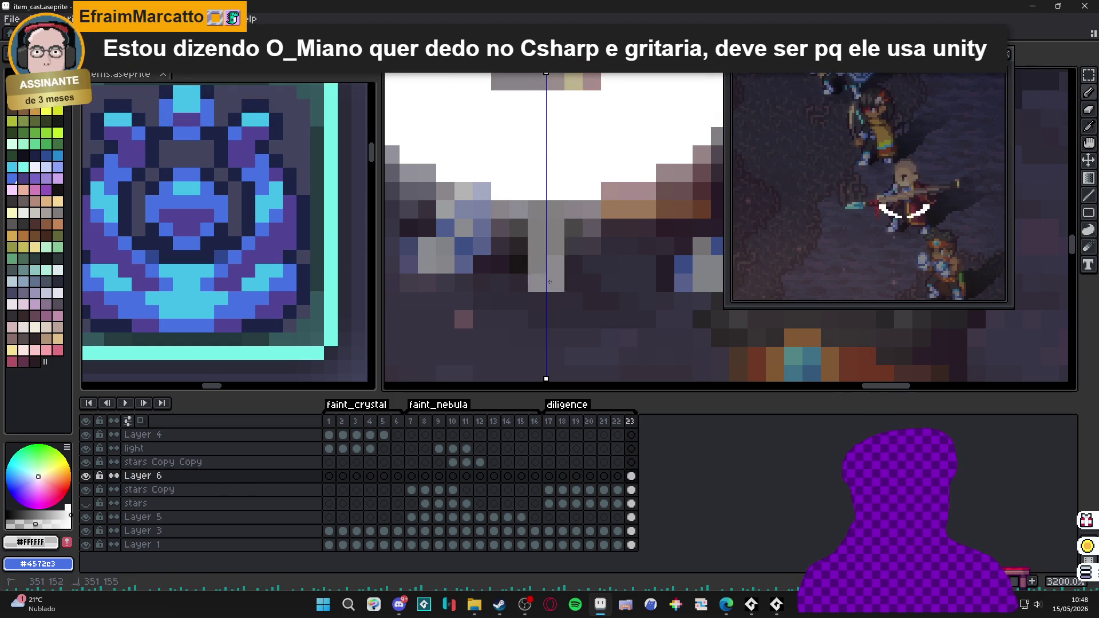
- Extend the gray ray downward below the crest
scroll(550, 281, "down", 4)
scroll(549, 286, "up", 3)
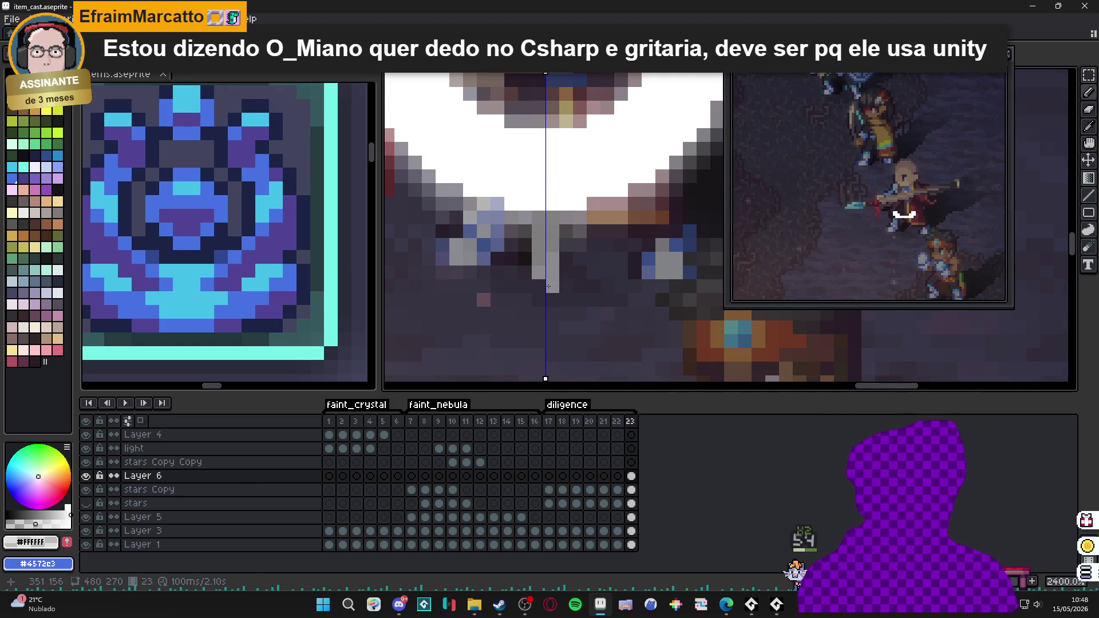
left_click_drag(548, 286, 545, 323)
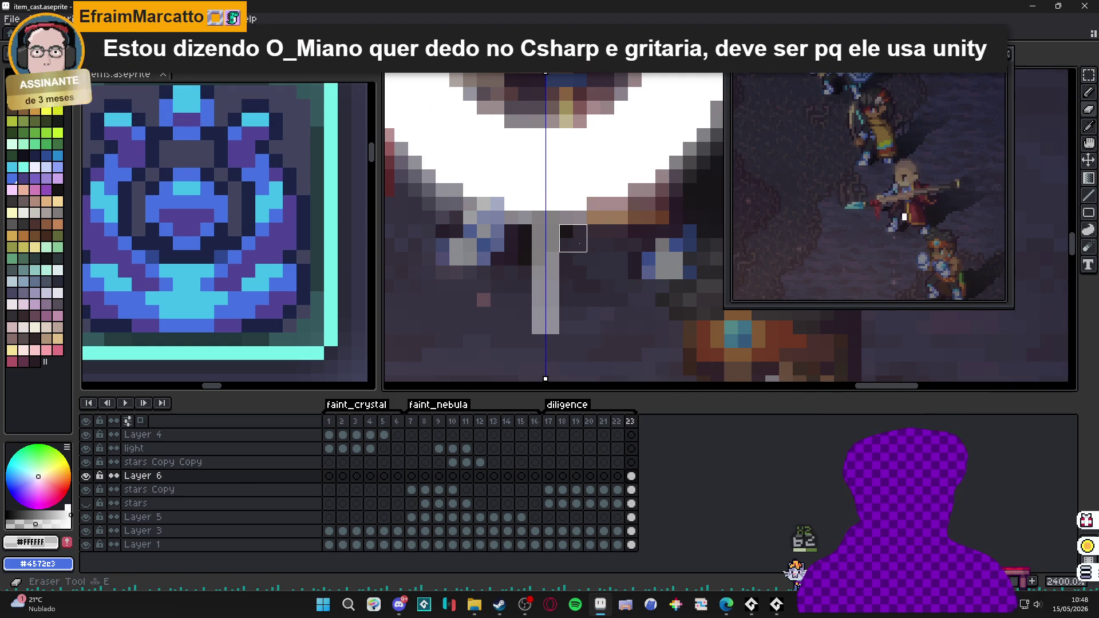
- Sample the crest's translucent white and extend the downward ray further
key("alt")
left_click(651, 198)
left_click(572, 245)
left_click(566, 231)
mouse_move(567, 265)
left_mouse_down()
mouse_move(553, 355)
mouse_move(538, 341)
mouse_move(549, 366)
left_mouse_up()
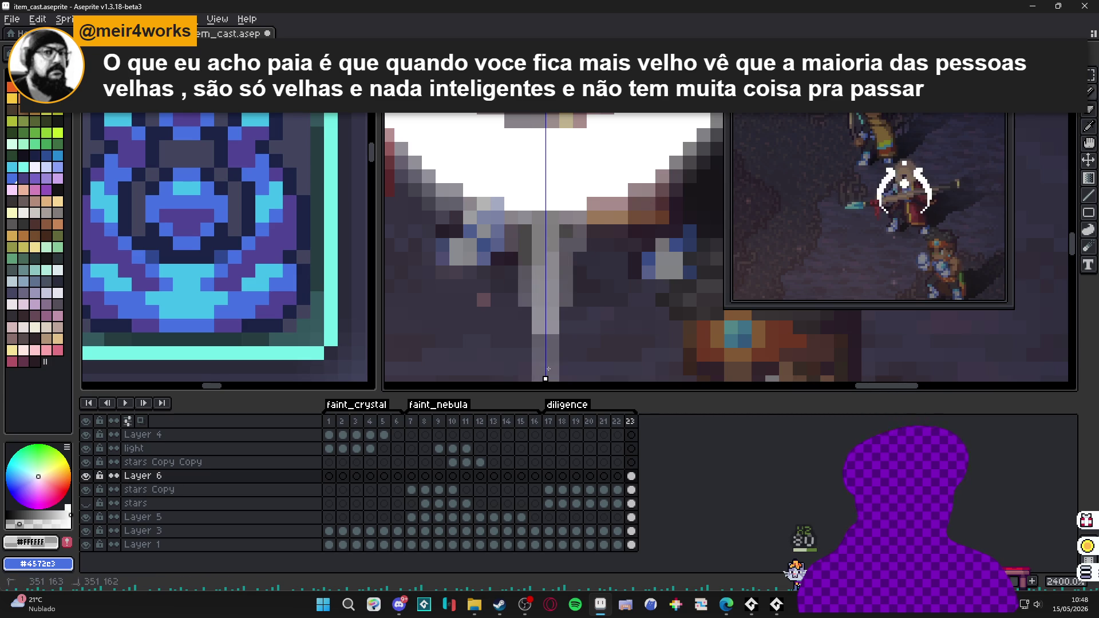
- Lighten the pixels at the base of the downward ray
scroll(550, 367, "down", 3)
scroll(535, 261, "up", 4)
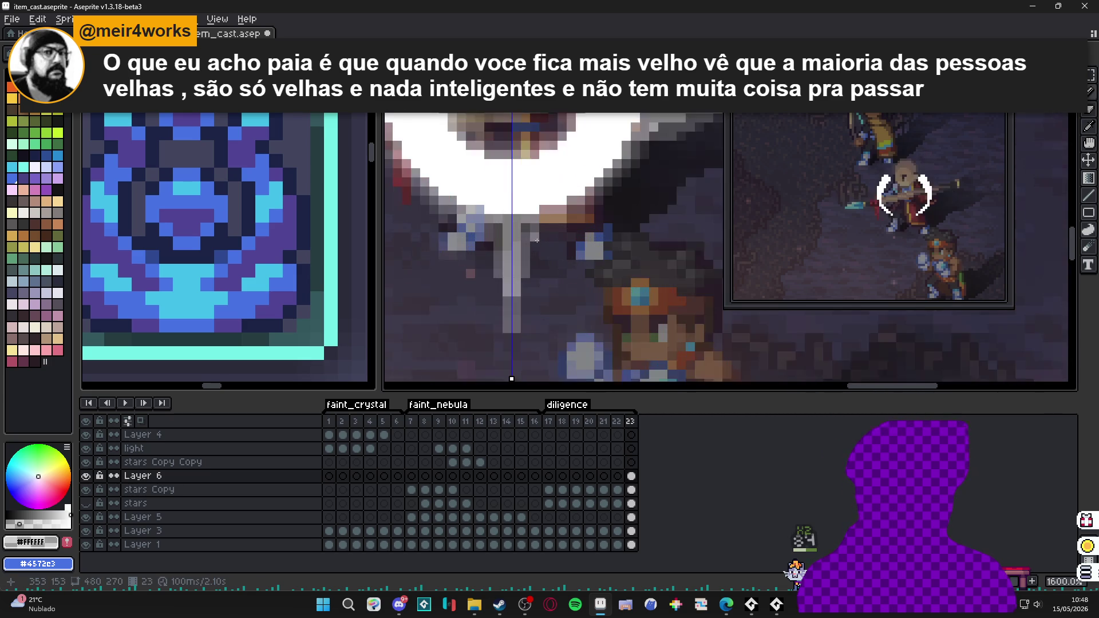
left_click_drag(554, 201, 565, 197)
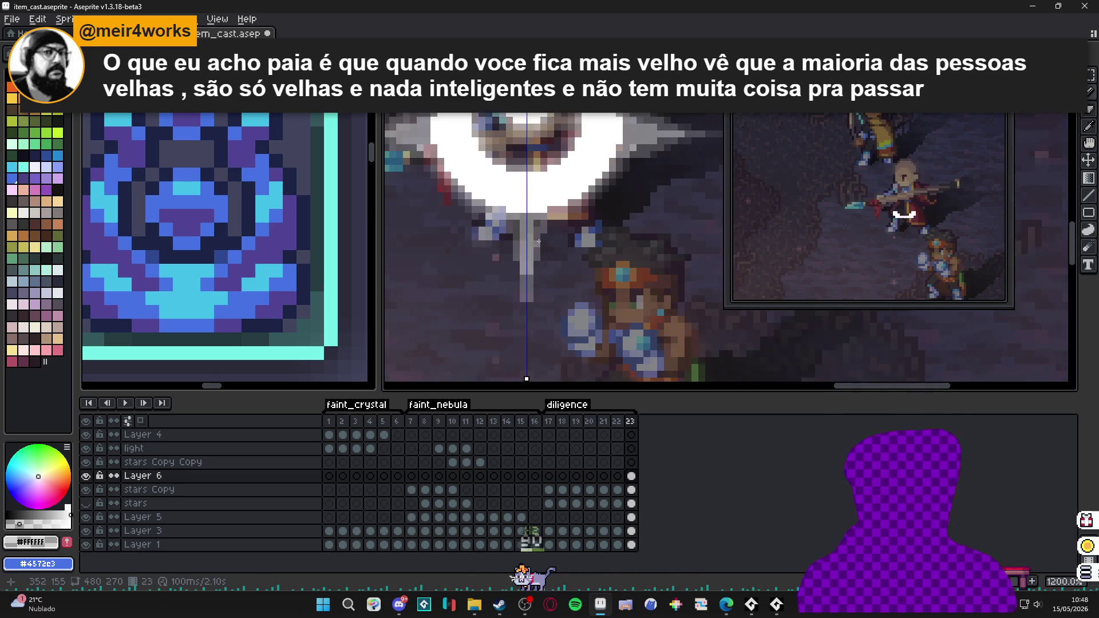
- Add a single light pixel to the lower light ray
scroll(554, 251, "down", 1)
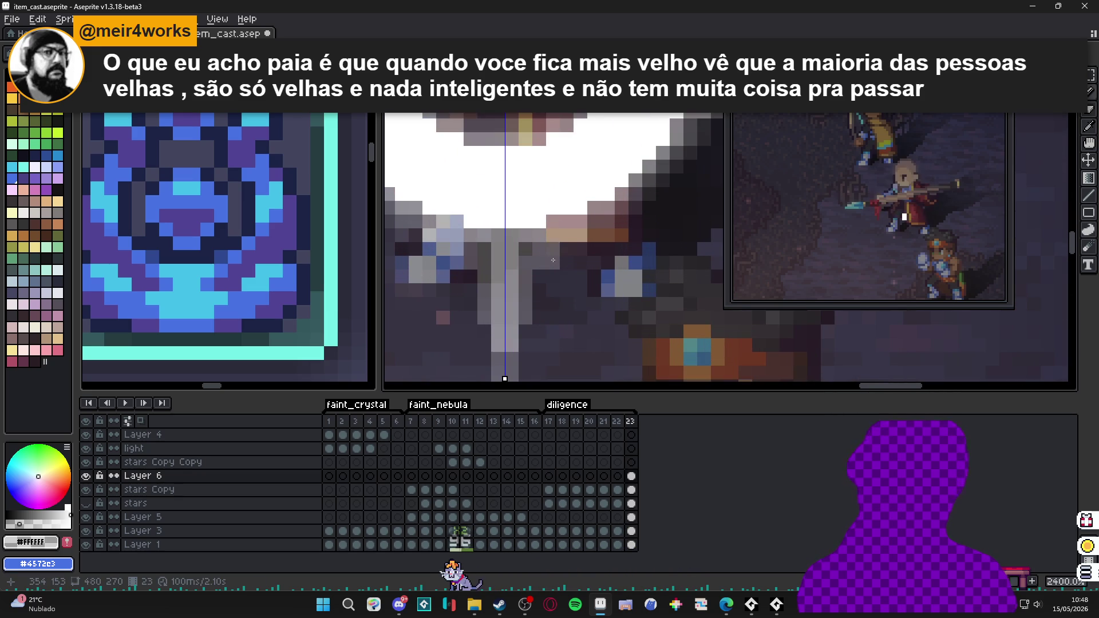
scroll(552, 260, "down", 3)
scroll(536, 312, "down", 1)
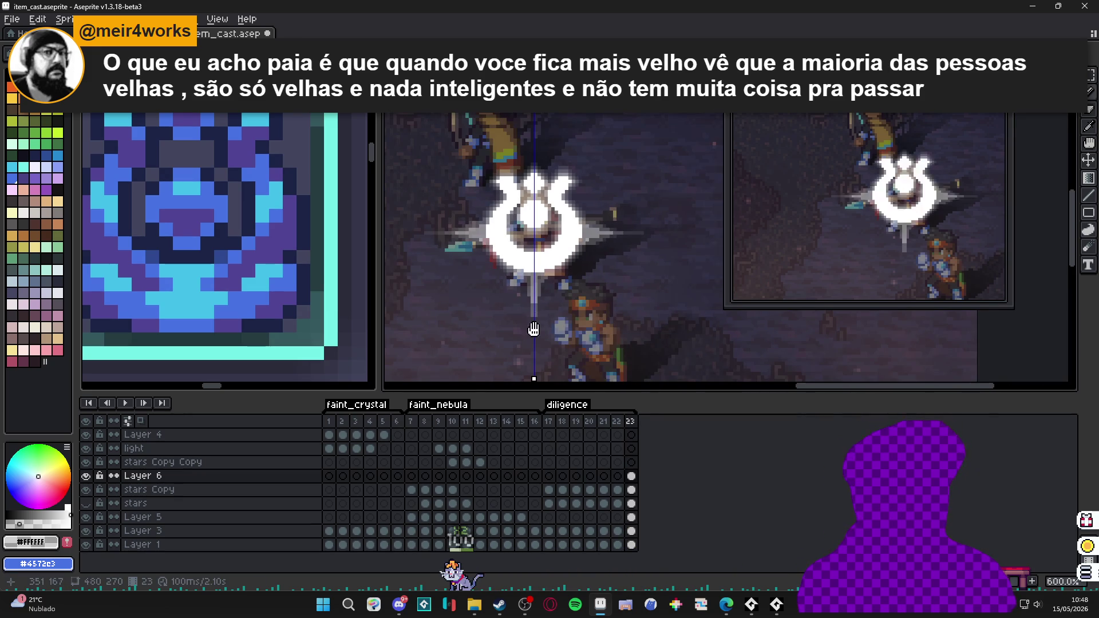
scroll(533, 272, "up", 2)
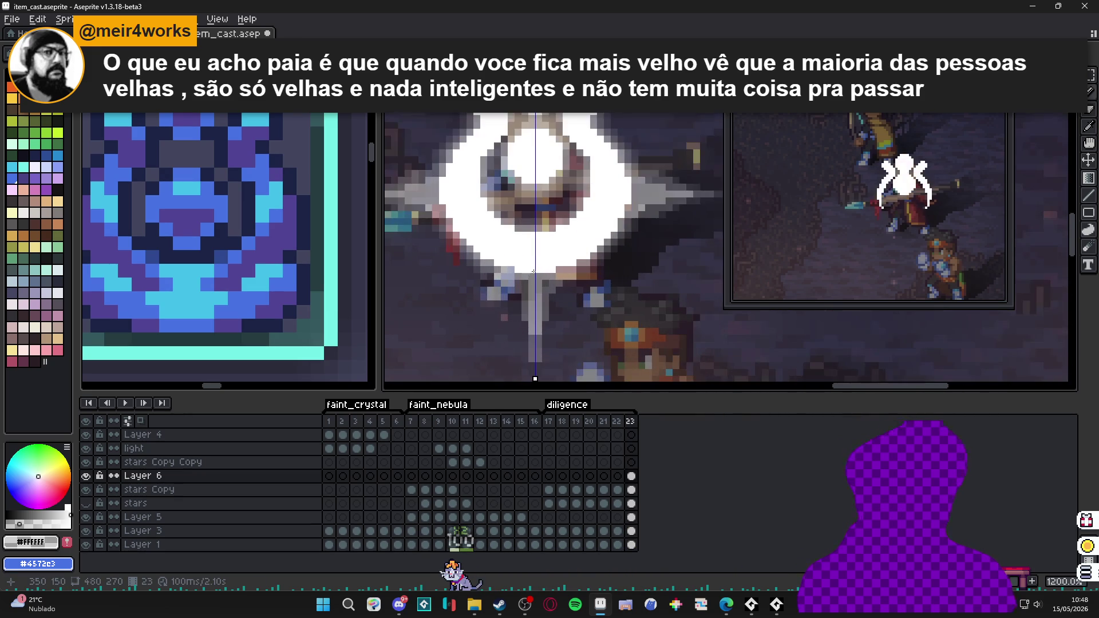
scroll(533, 271, "down", 2)
scroll(533, 272, "up", 1)
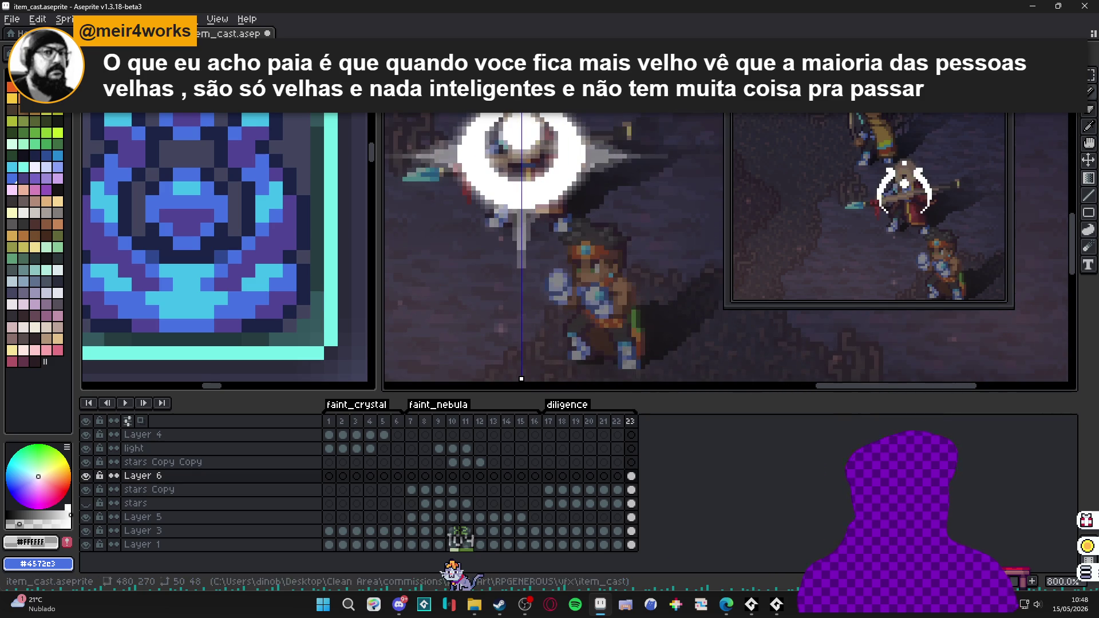
scroll(522, 379, "up", 2)
scroll(538, 303, "up", 2)
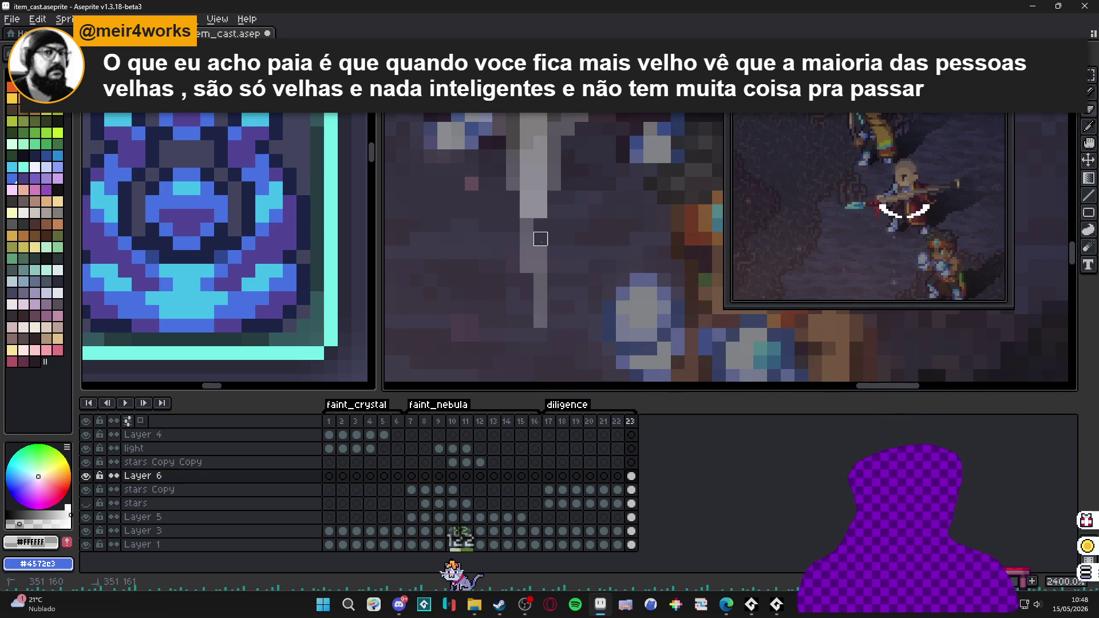
left_click(535, 232)
scroll(536, 231, "down", 5)
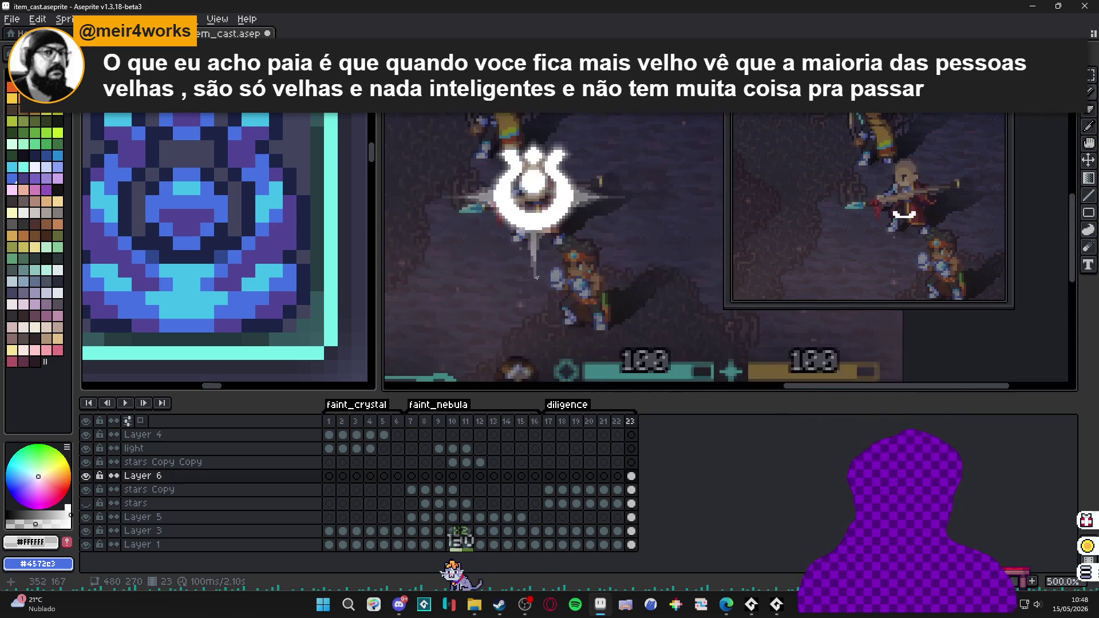
- Erase part of the gray ray streak above the crest
scroll(535, 172, "up", 7)
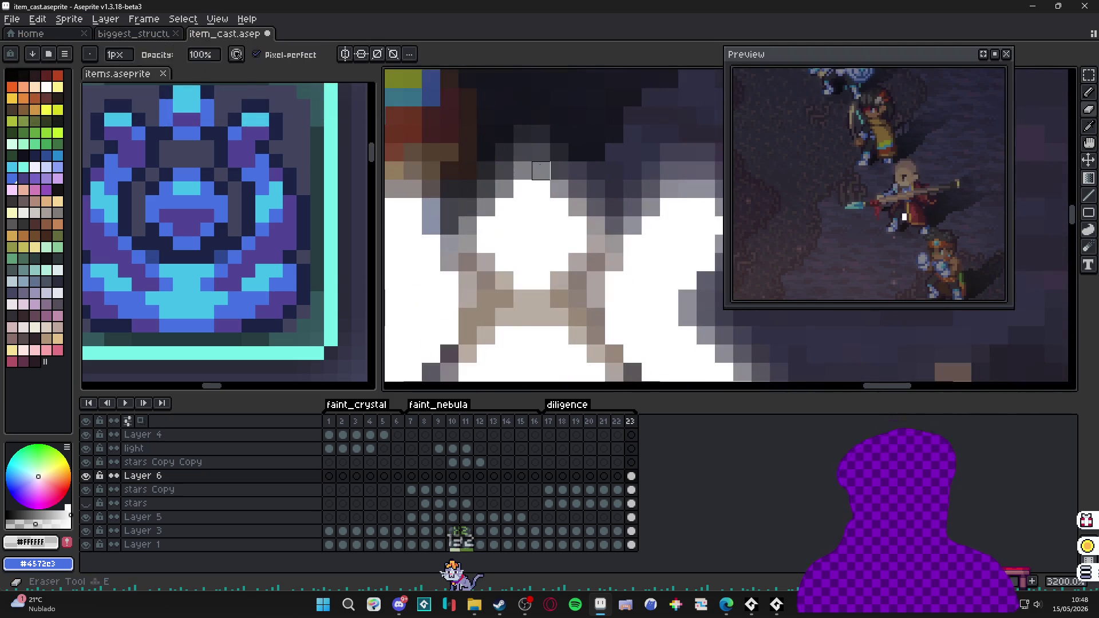
key("e")
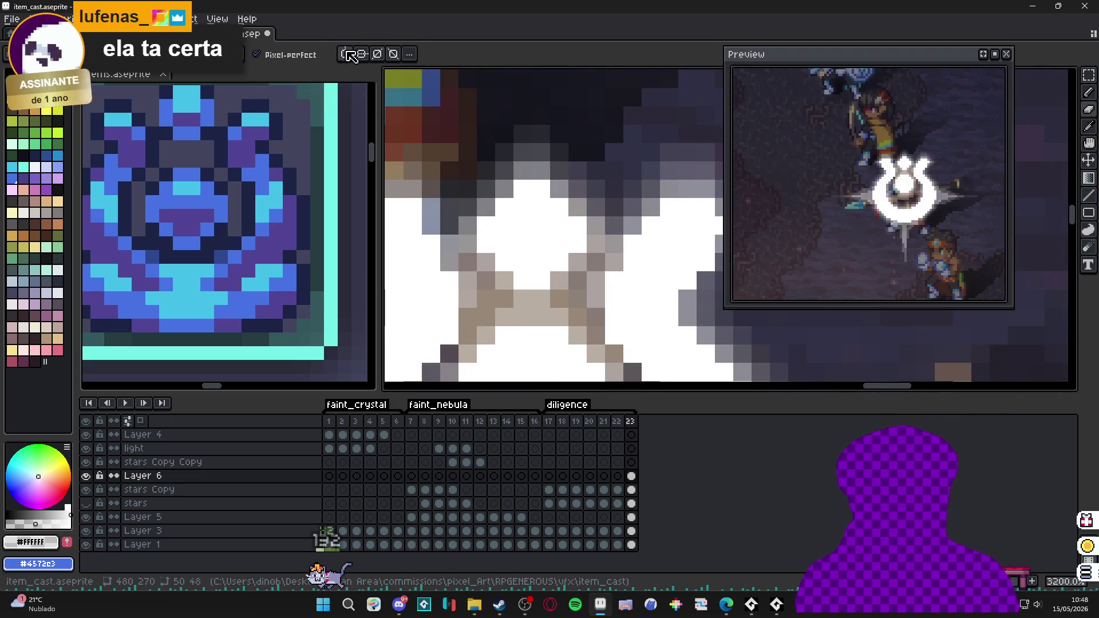
mouse_move(541, 172)
left_mouse_down()
mouse_move(527, 157)
mouse_move(532, 133)
left_mouse_up()
- Paint mirrored gray pixels beside and further up the ray's axis
key("b")
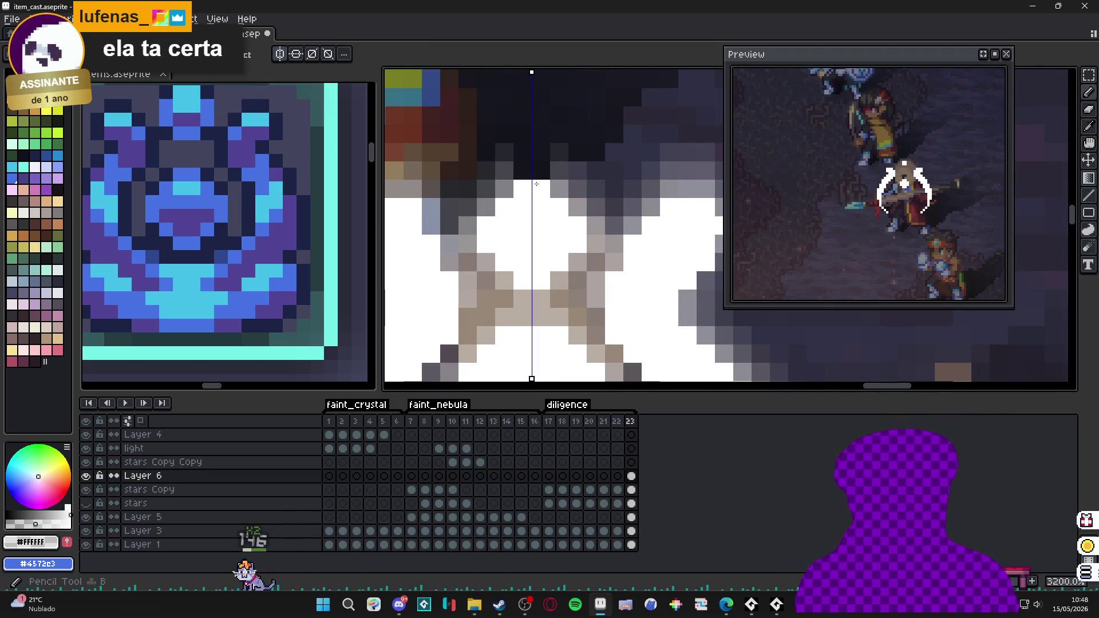
left_click(526, 172)
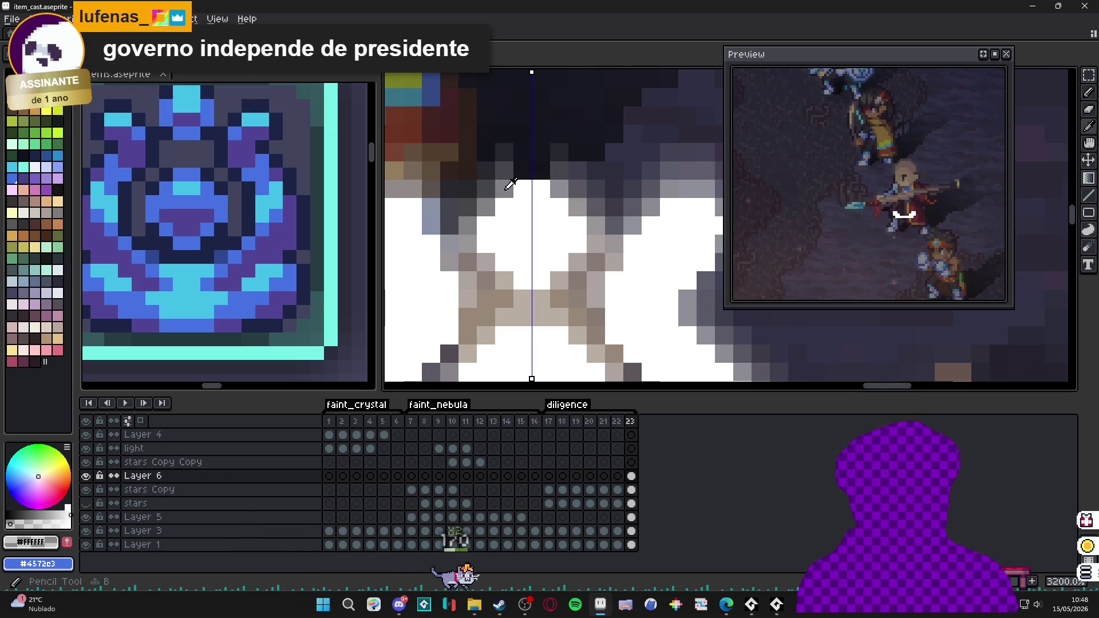
left_click(536, 154)
- Extend the gray ray upward by two more pixels
scroll(536, 171, "down", 1)
mouse_move(536, 171)
left_mouse_down()
mouse_move(510, 315)
mouse_move(505, 237)
left_mouse_up()
scroll(504, 238, "down", 6)
scroll(506, 229, "up", 6)
left_click(506, 210)
left_click(504, 201)
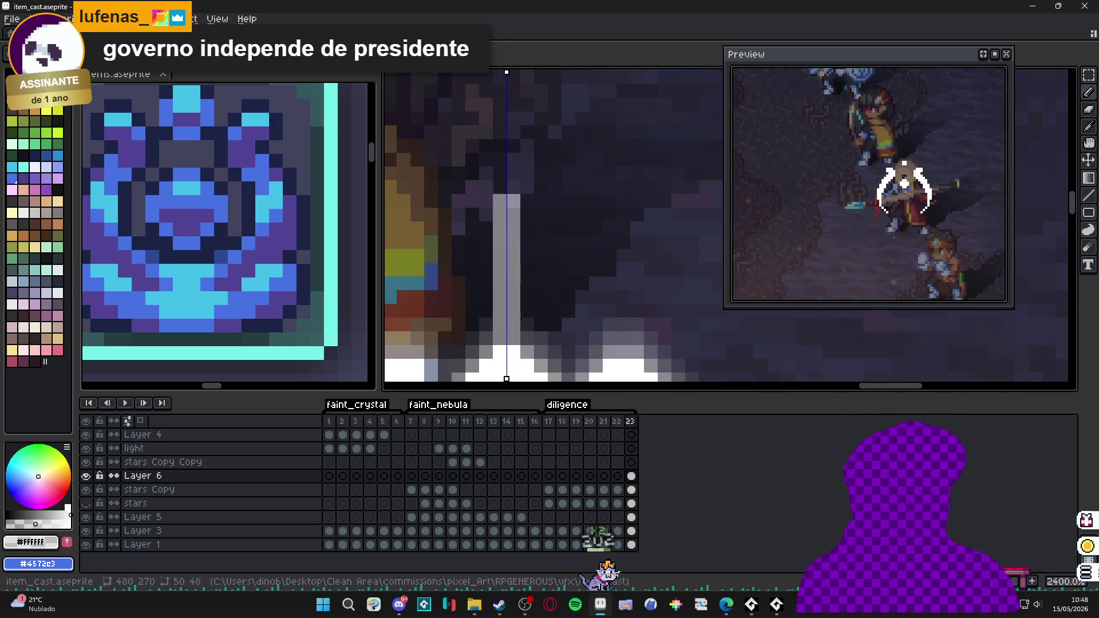
- Turn off symmetry, then lengthen the ray and shade its right half darker
left_click(514, 210)
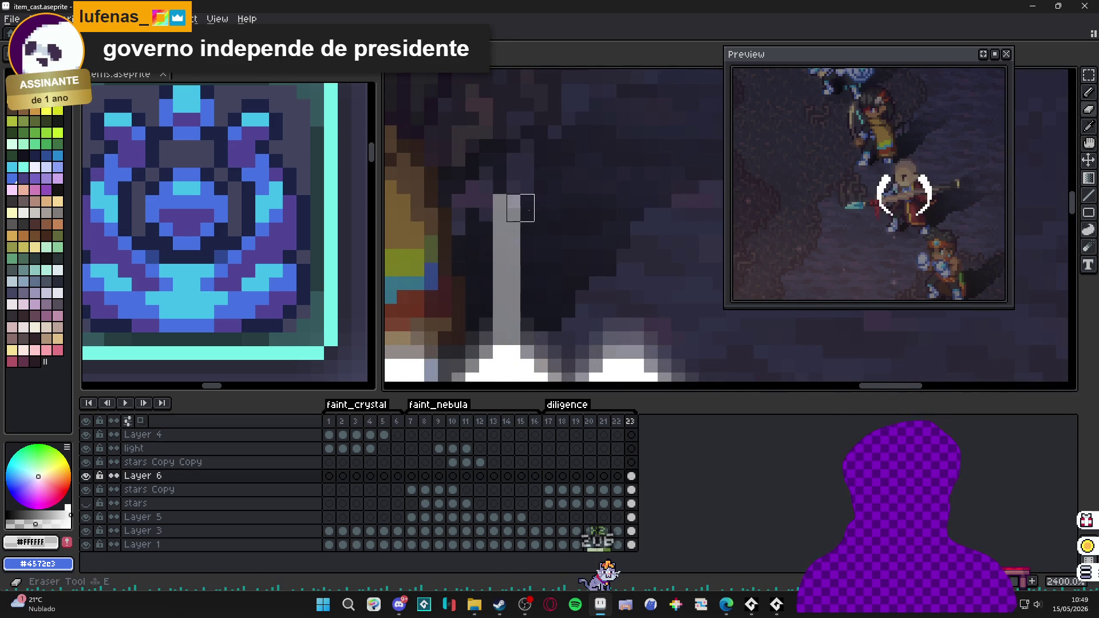
scroll(528, 203, "down", 3)
scroll(515, 215, "up", 2)
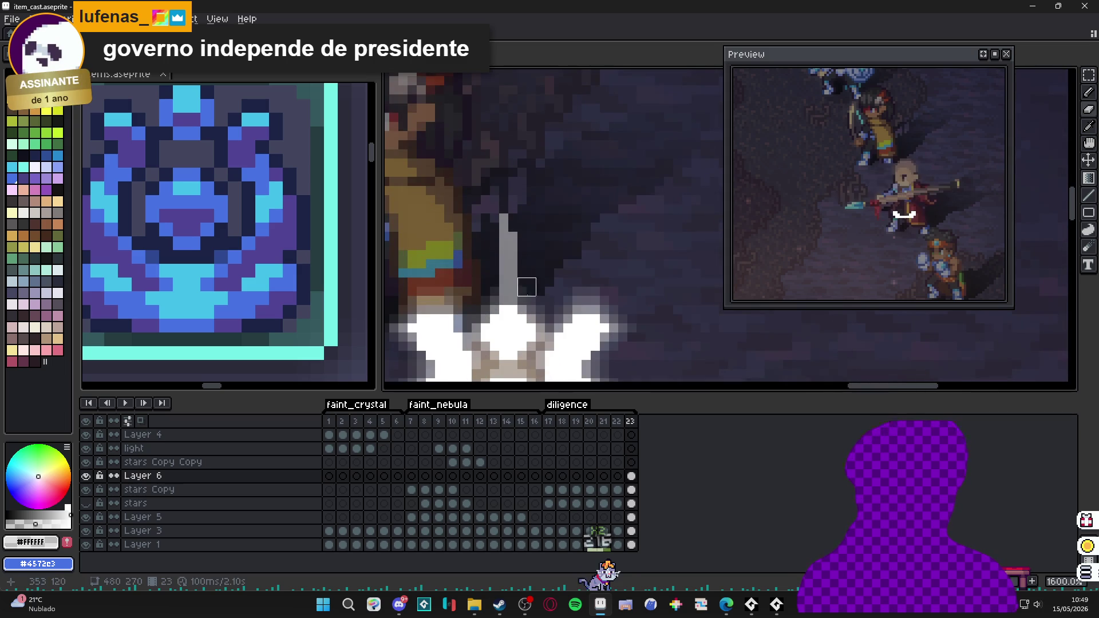
scroll(518, 287, "up", 1)
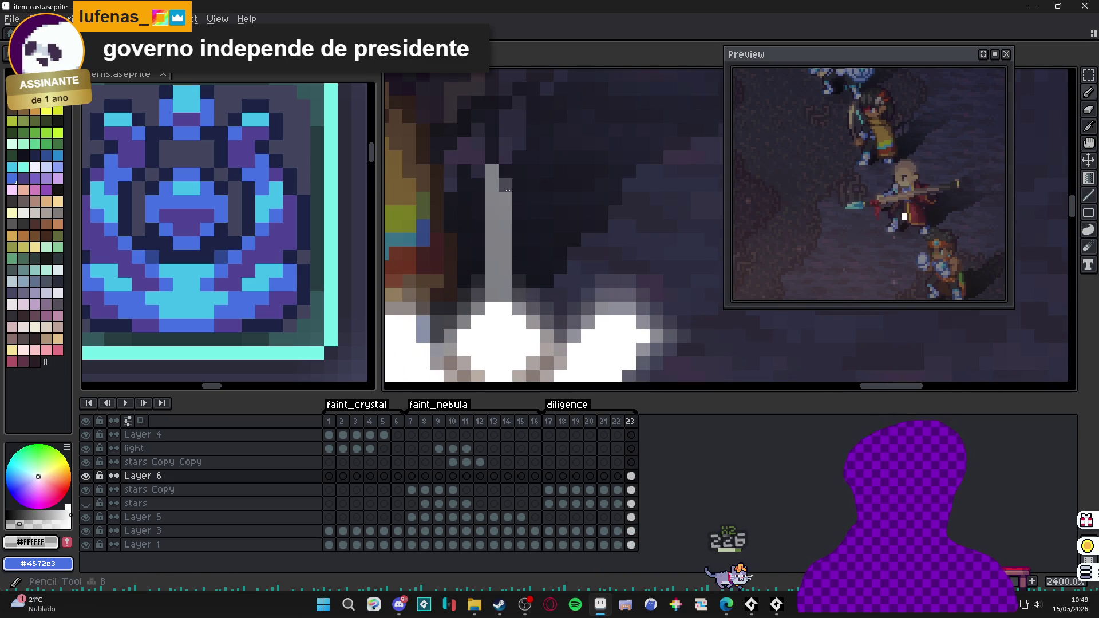
left_click_drag(508, 172, 507, 145)
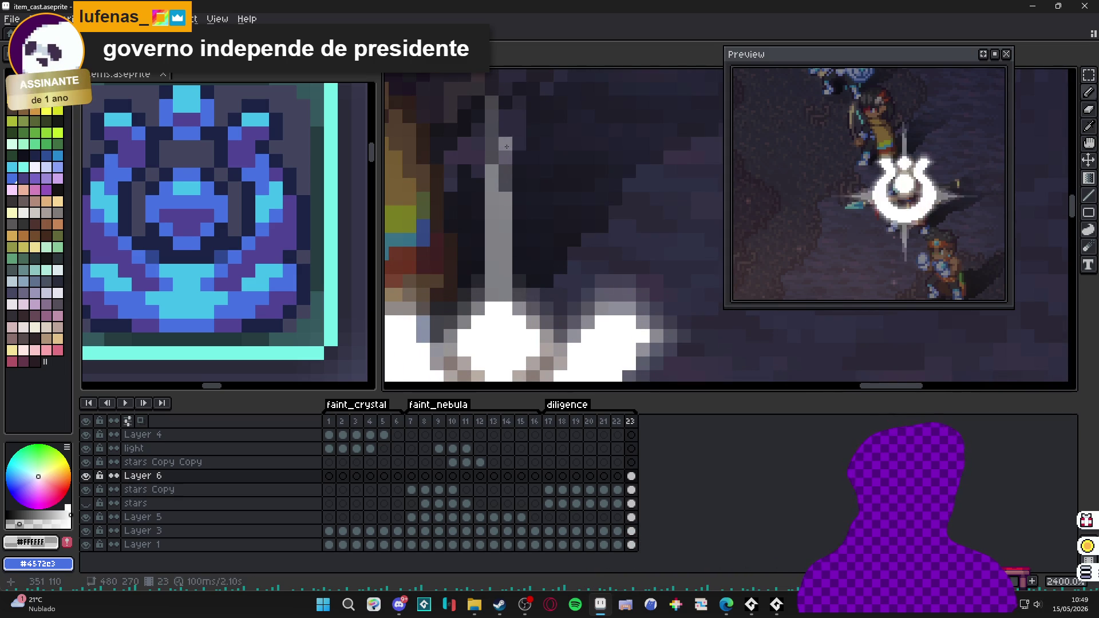
- Erase a dark pixel beside the lower gray ray
scroll(509, 160, "down", 2)
scroll(516, 178, "up", 1)
key("e")
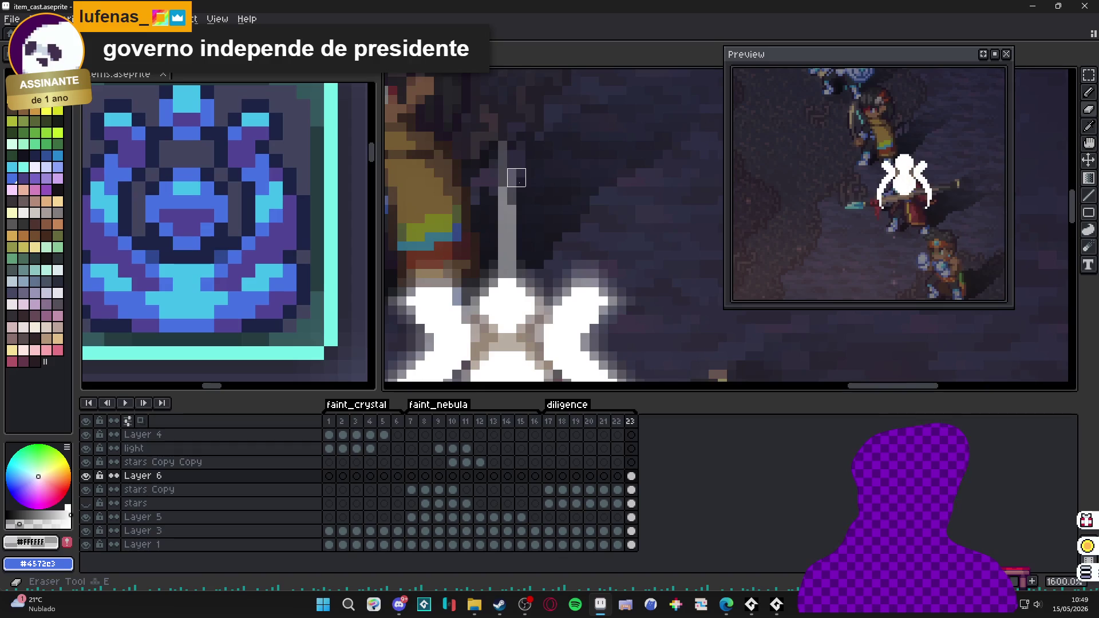
scroll(522, 238, "down", 3)
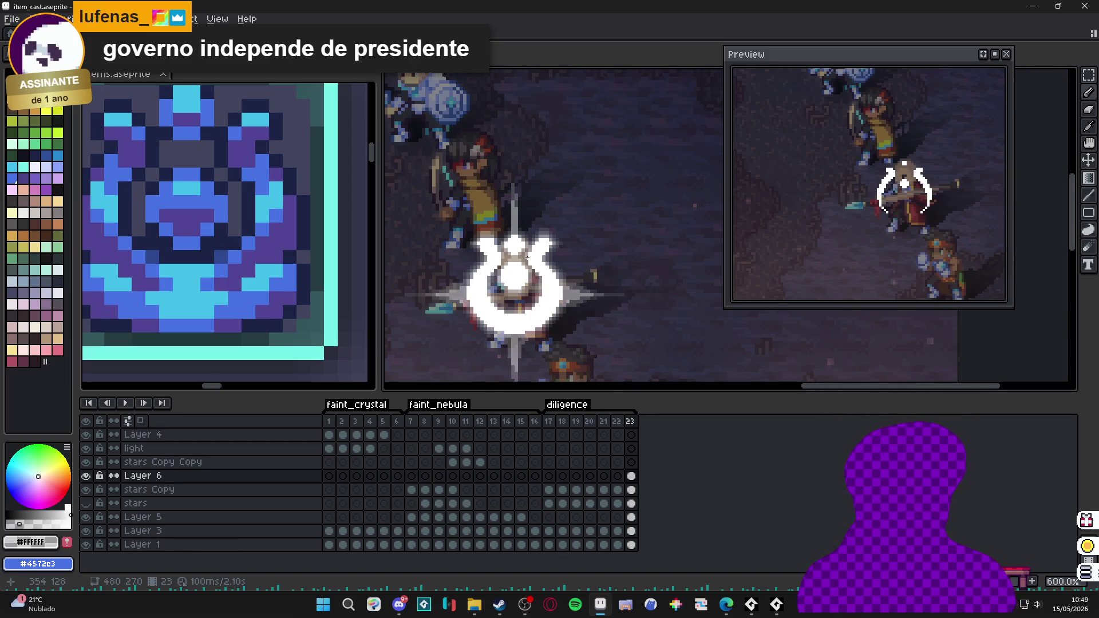
scroll(526, 234, "up", 7)
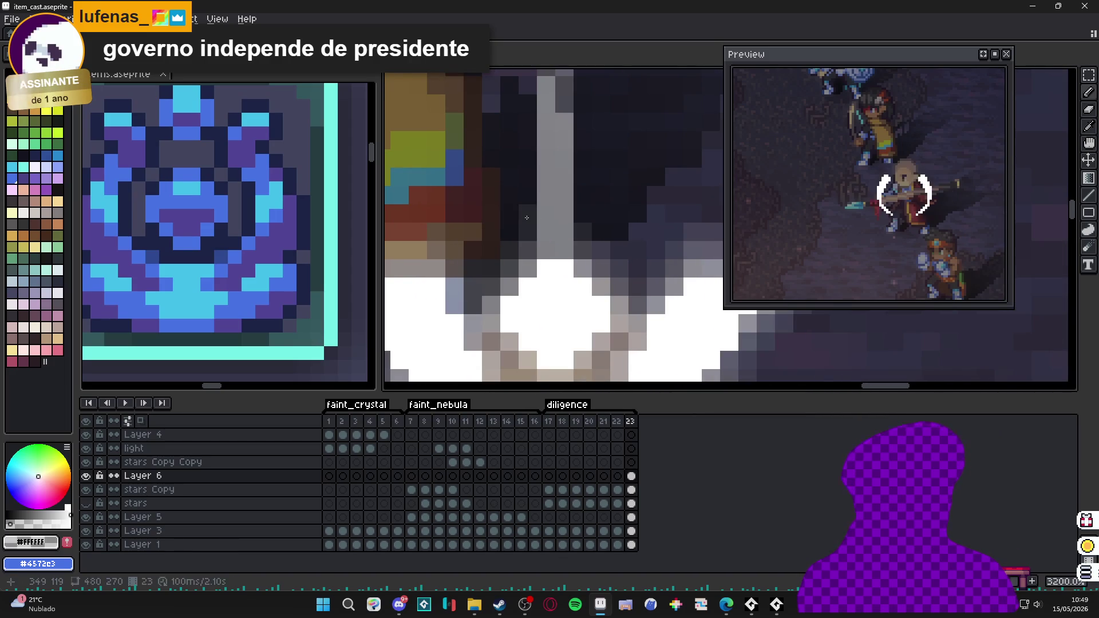
key("e")
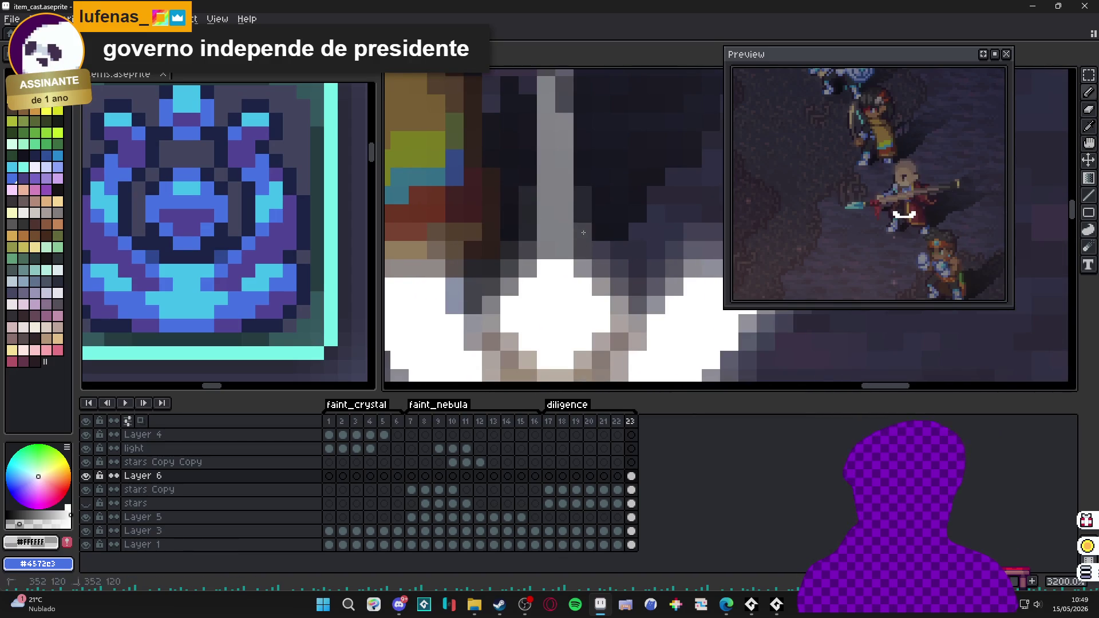
key("e")
key("e")
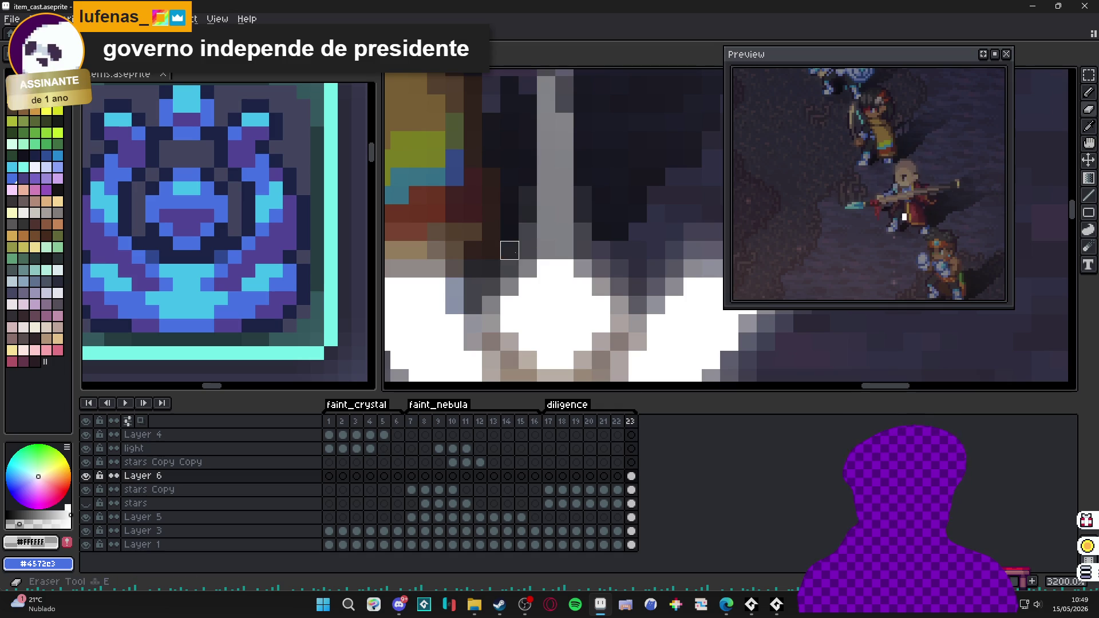
scroll(604, 277, "down", 4)
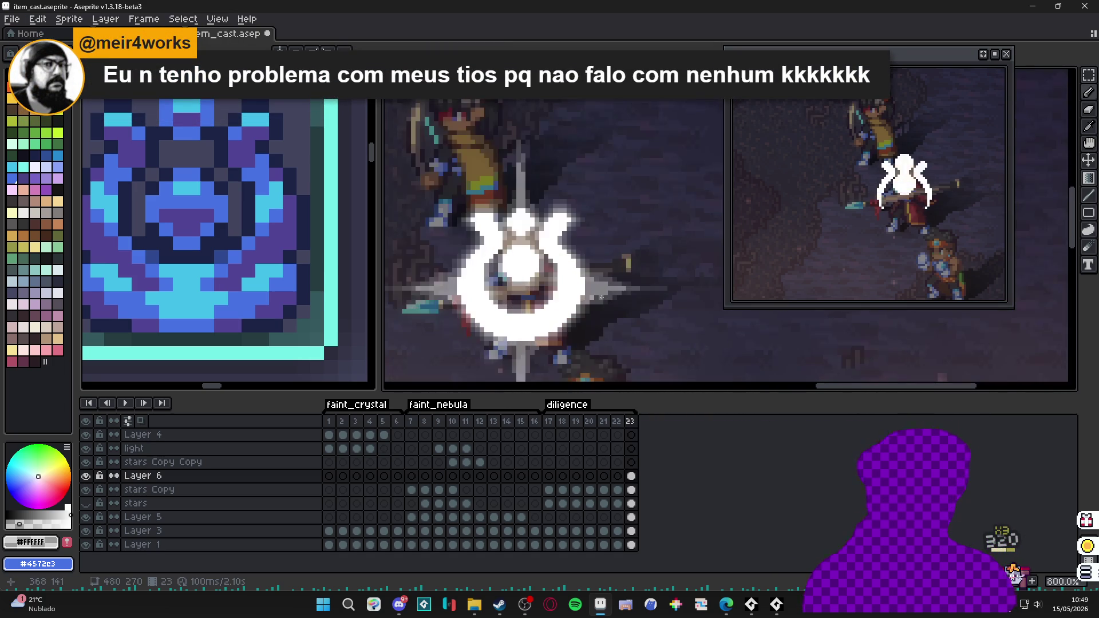
scroll(597, 295, "down", 2)
scroll(572, 275, "up", 4)
scroll(561, 255, "down", 4)
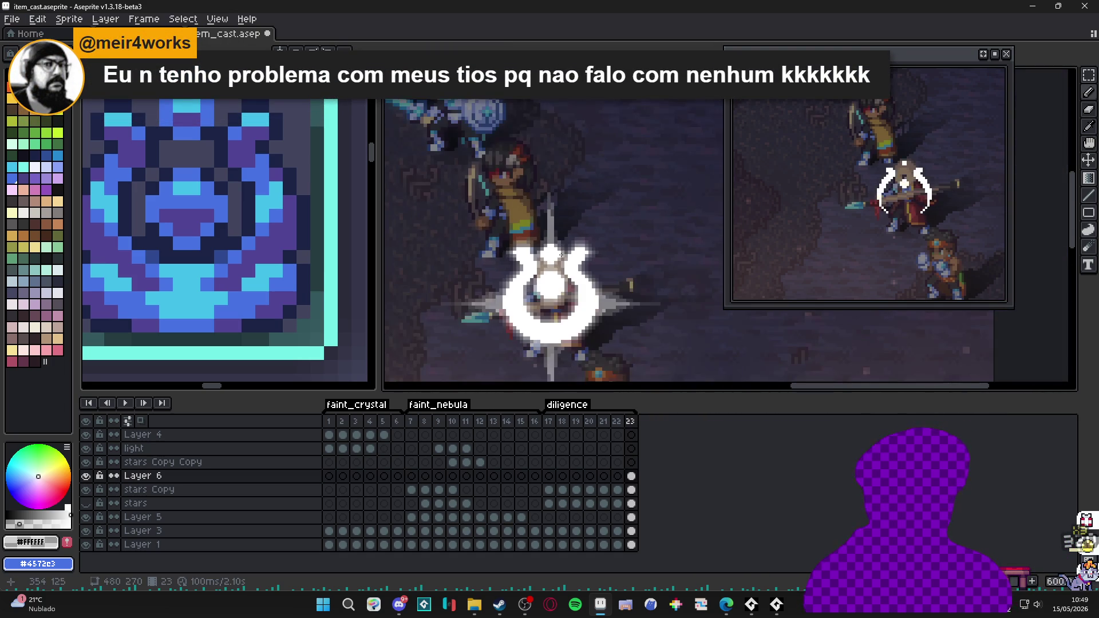
scroll(561, 256, "down", 1)
scroll(544, 274, "up", 5)
scroll(561, 277, "up", 2)
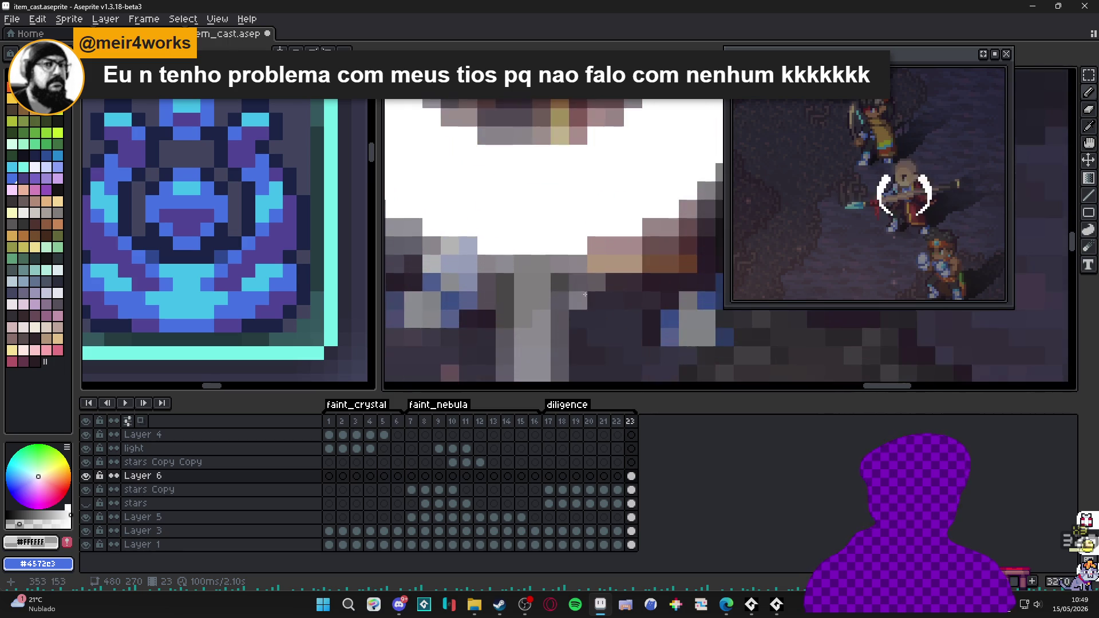
key("e")
left_click(505, 282)
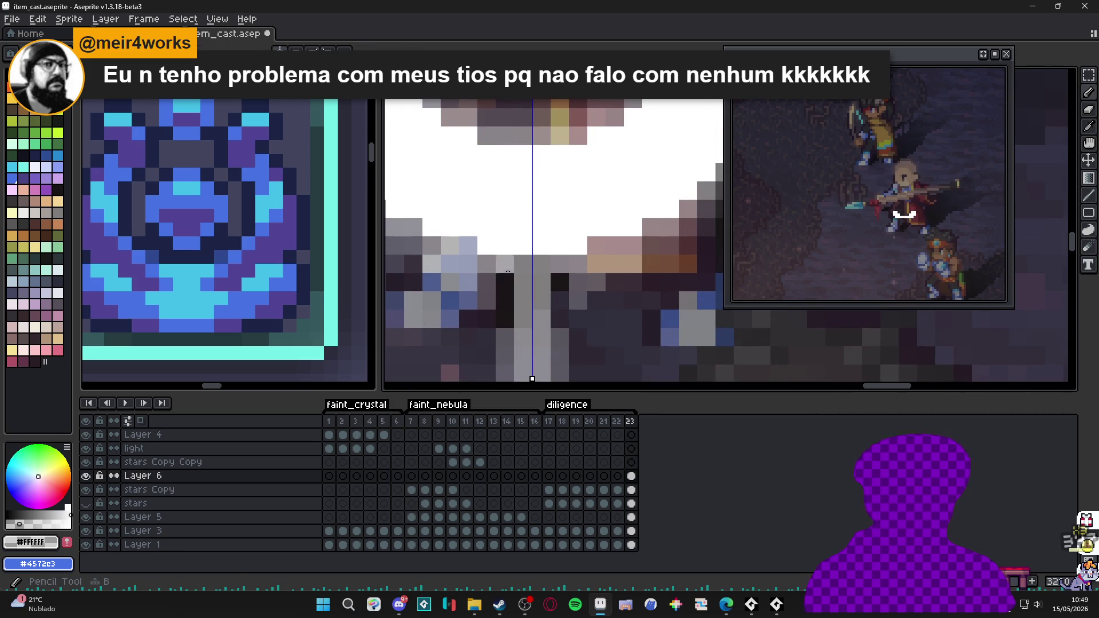
- Erase the remaining dark pixels on both sides of the lower gray ray
left_click_drag(560, 282, 505, 319)
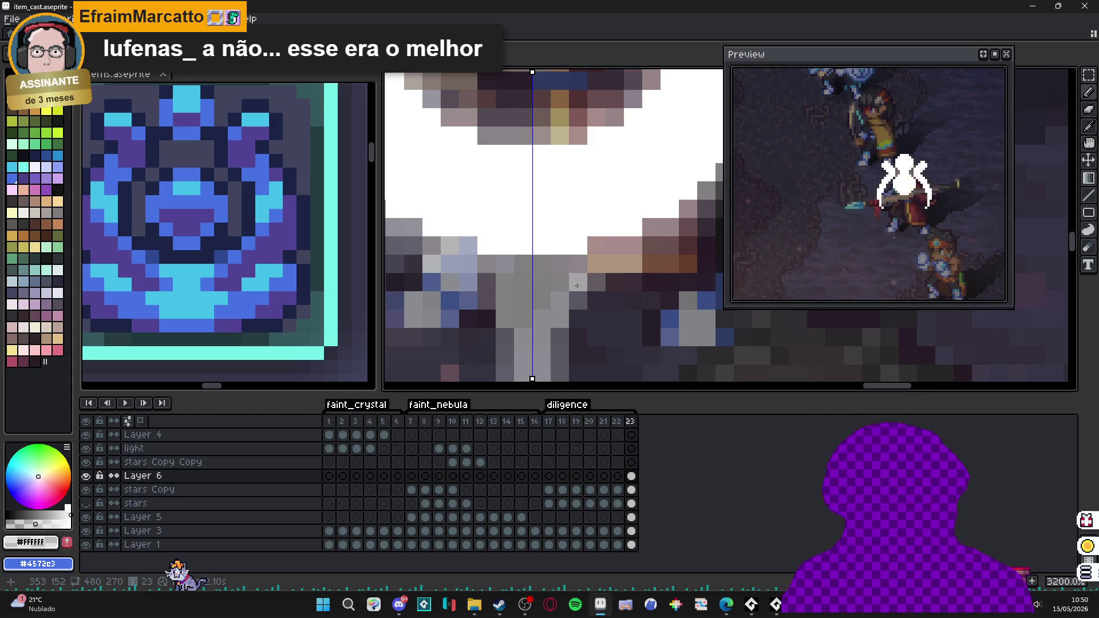
scroll(579, 285, "down", 5)
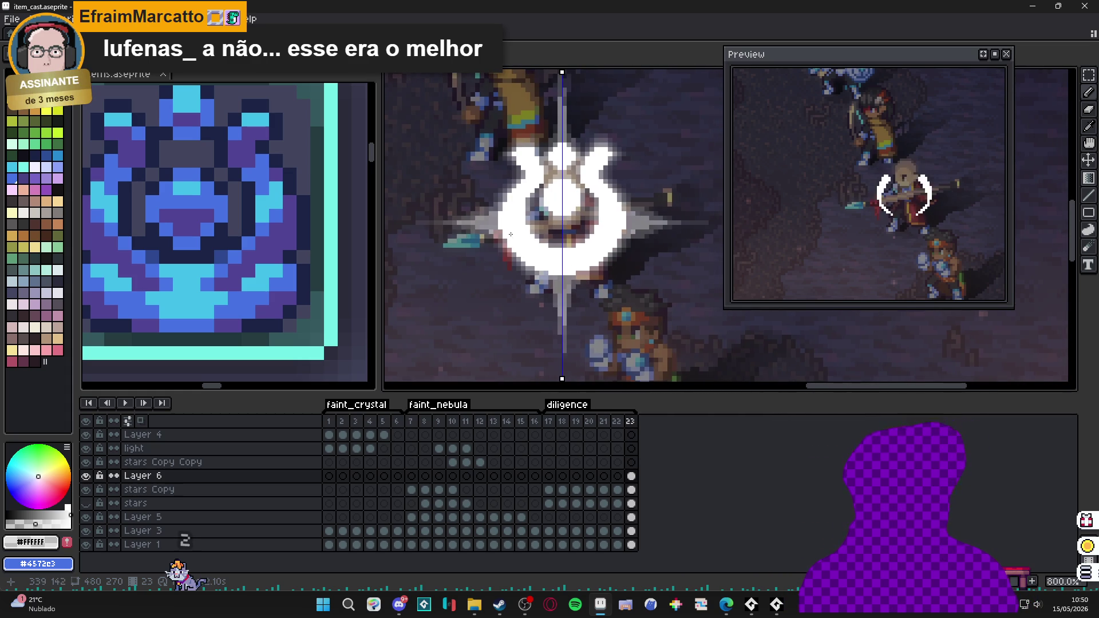
scroll(507, 232, "down", 1)
scroll(547, 233, "down", 1)
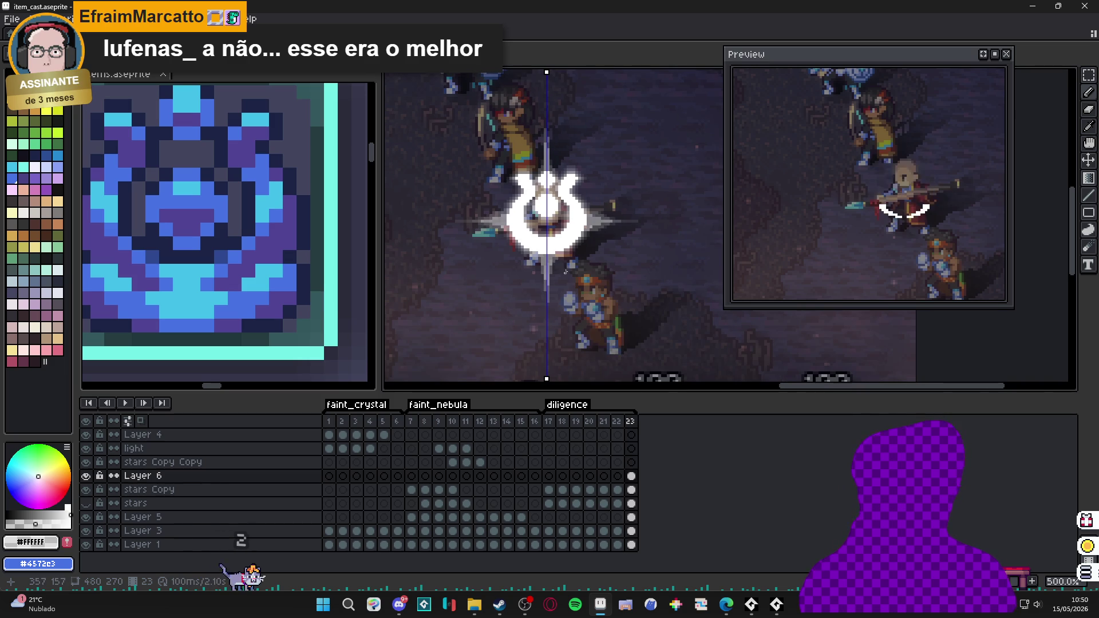
scroll(565, 271, "up", 7)
key("e")
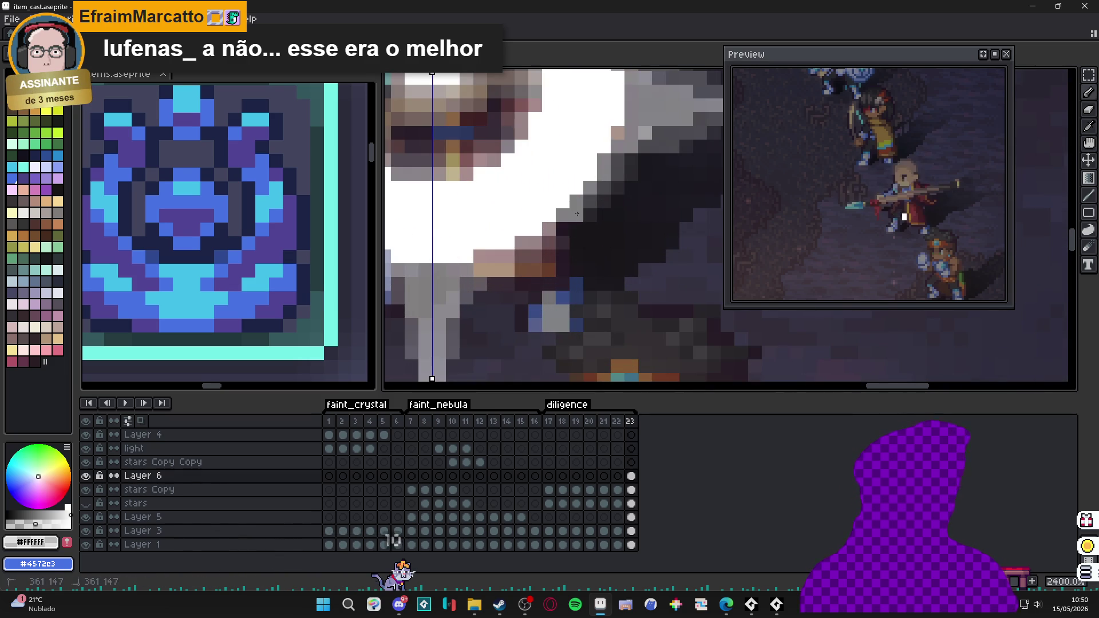
scroll(577, 213, "down", 5)
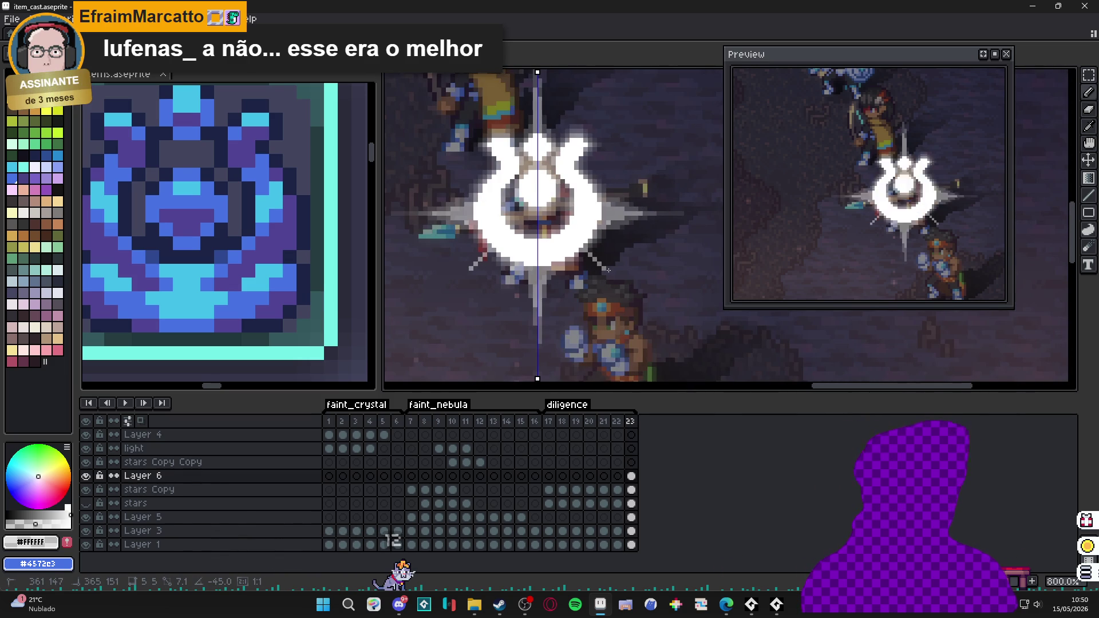
scroll(608, 269, "up", 4)
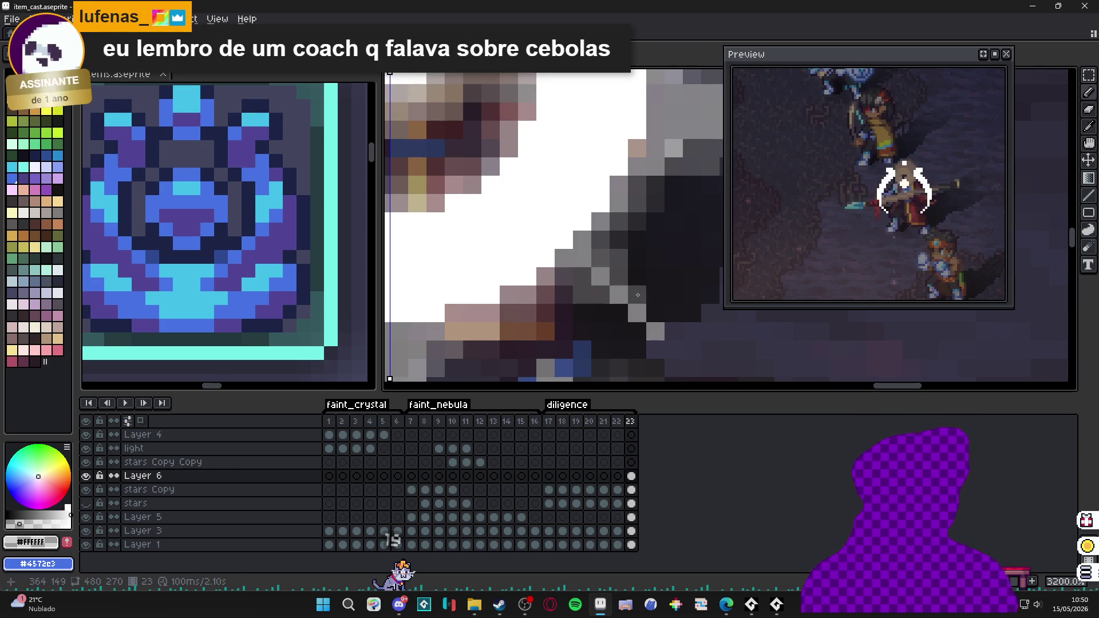
scroll(649, 345, "down", 3)
scroll(649, 345, "up", 1)
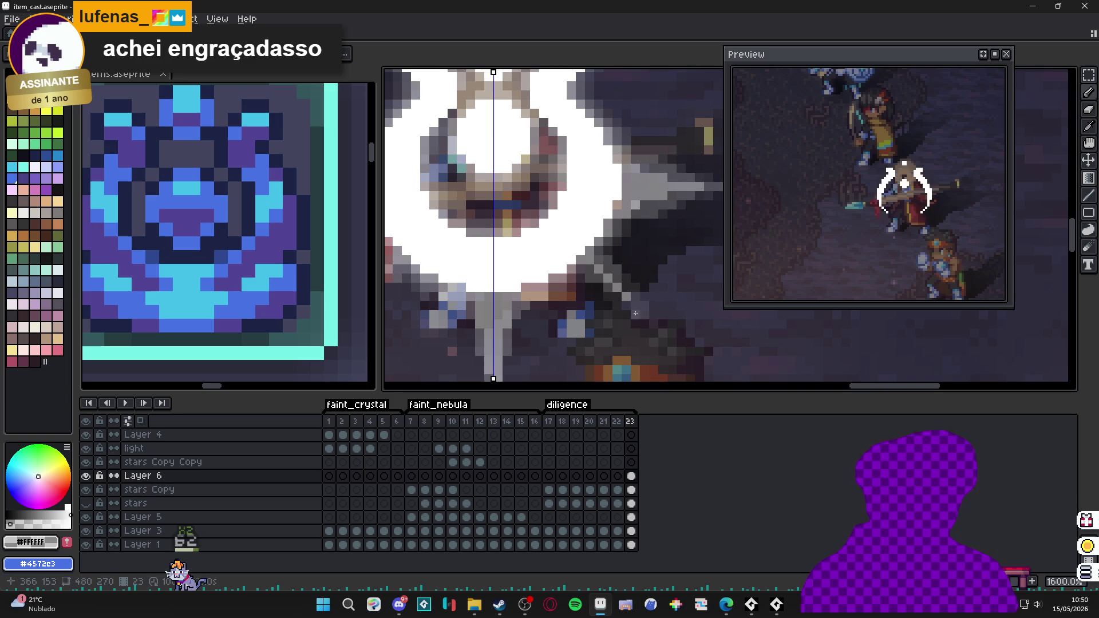
scroll(638, 307, "down", 4)
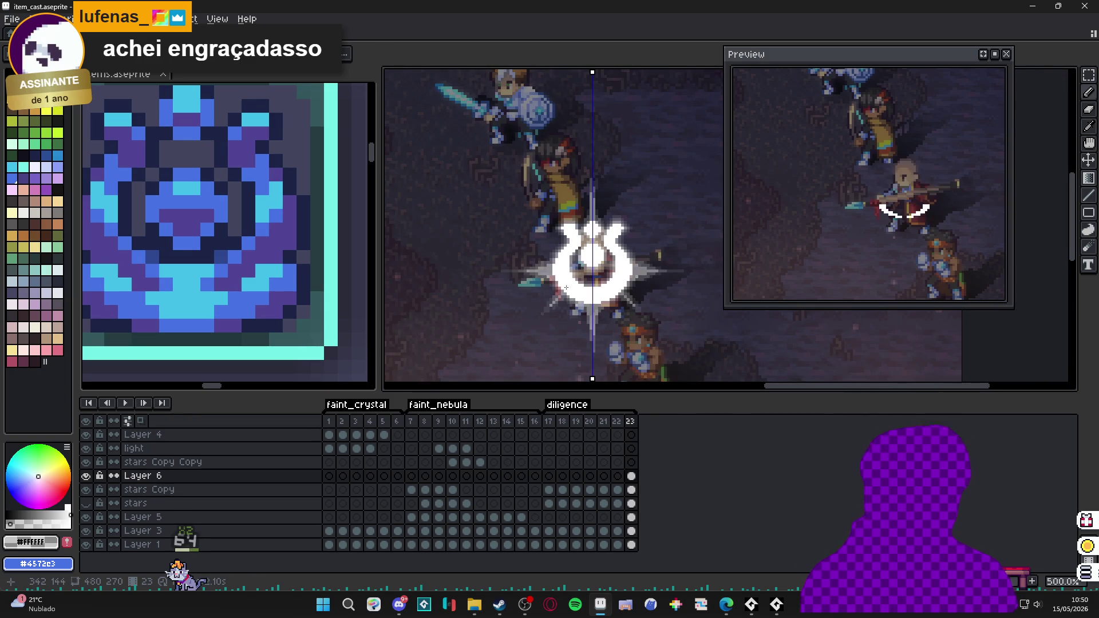
scroll(569, 277, "up", 3)
scroll(561, 293, "up", 3)
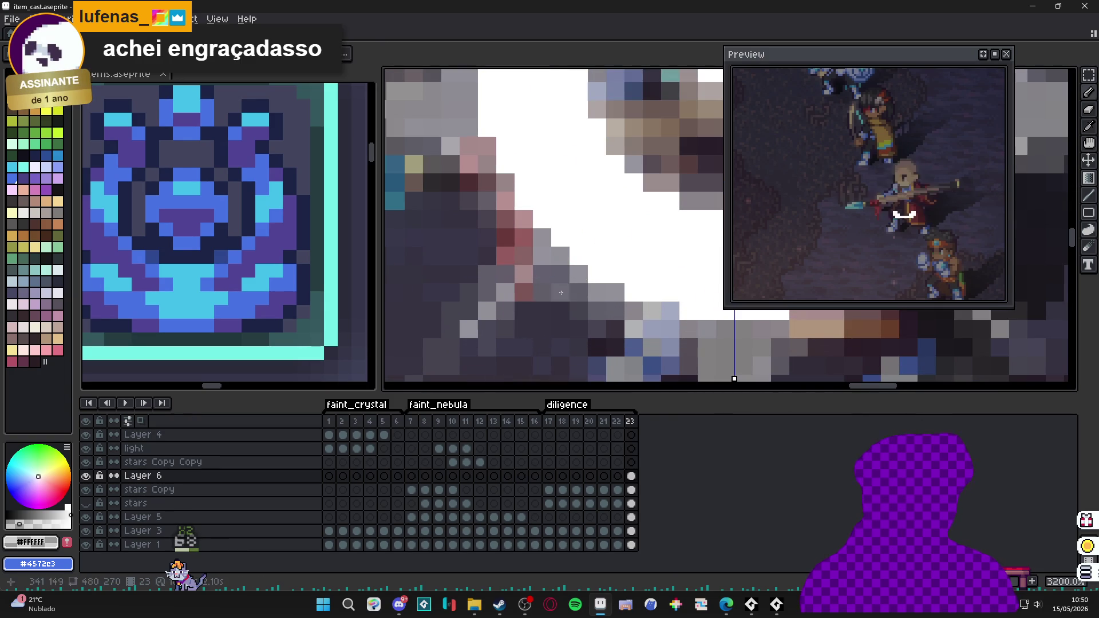
scroll(559, 295, "down", 3)
scroll(546, 300, "up", 2)
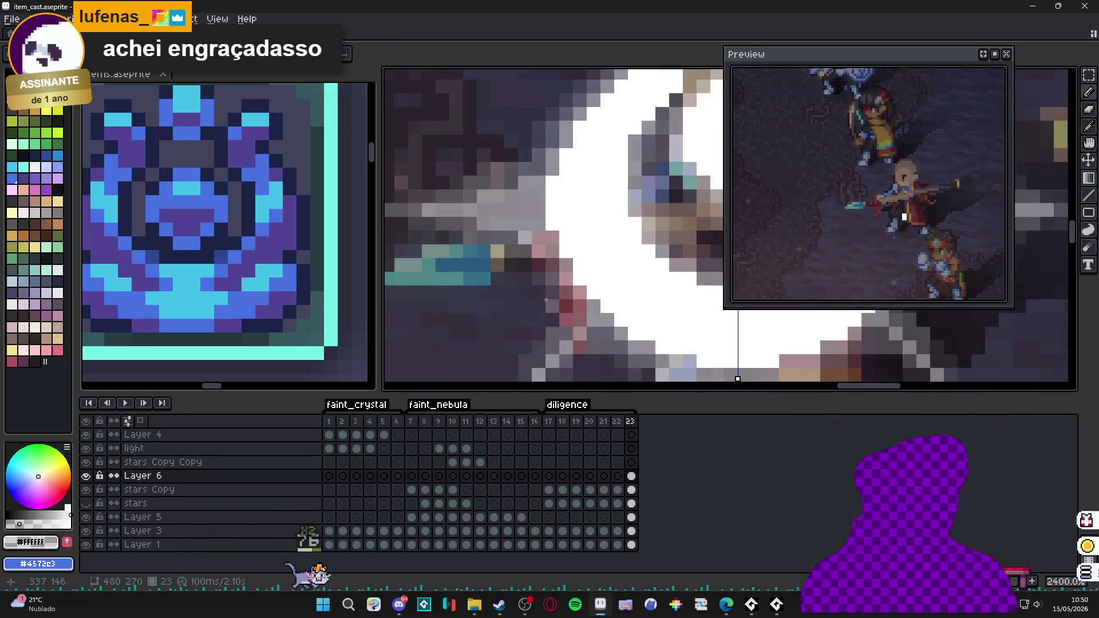
scroll(546, 300, "down", 5)
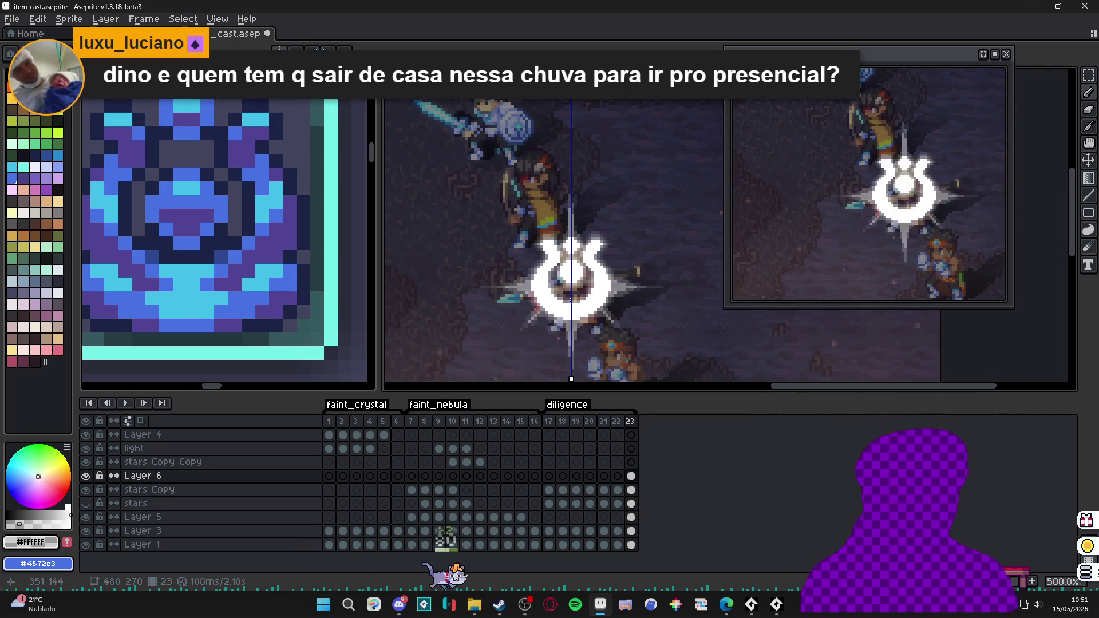
scroll(570, 292, "up", 6)
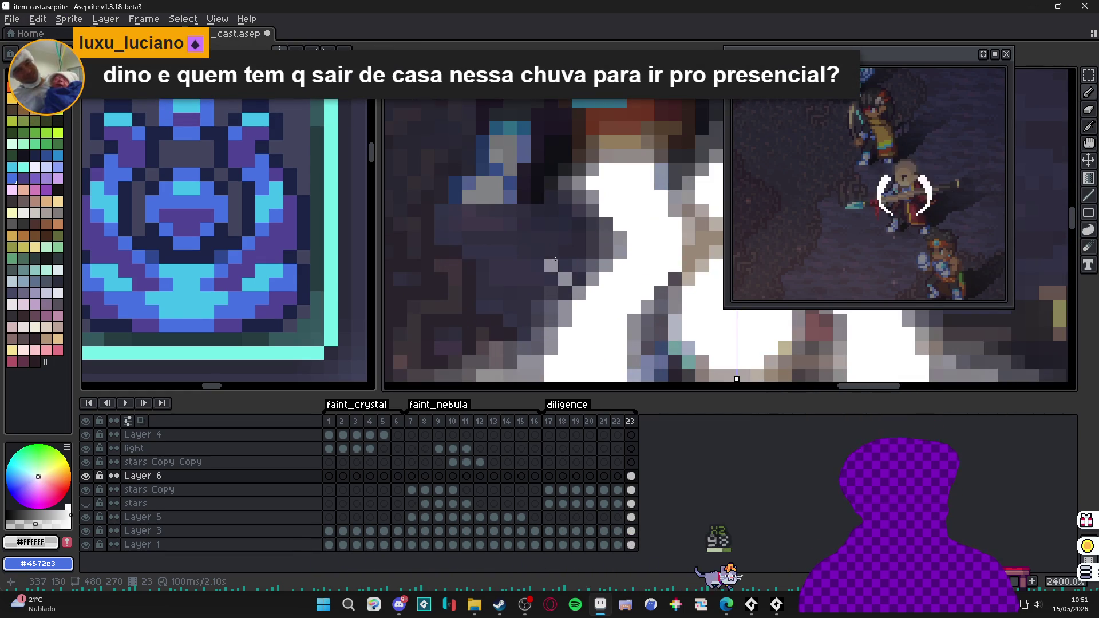
scroll(553, 251, "down", 1)
scroll(549, 241, "up", 1)
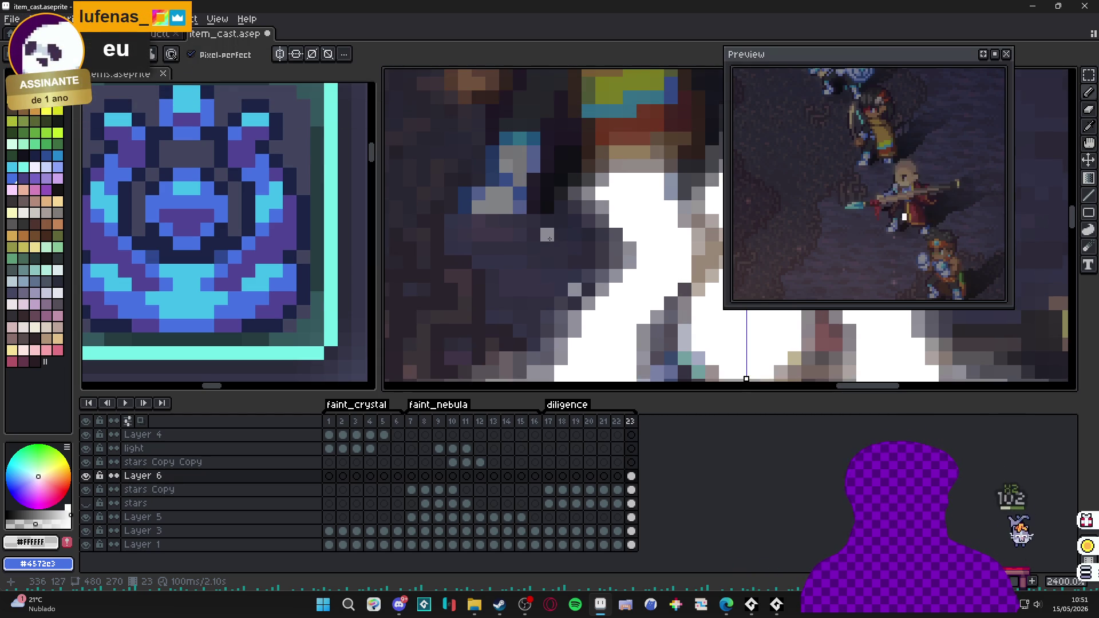
- Draw a thin straight diagonal light-gray ray outward from the crest
left_click(549, 239)
key("ctrl+z")
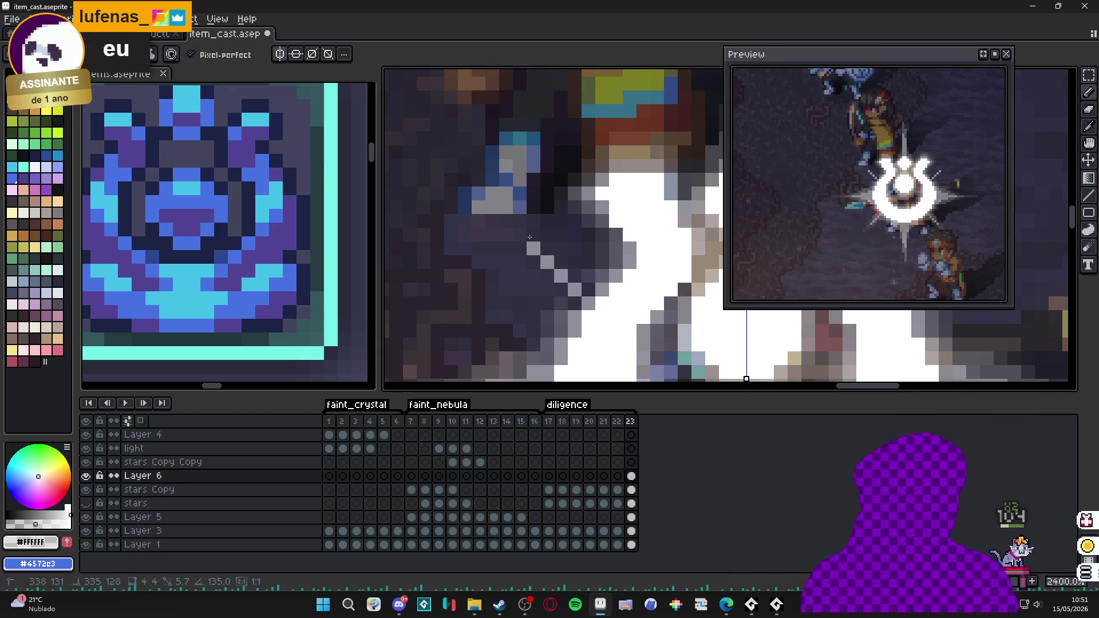
left_click(501, 230, "shift")
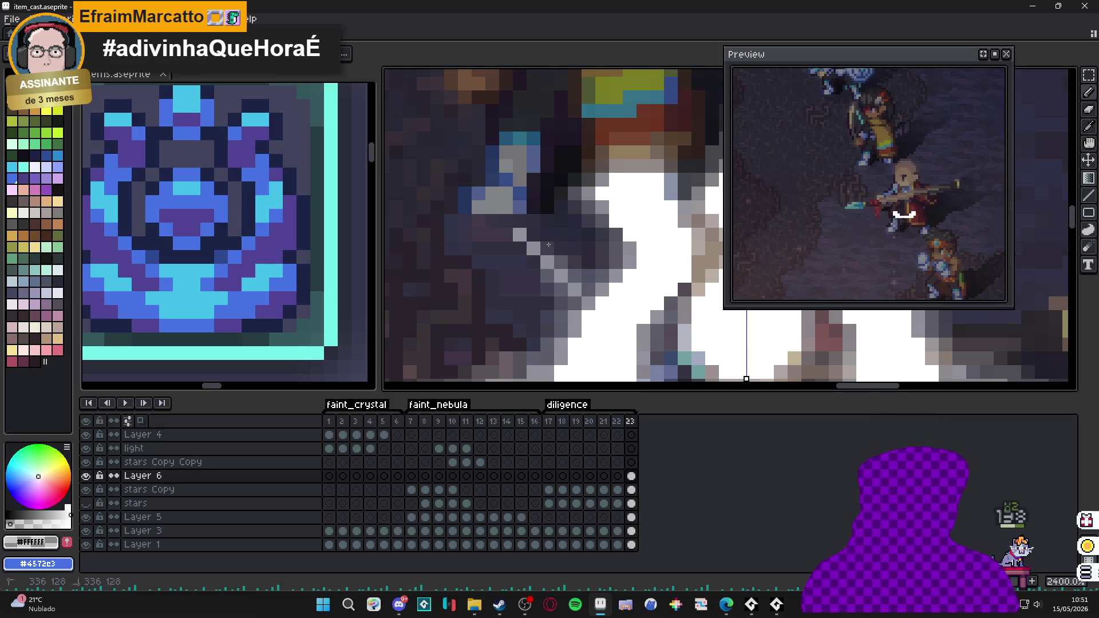
scroll(549, 244, "down", 4)
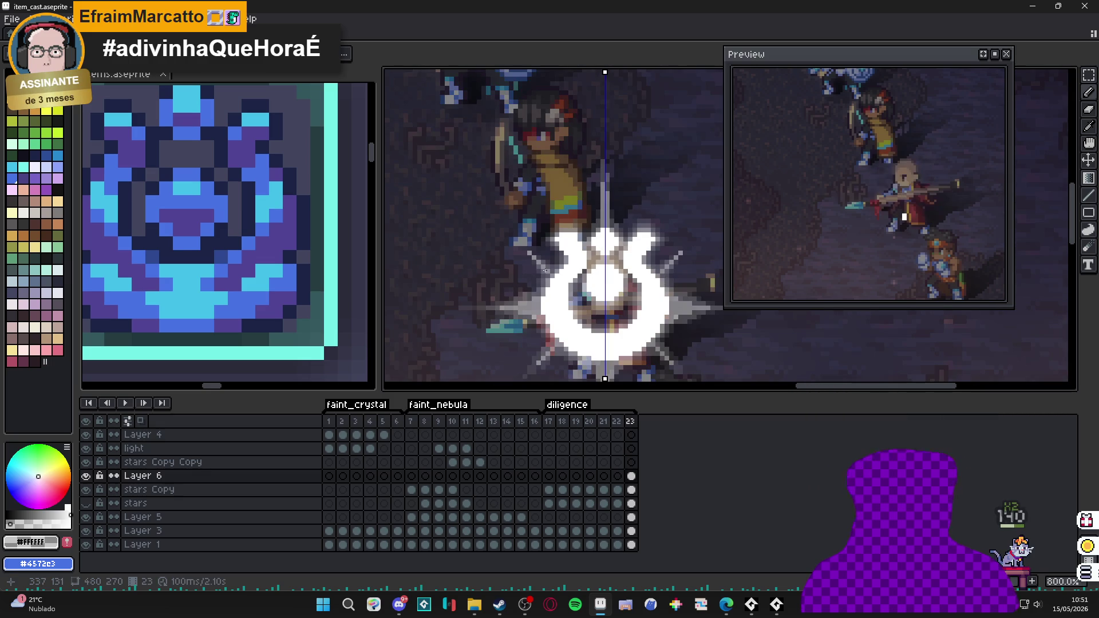
scroll(545, 270, "down", 1)
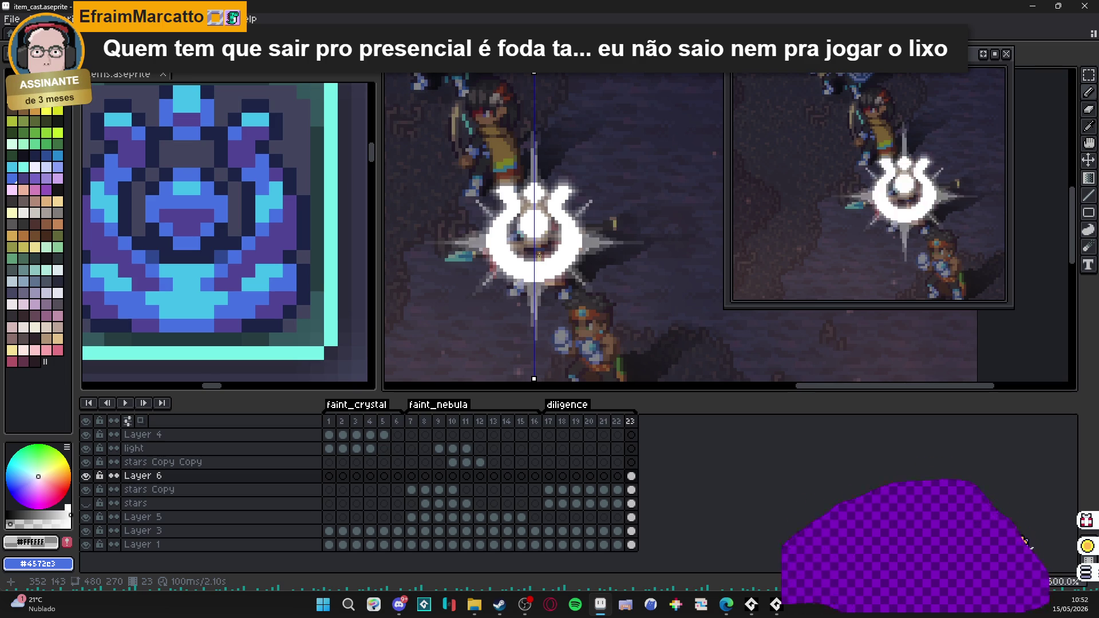
scroll(540, 229, "down", 2)
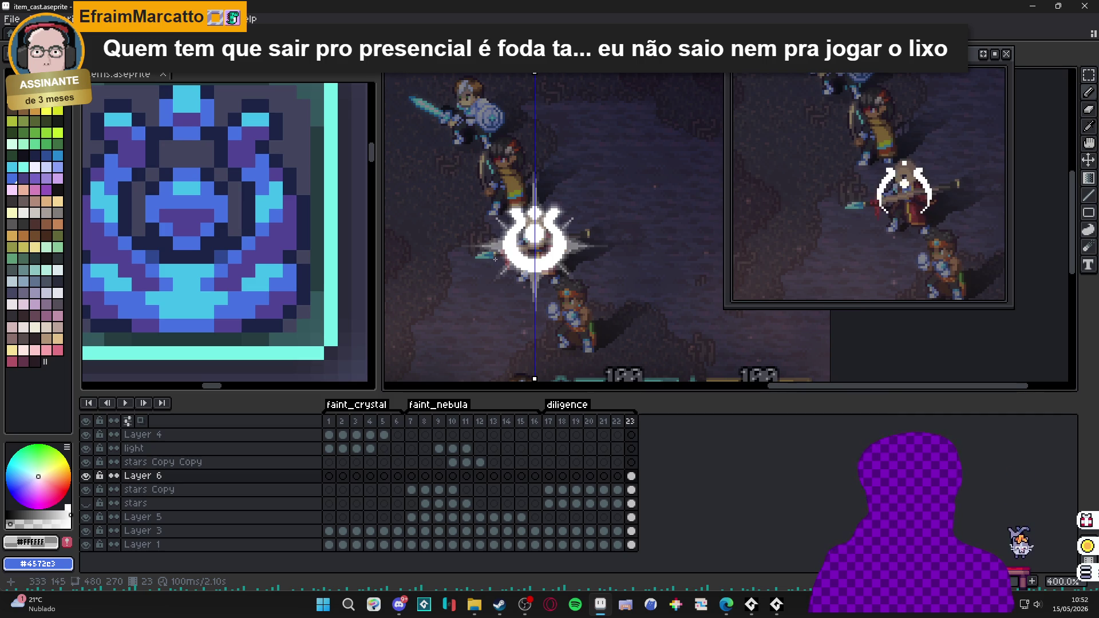
scroll(508, 244, "up", 5)
scroll(508, 243, "down", 5)
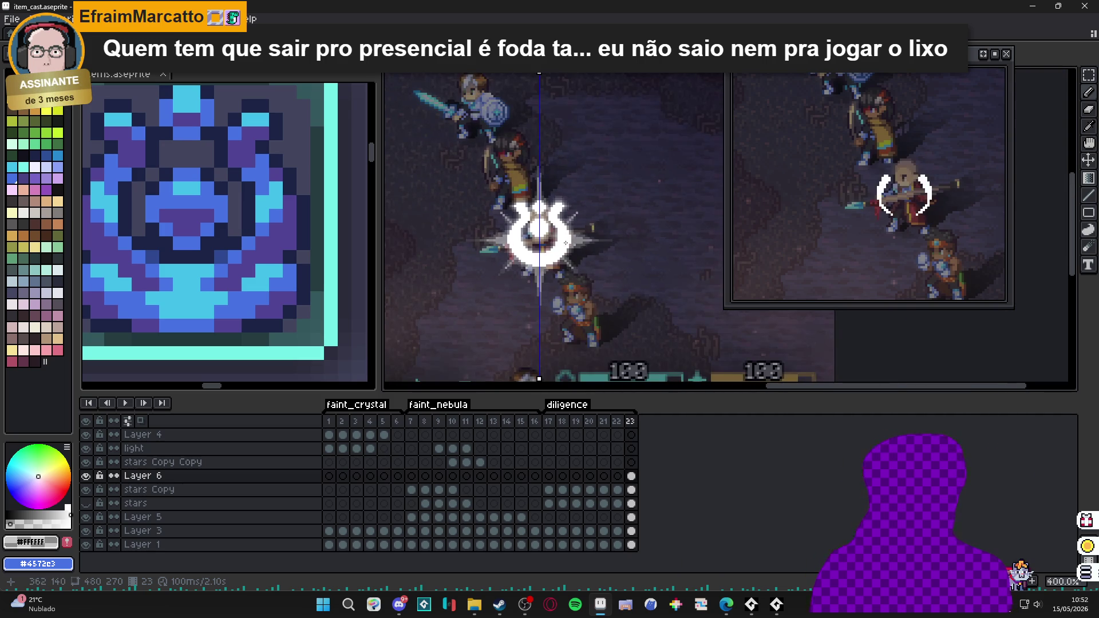
scroll(562, 245, "up", 5)
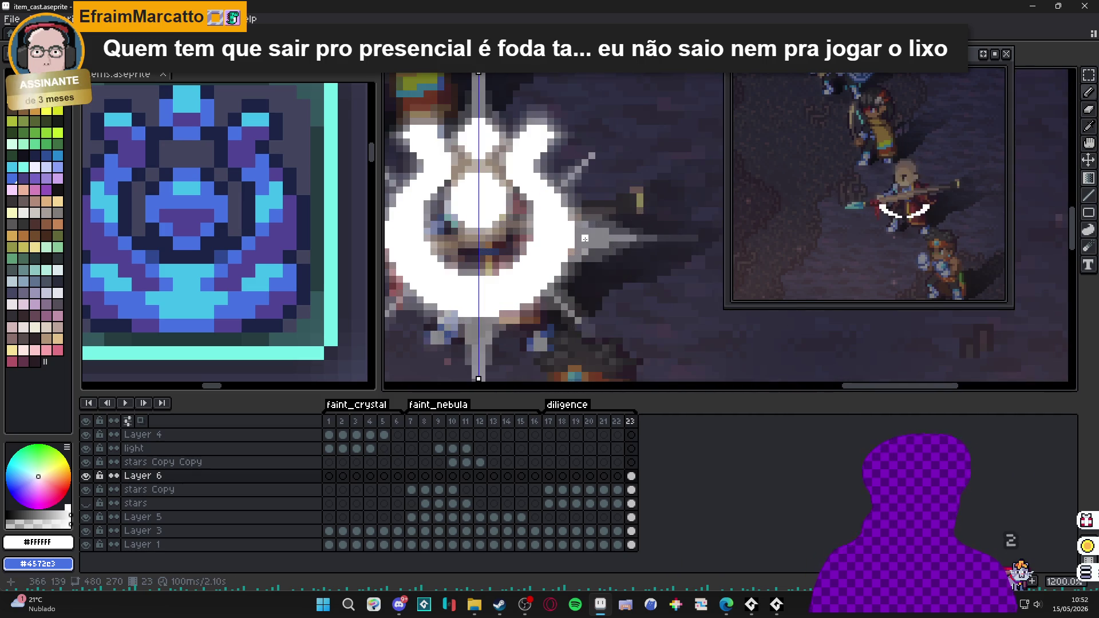
scroll(490, 262, "down", 5)
scroll(489, 262, "up", 3)
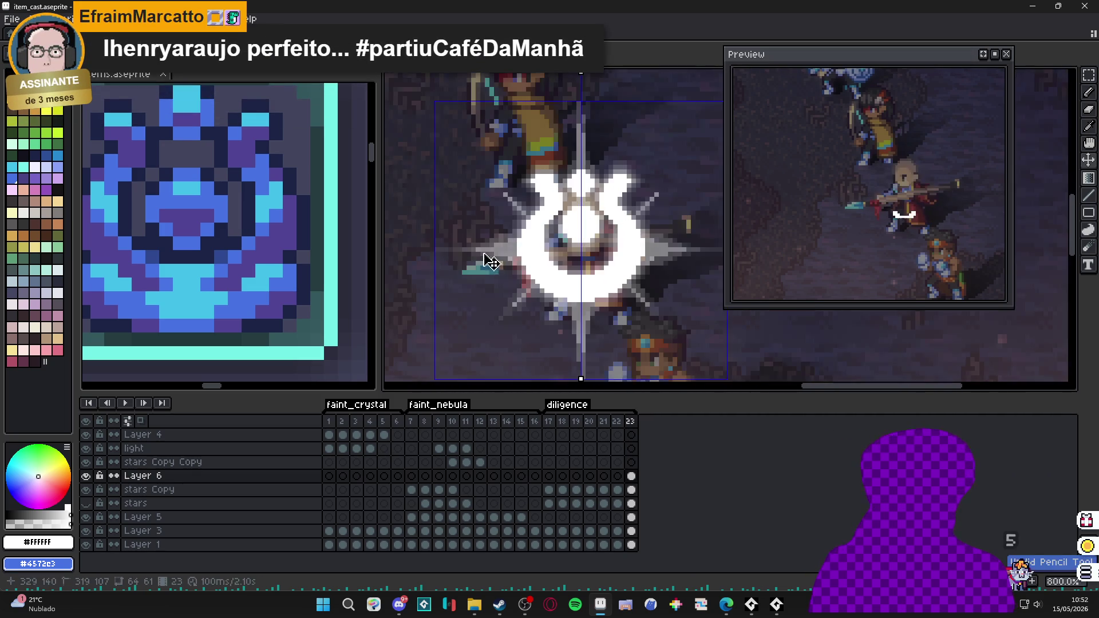
scroll(489, 262, "up", 3)
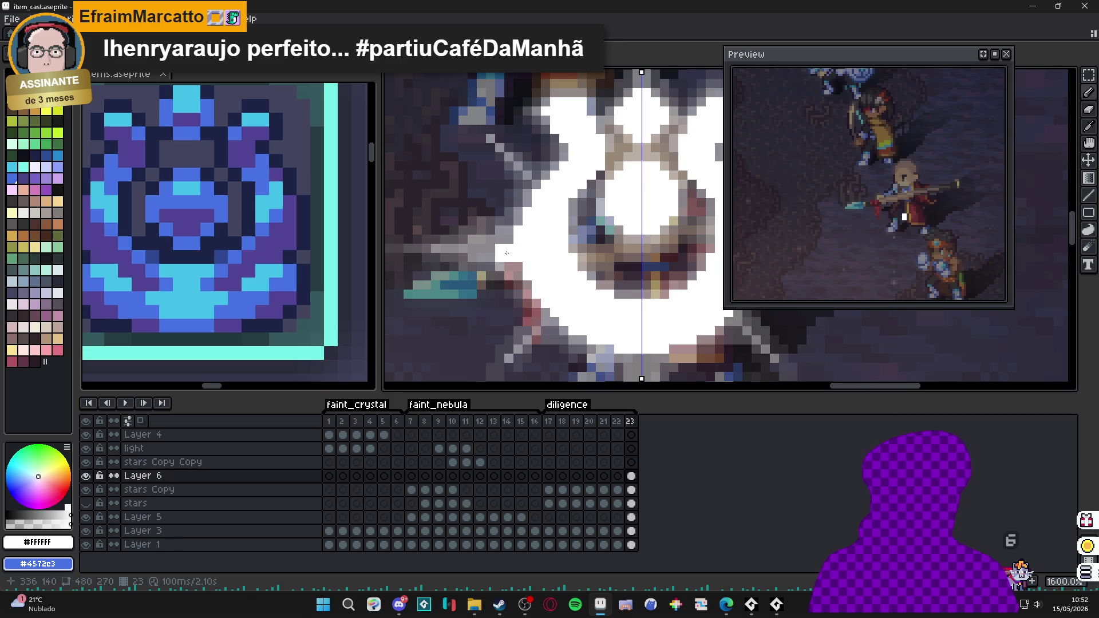
scroll(545, 275, "down", 6)
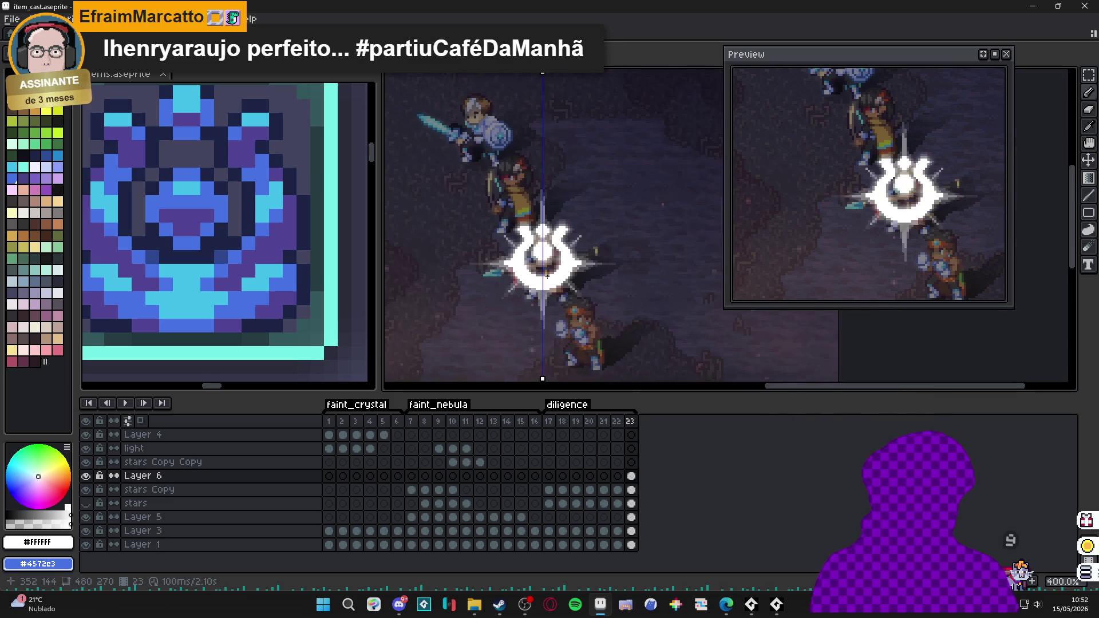
scroll(545, 296, "up", 5)
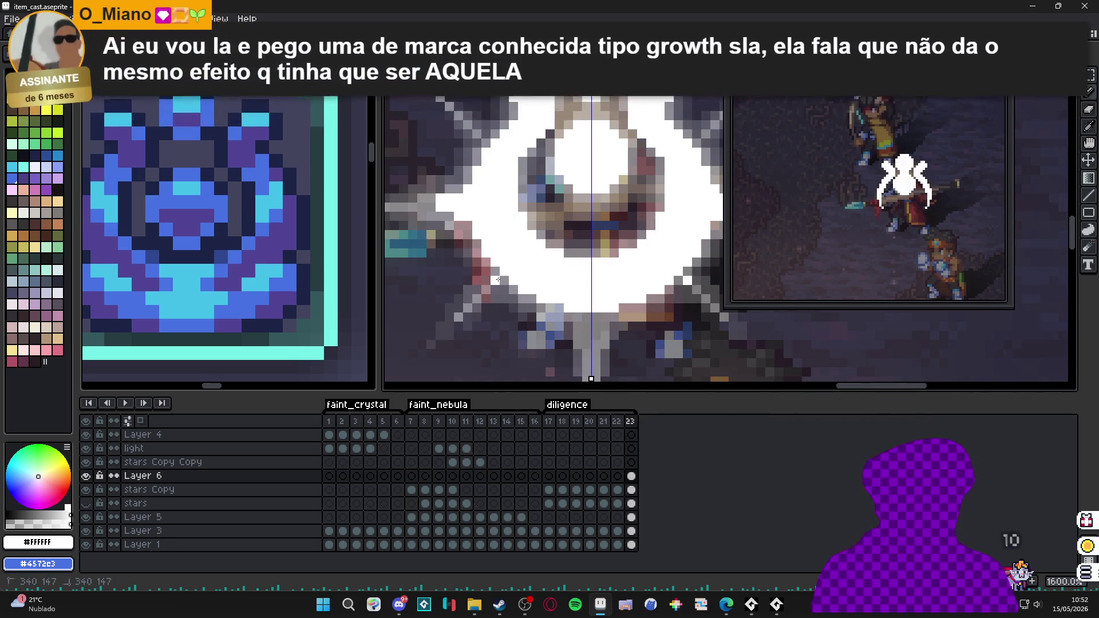
left_click(595, 319)
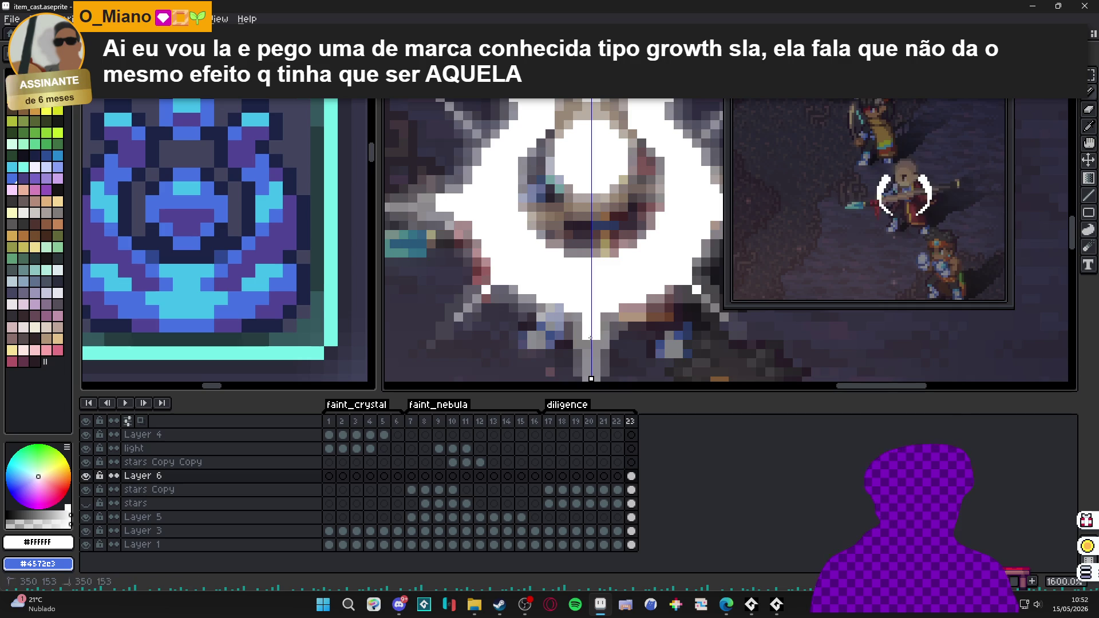
key("ctrl+z")
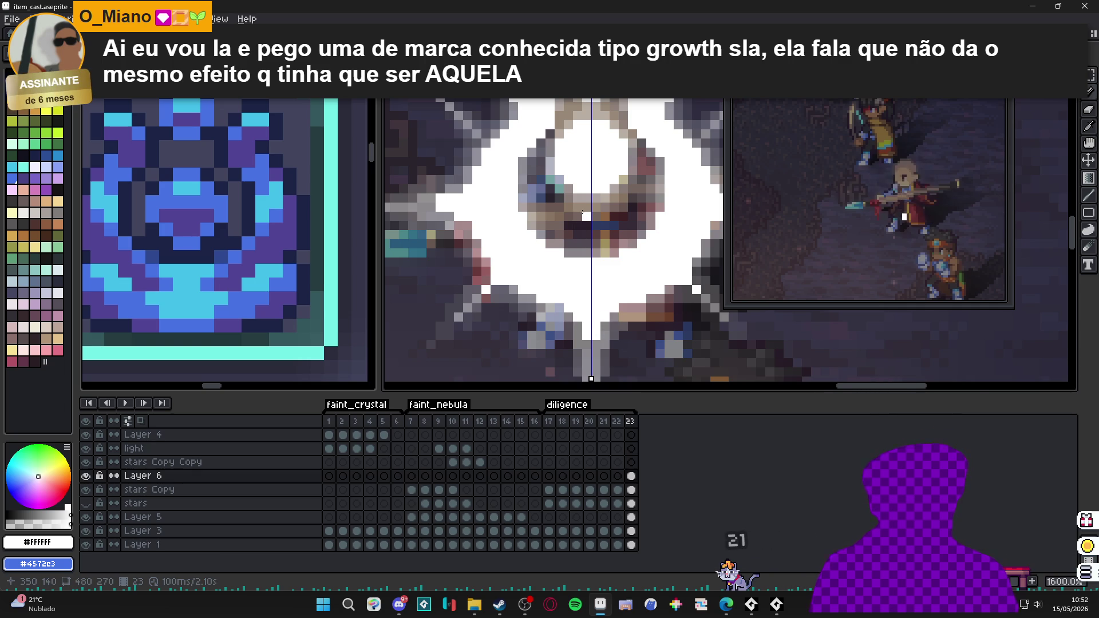
scroll(583, 214, "down", 3)
scroll(520, 236, "up", 5)
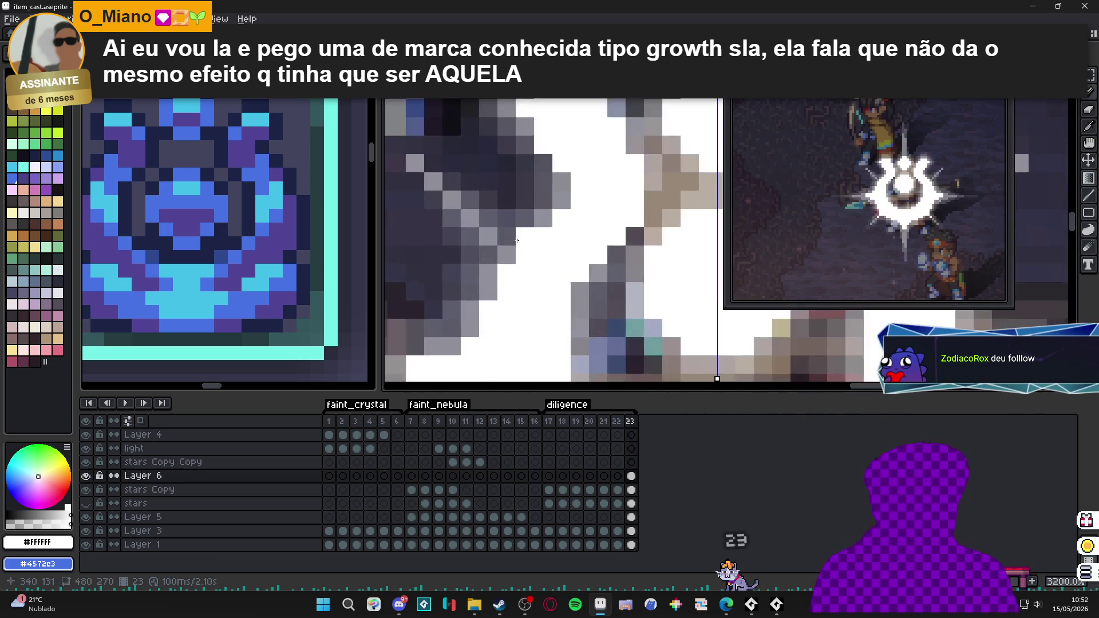
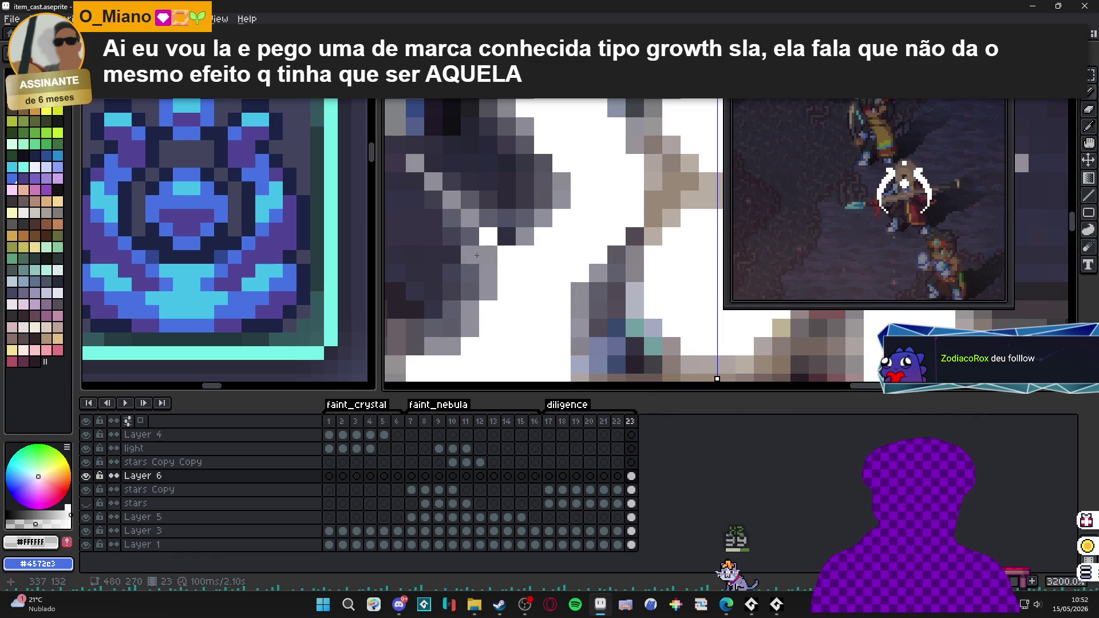
- Switch to the Pencil, zoom out to 300% and select diligence frames 17–23 in the timeline
key("b")
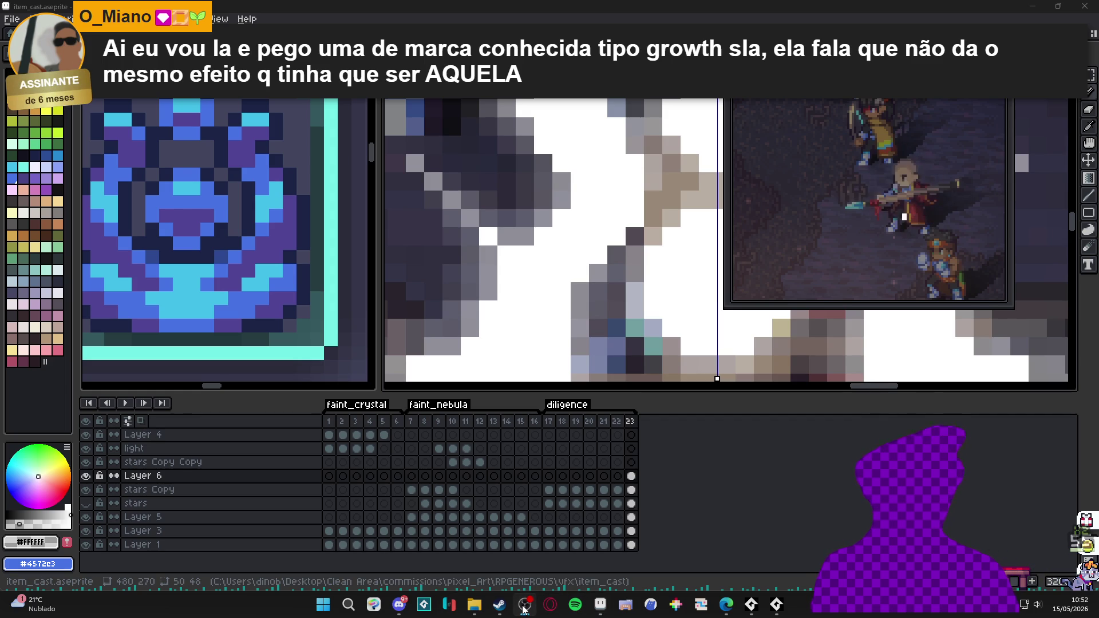
scroll(479, 238, "down", 5)
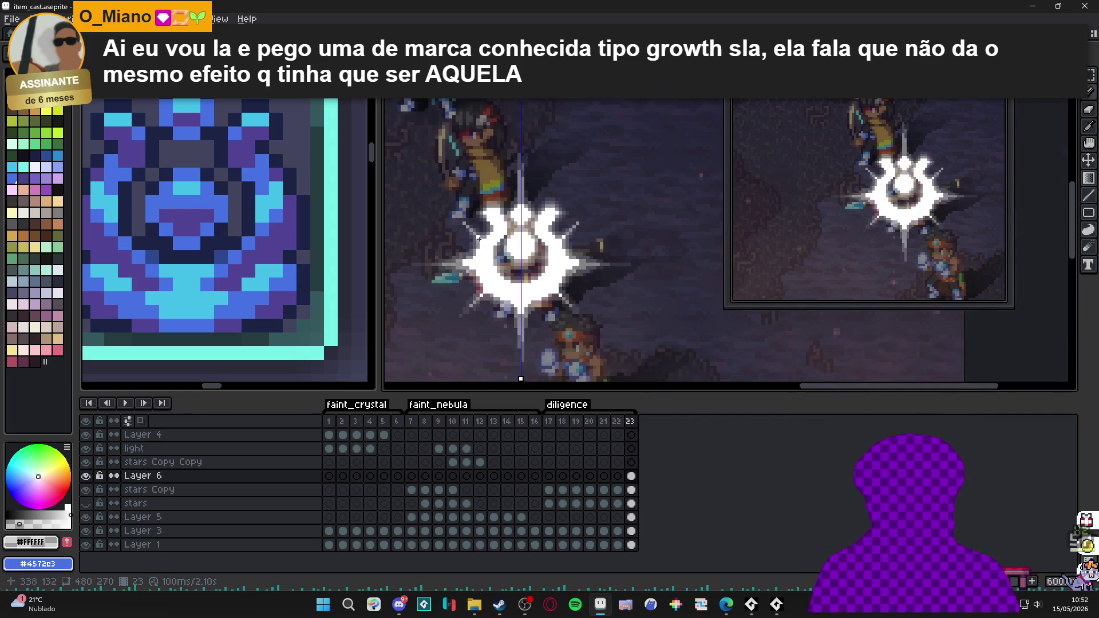
scroll(530, 269, "down", 1)
scroll(535, 271, "down", 2)
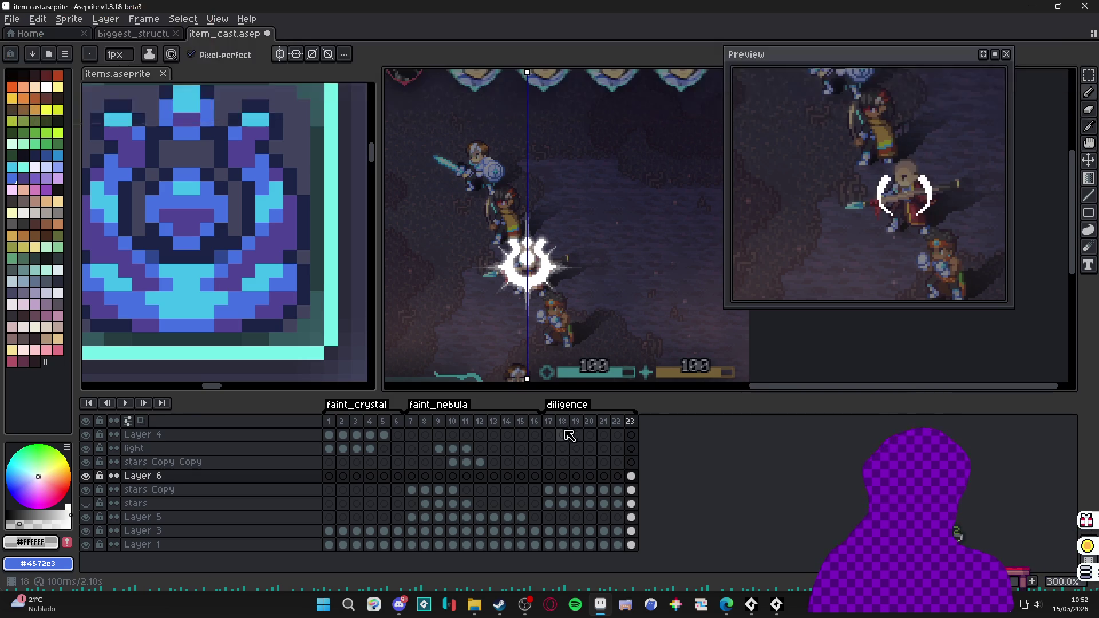
left_click_drag(548, 422, 633, 433)
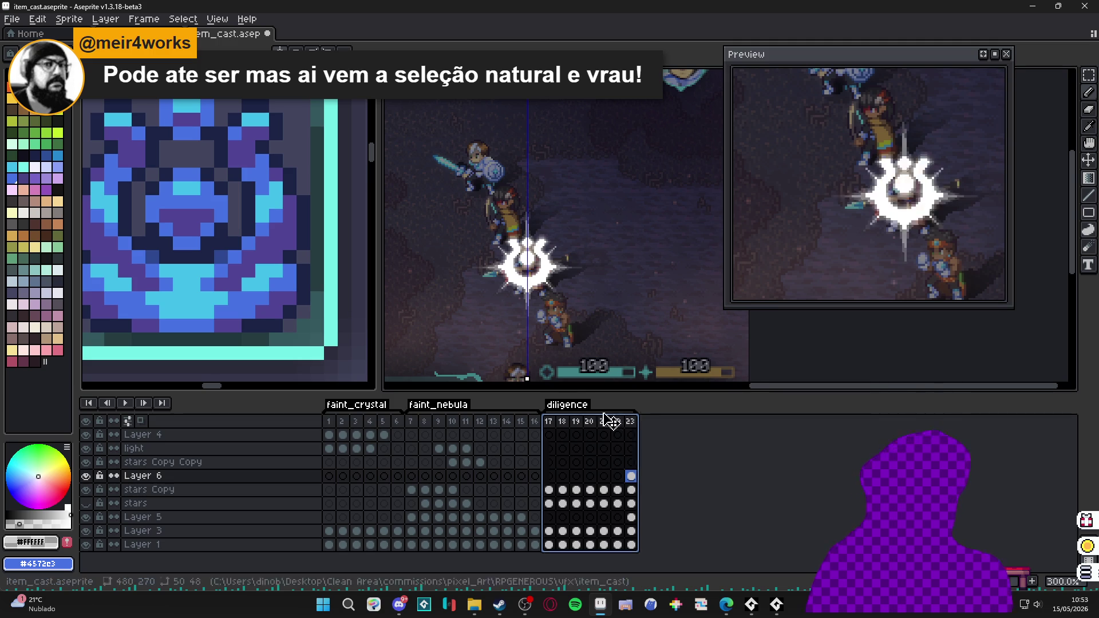
- Set the duration of the selected diligence frames 17–23 to 60 ms in Frame Properties
key("ctrl+p")
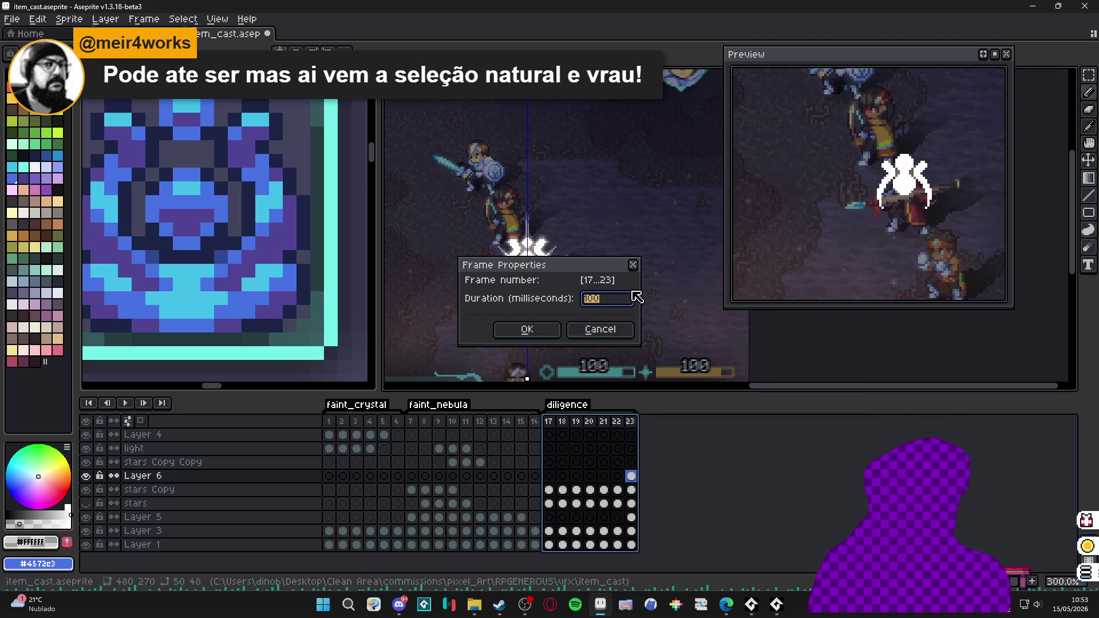
type("60")
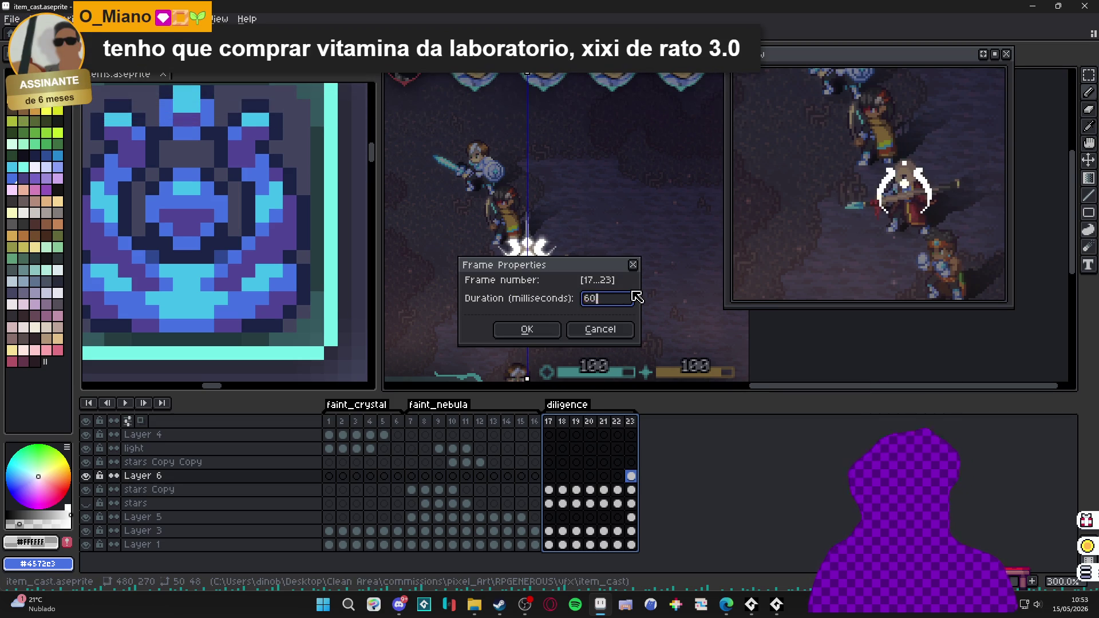
key("Return")
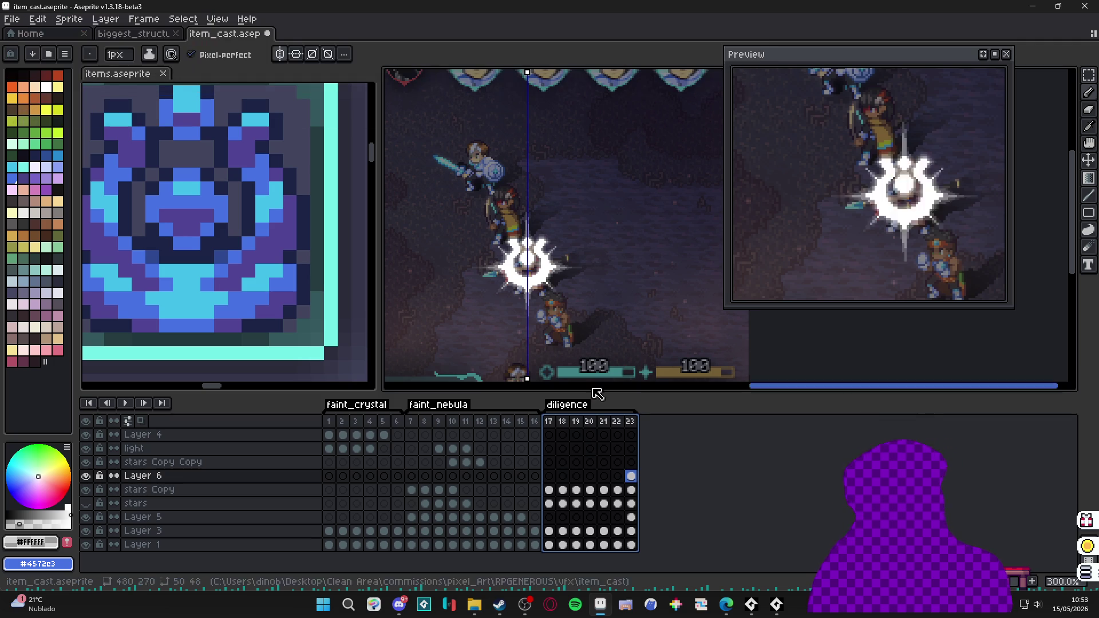
left_click(551, 423)
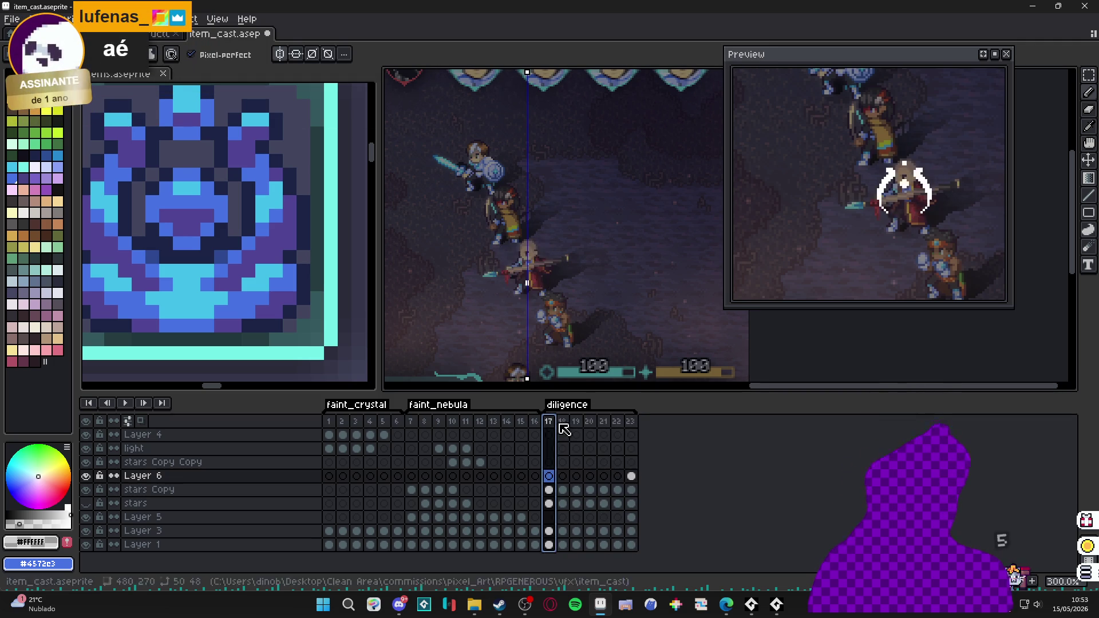
left_click(564, 424)
left_click(604, 423)
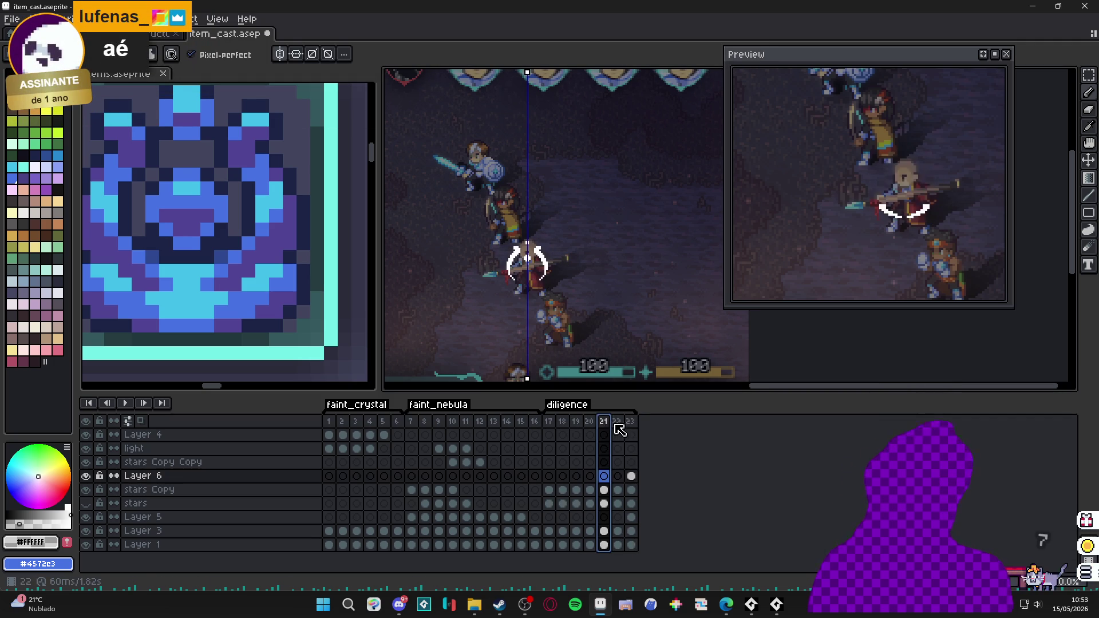
left_click(618, 424)
left_click(632, 424)
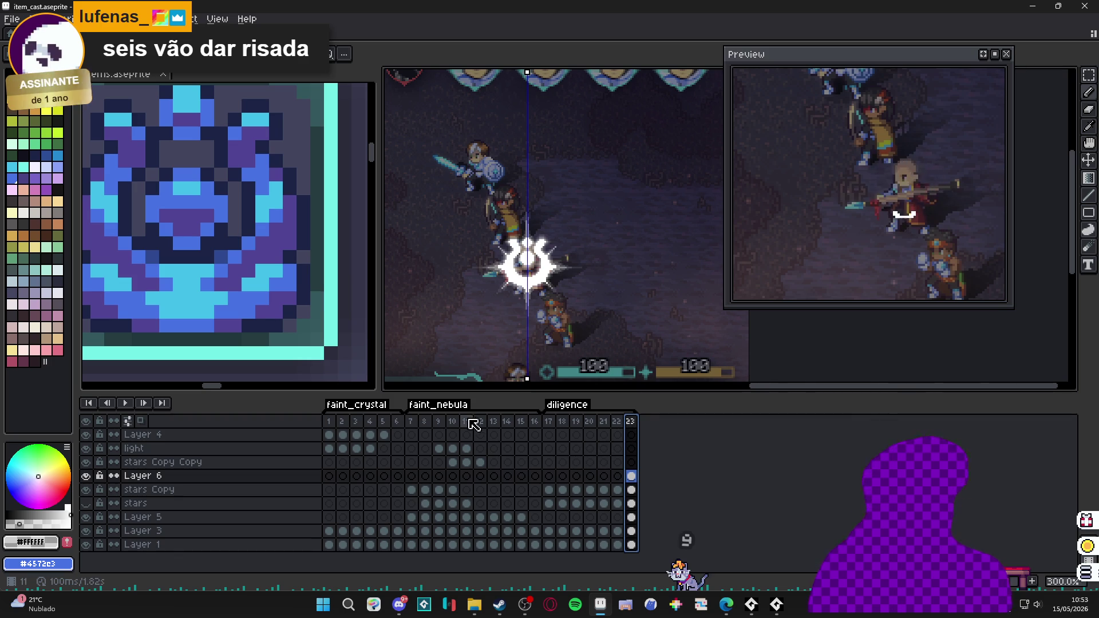
left_click(552, 424)
left_click(562, 423)
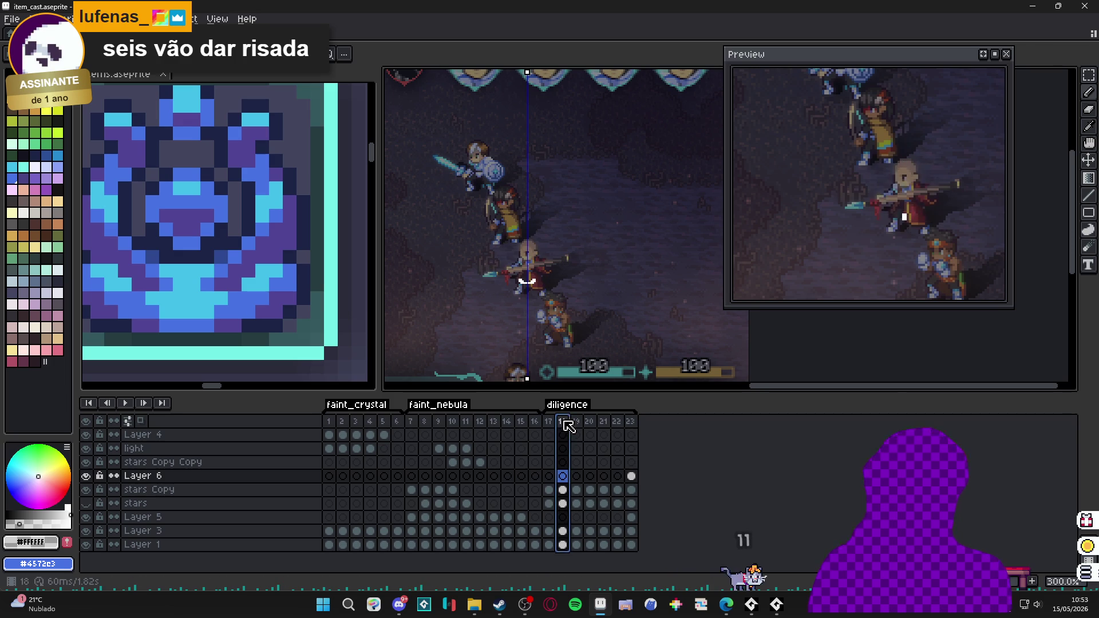
left_click(576, 424)
left_click(590, 424)
left_click(604, 424)
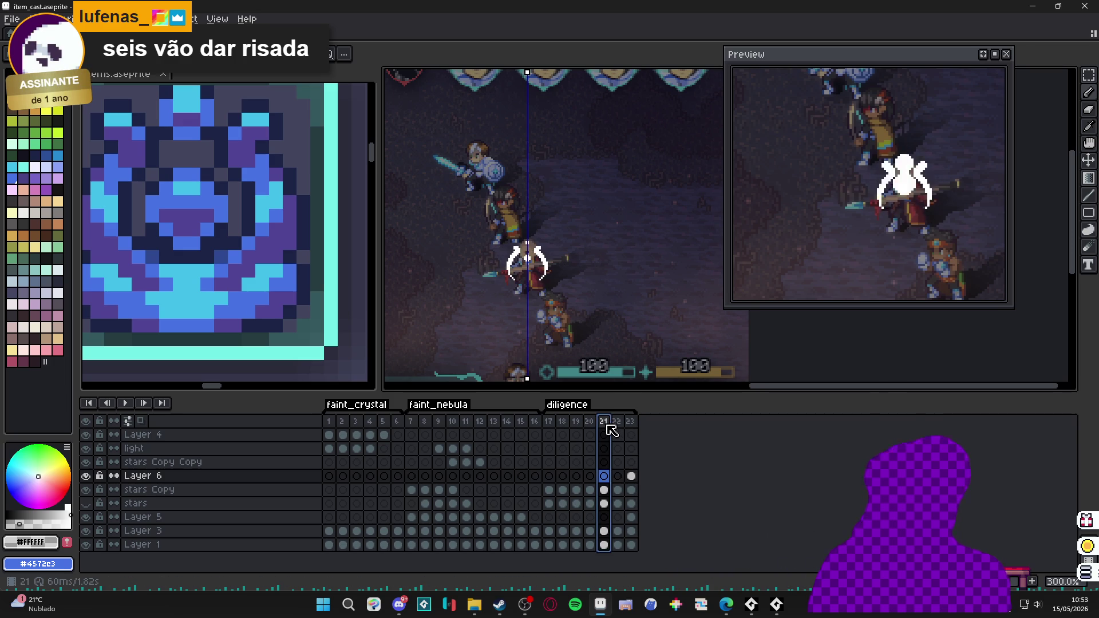
left_click(617, 425)
left_click(630, 426)
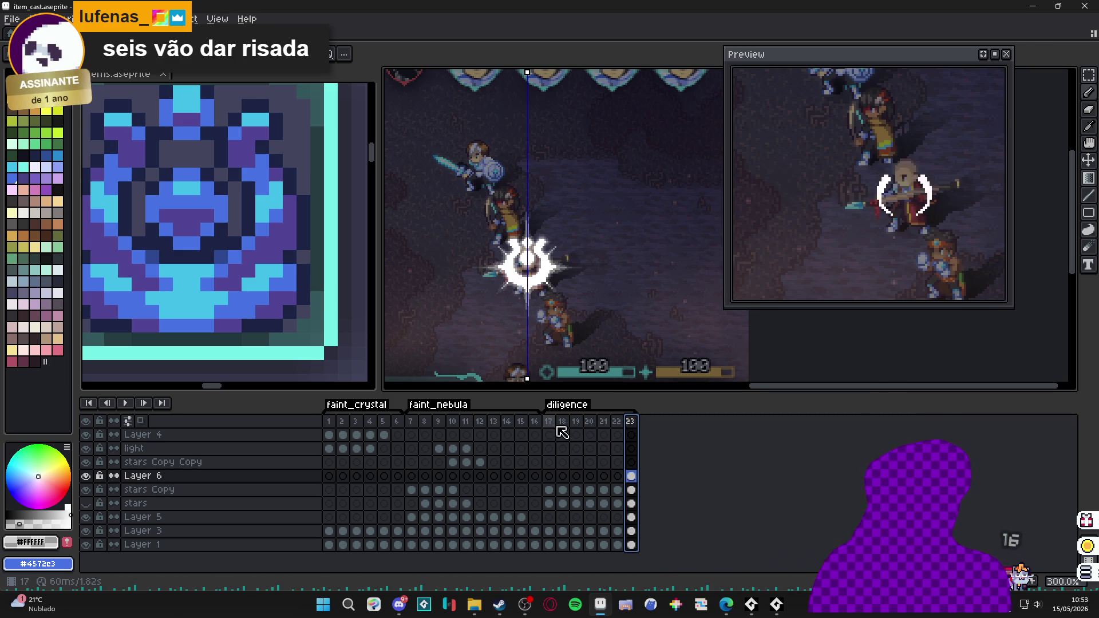
left_click(548, 425)
left_click(563, 424)
left_click(576, 424)
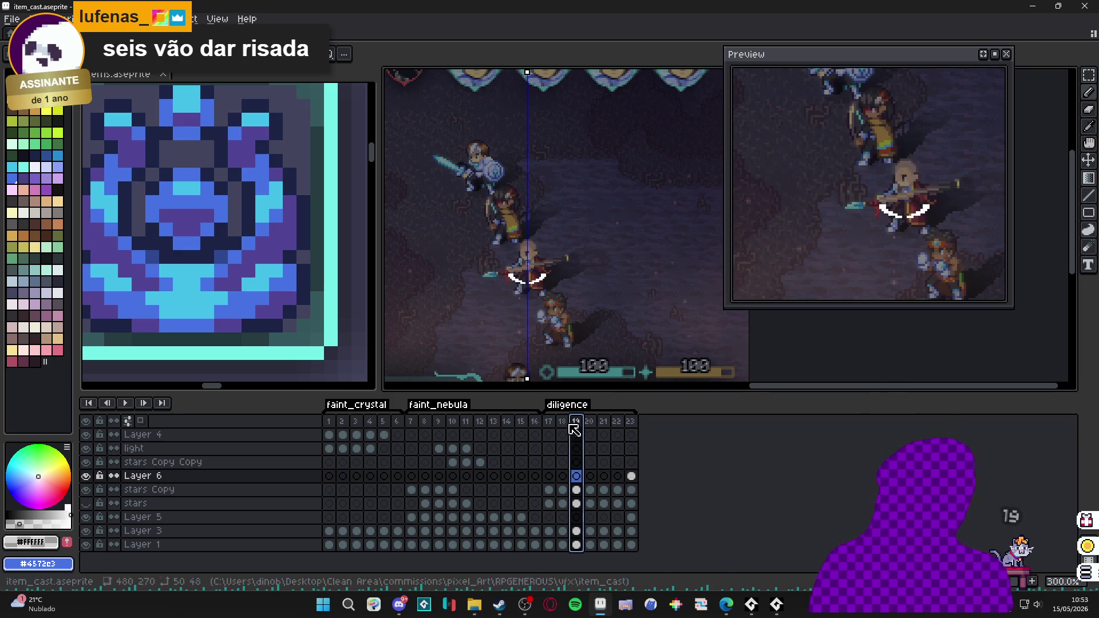
left_click(550, 423)
left_click(562, 424)
left_click(576, 424)
left_click(590, 424)
left_click(603, 423)
left_click(617, 424)
left_click(628, 426)
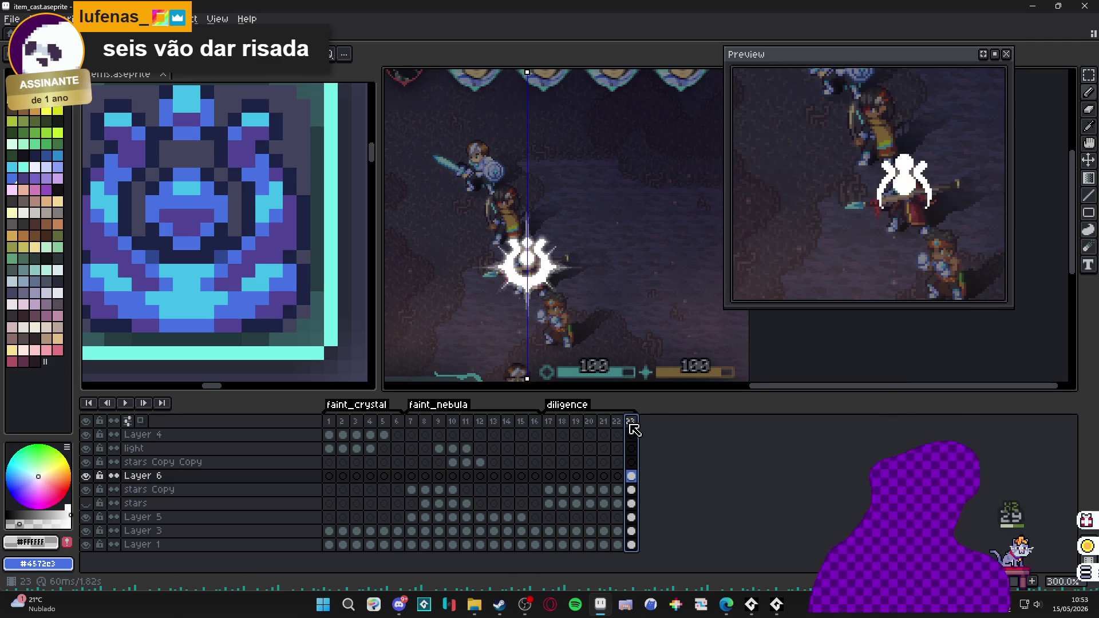
left_click(619, 426)
left_click(632, 429)
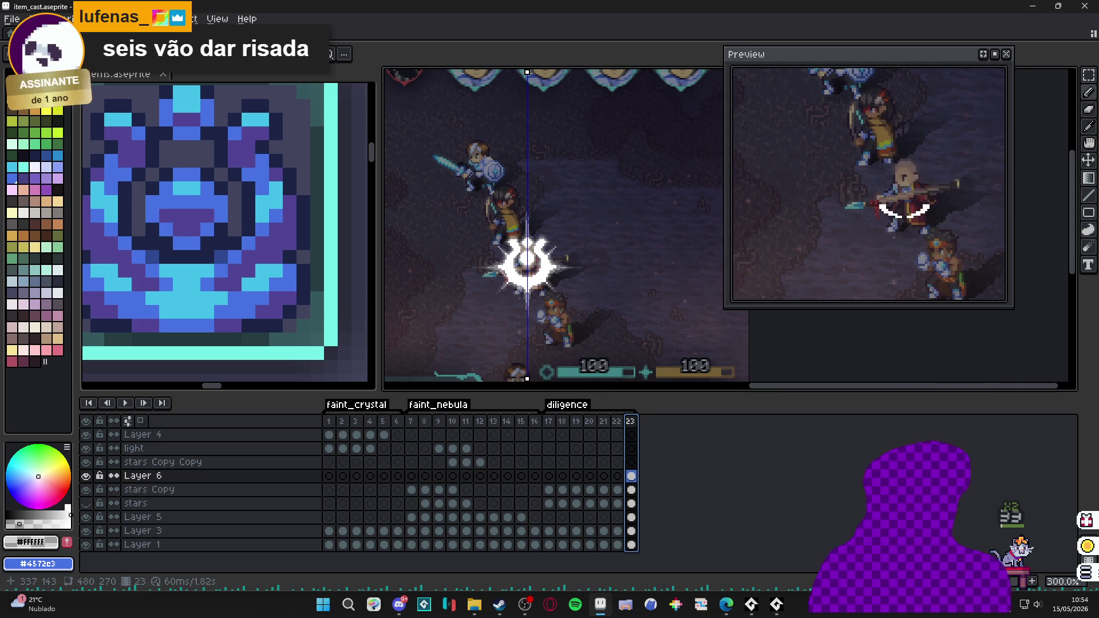
scroll(527, 296, "up", 7)
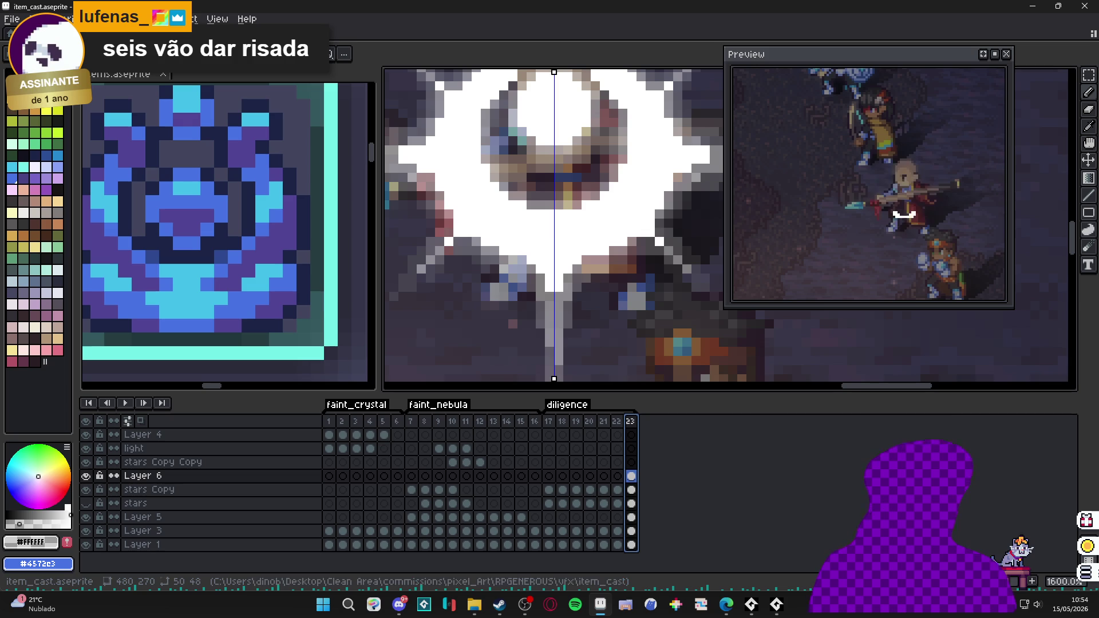
scroll(551, 304, "up", 1)
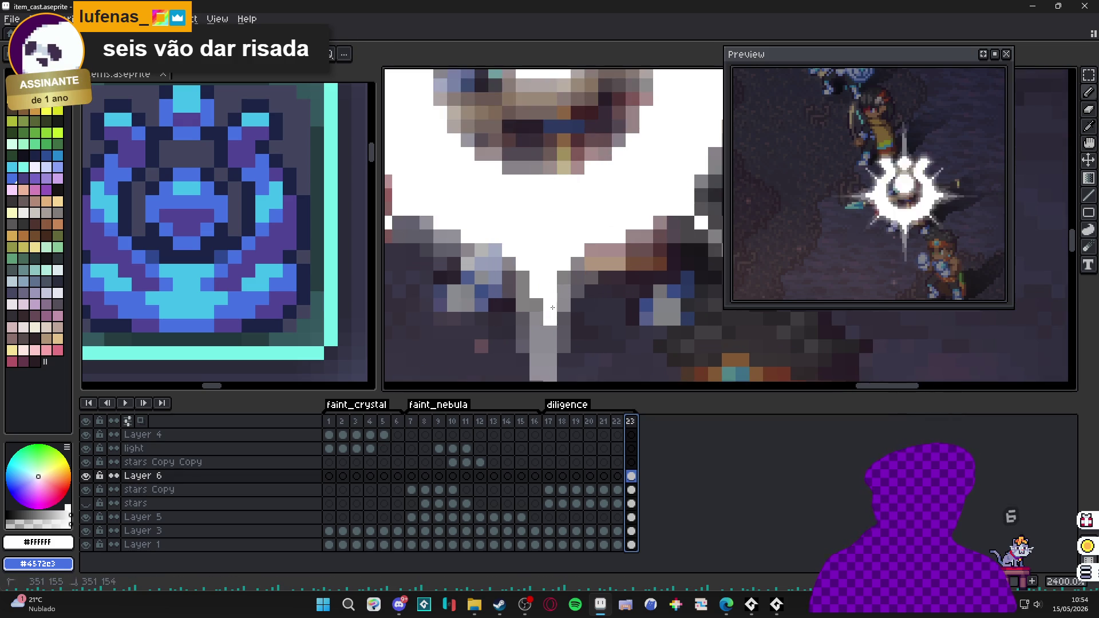
scroll(551, 304, "down", 5)
scroll(550, 188, "up", 4)
scroll(550, 188, "up", 1)
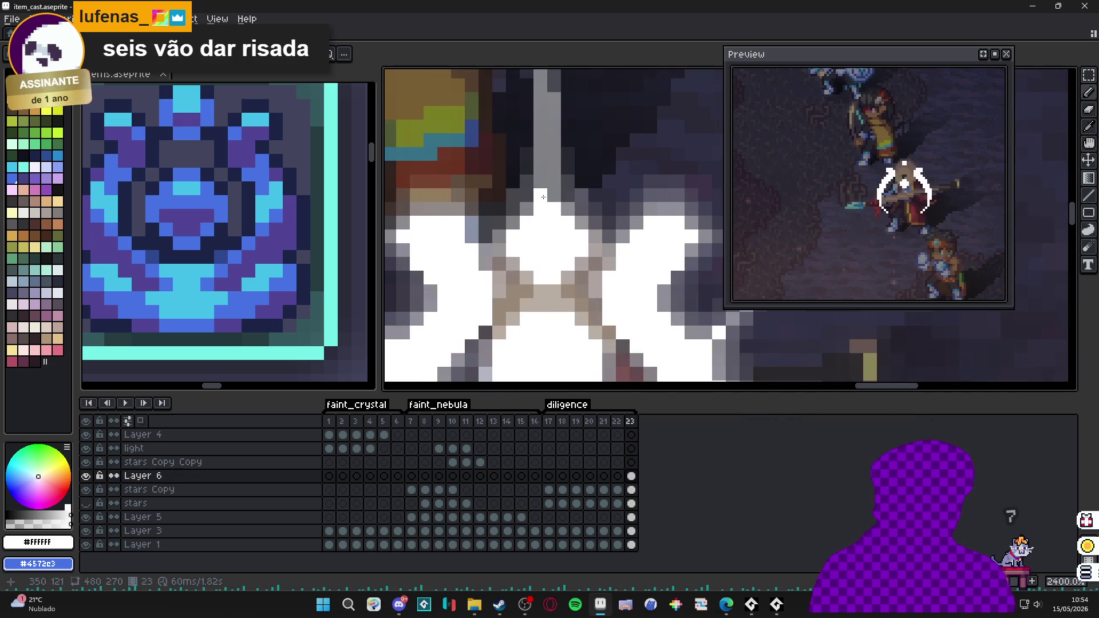
scroll(540, 189, "down", 5)
scroll(492, 230, "up", 5)
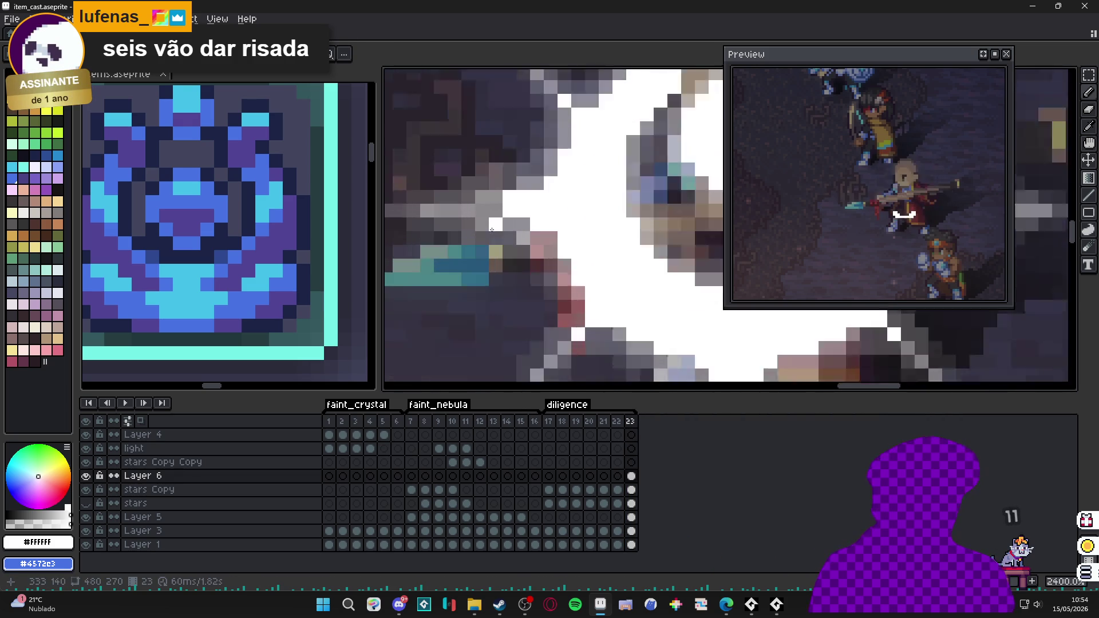
scroll(516, 223, "down", 3)
scroll(619, 211, "up", 1)
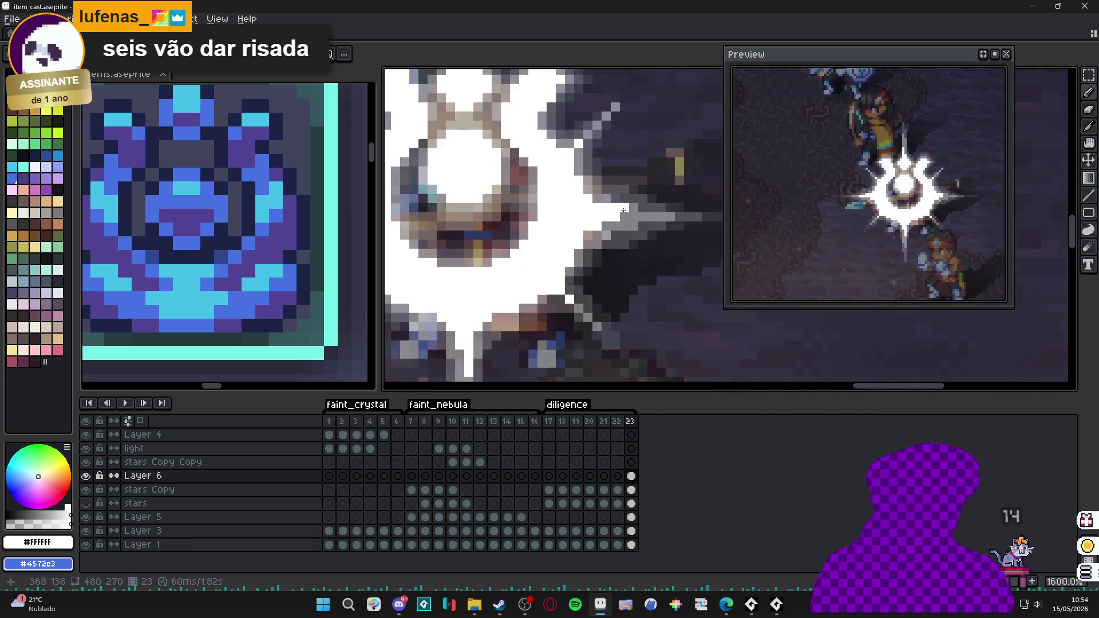
scroll(619, 229, "down", 4)
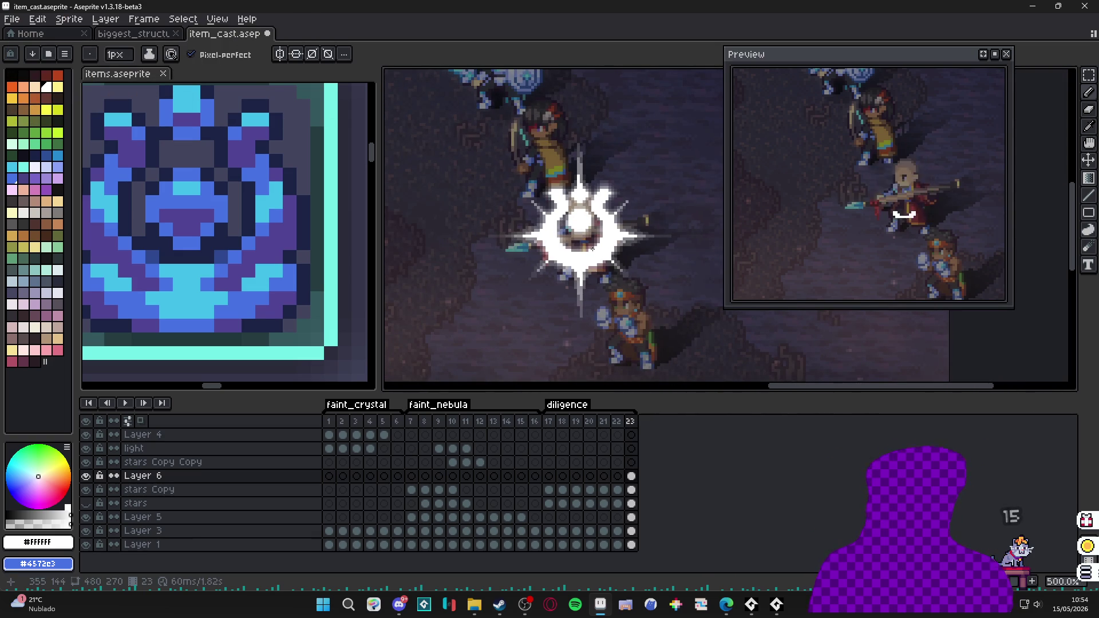
key("alt+Tab")
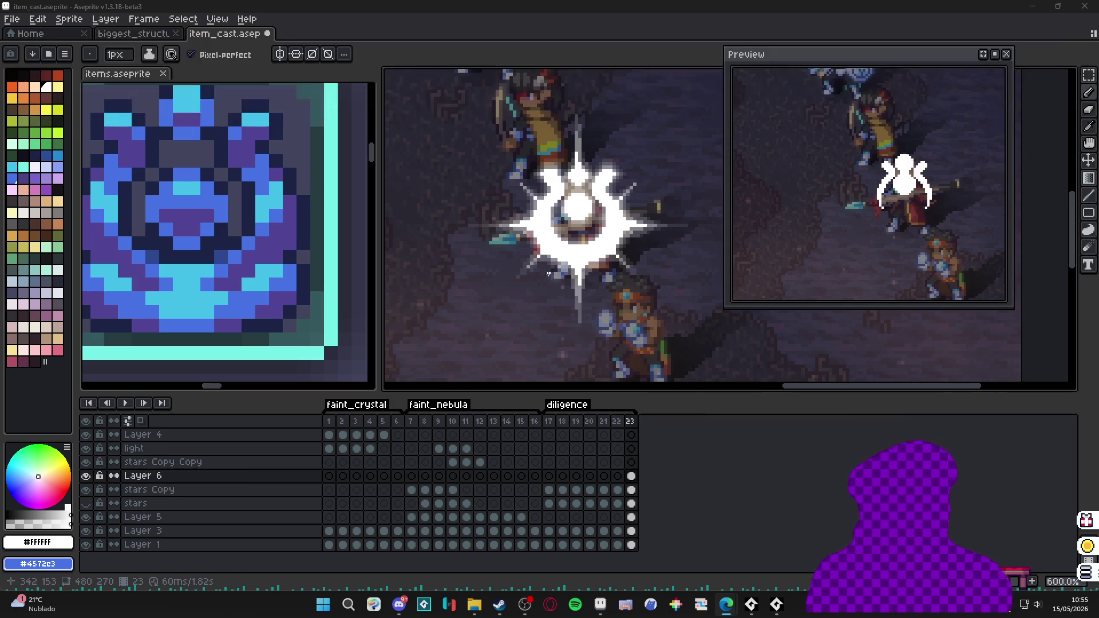
- At 2400% zoom, erase stray pixels on the starburst's lower-right edge, then return to Pencil at 600%
scroll(537, 256, "up", 4)
scroll(606, 263, "down", 4)
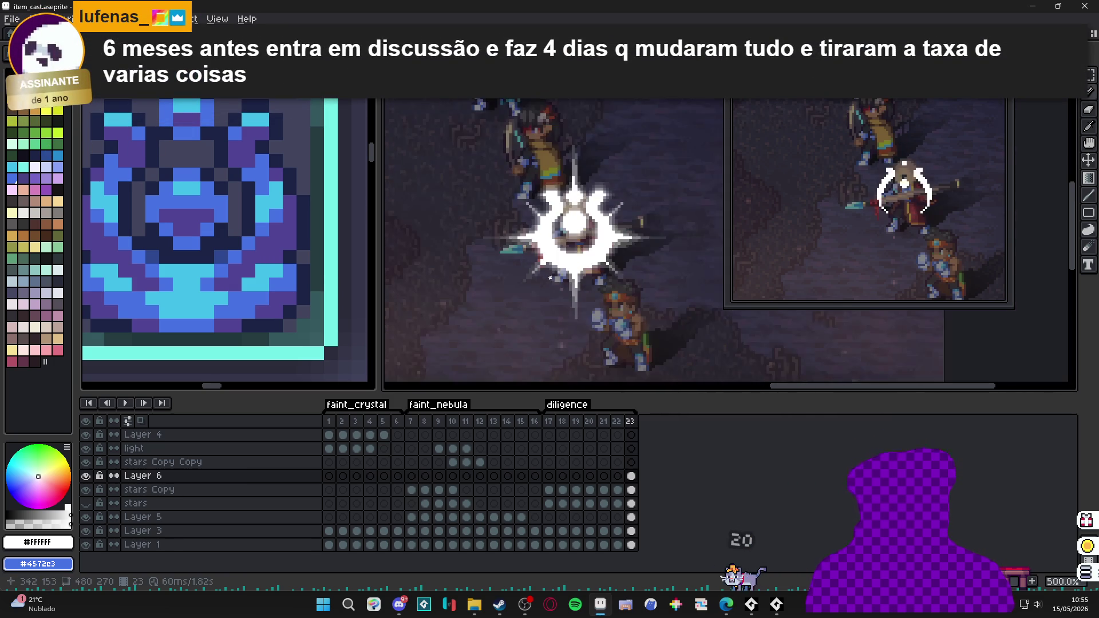
scroll(606, 263, "up", 4)
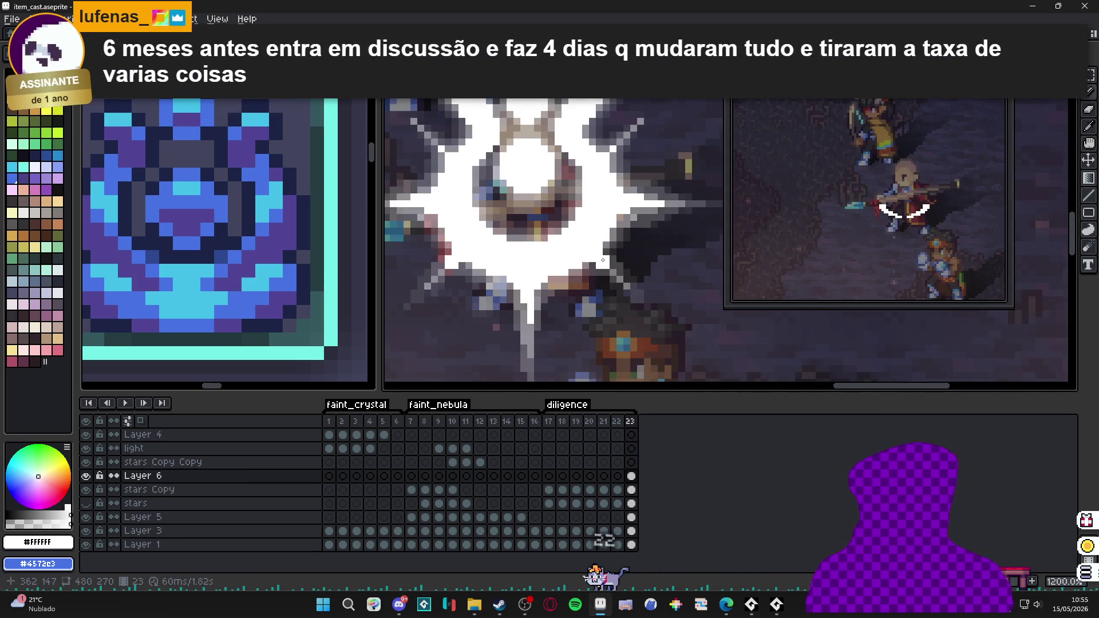
scroll(584, 275, "up", 3)
key("e")
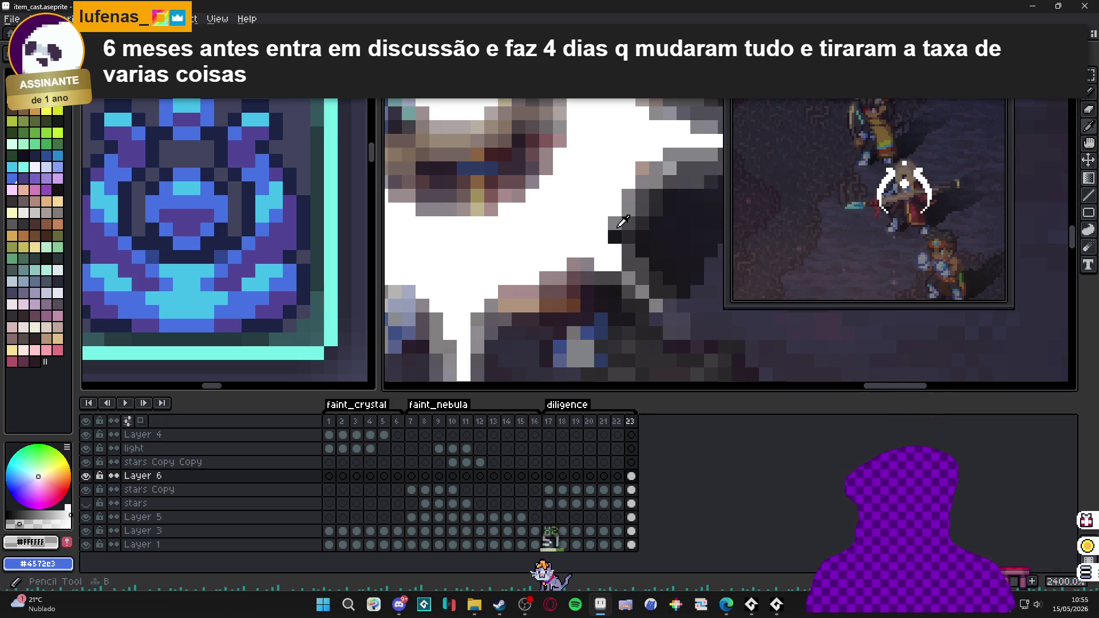
key("b")
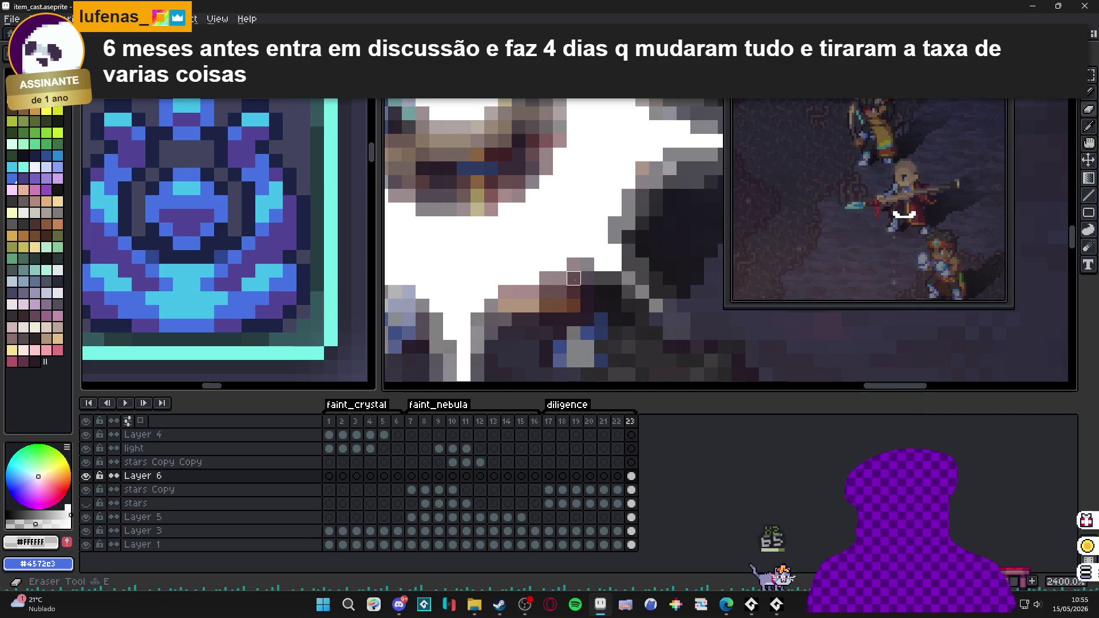
scroll(575, 280, "down", 6)
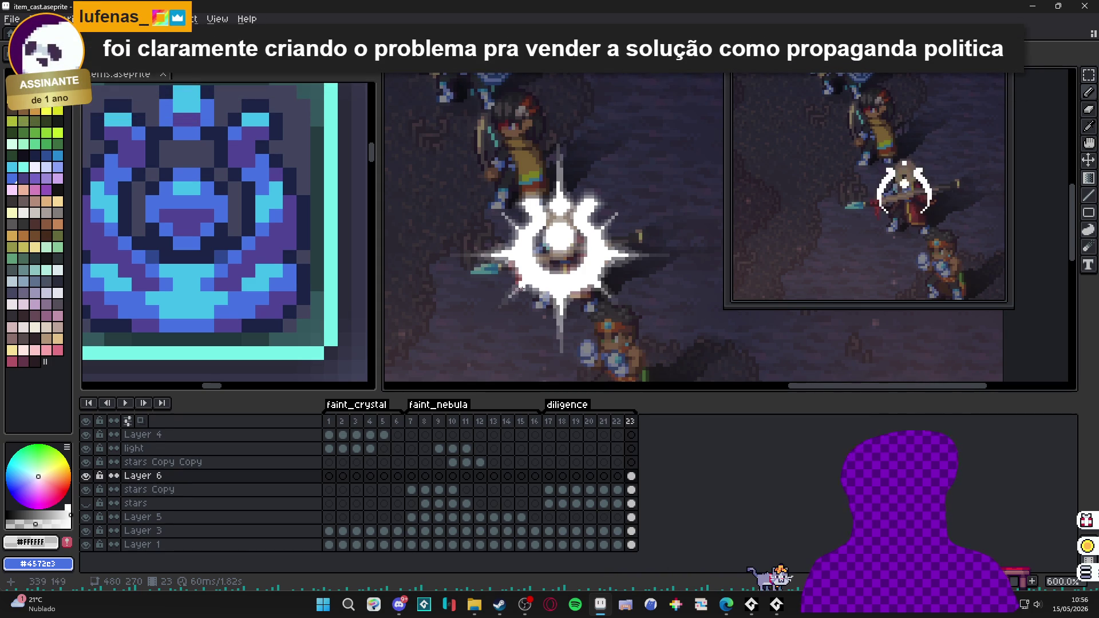
scroll(550, 288, "up", 3)
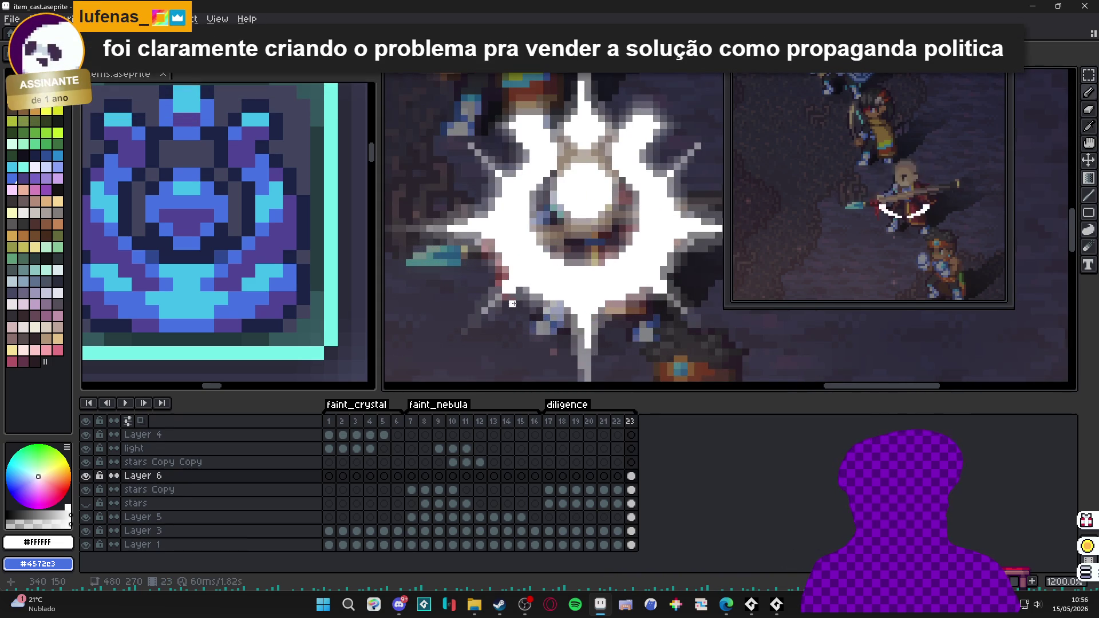
scroll(504, 304, "down", 4)
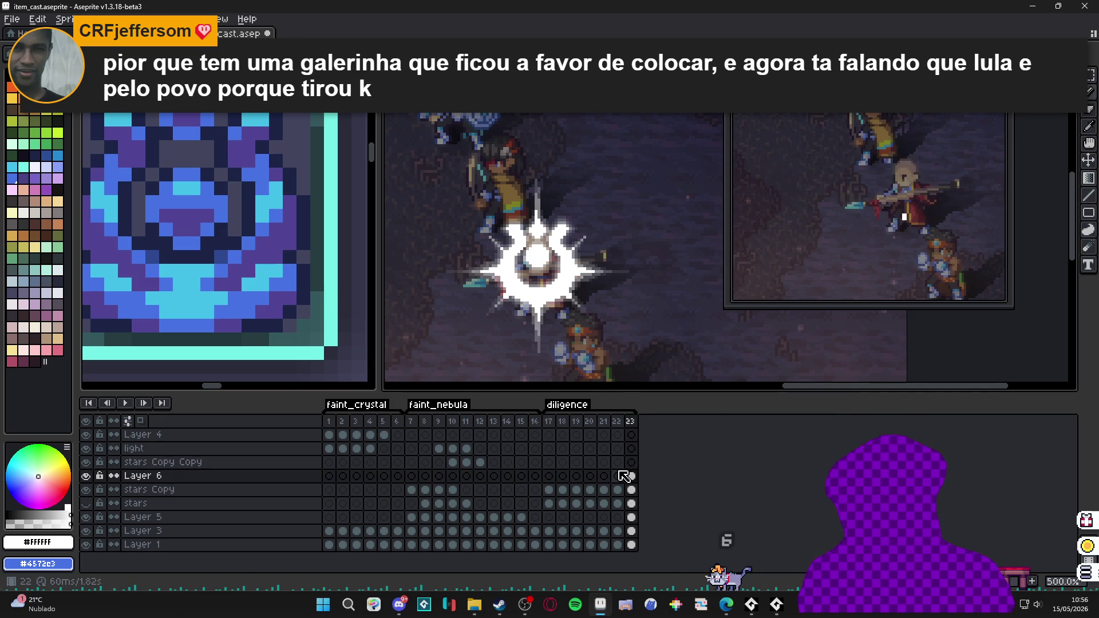
left_click(616, 424)
- Flip from frame 23 to frame 22 and back to compare the flash sizes
left_click(631, 422)
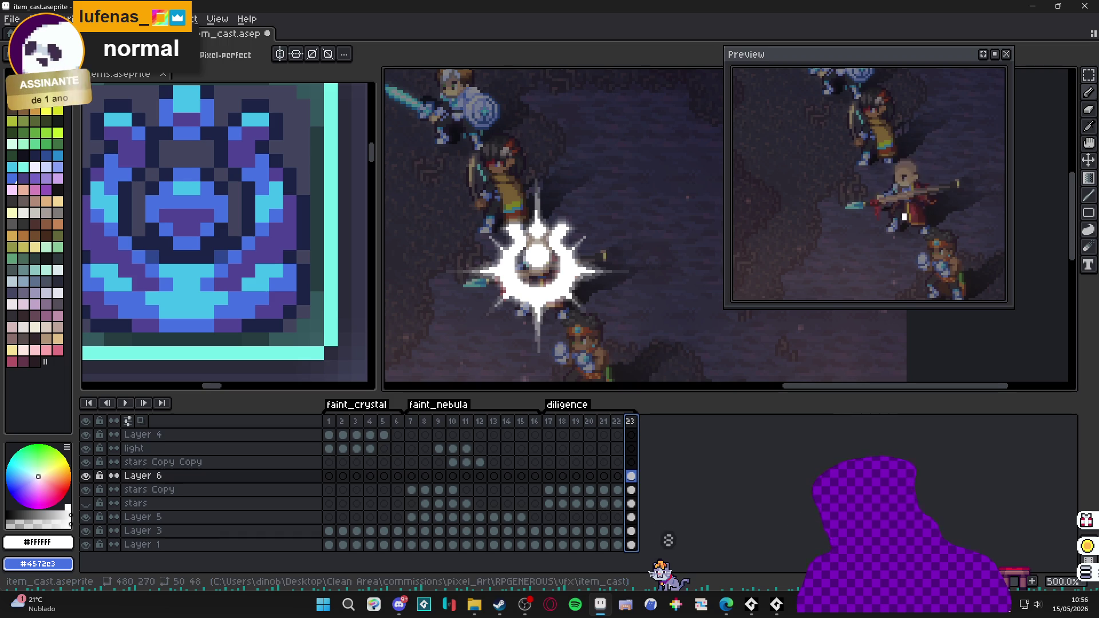
left_click(619, 422)
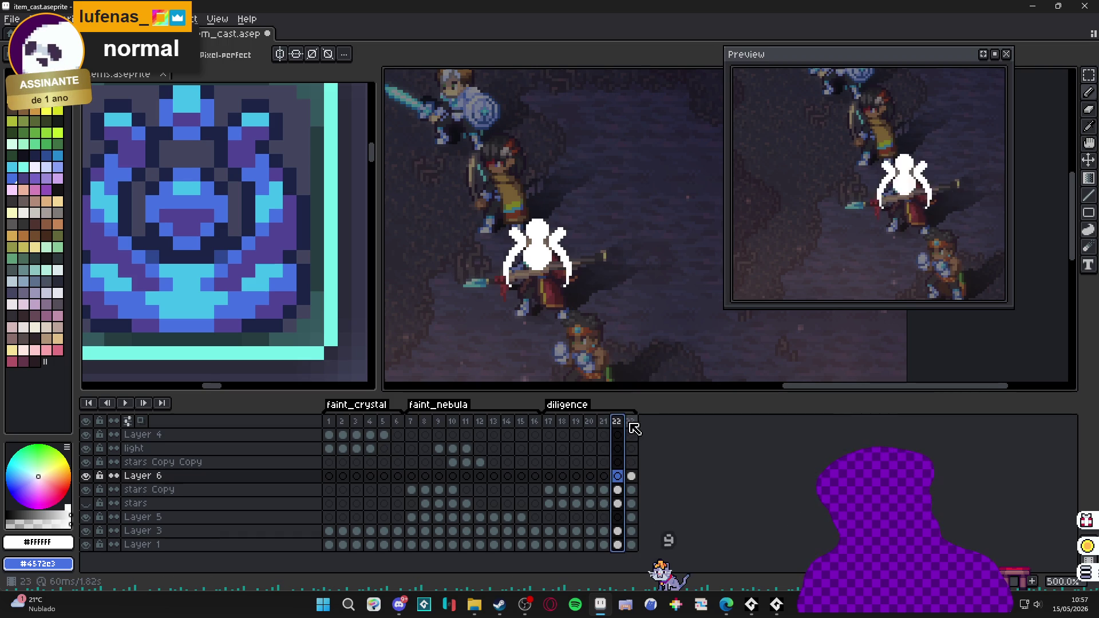
left_click(630, 424)
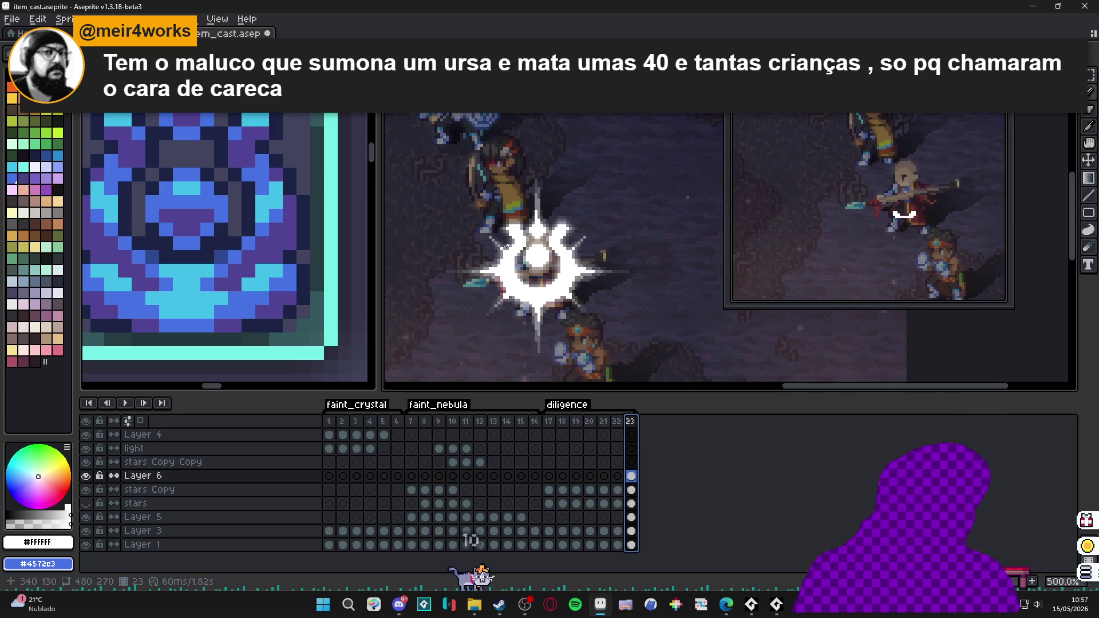
- Paint a #FFFFFF pixel at 337,131 on the starburst's upper-left edge at 1600% zoom
scroll(505, 242, "up", 5)
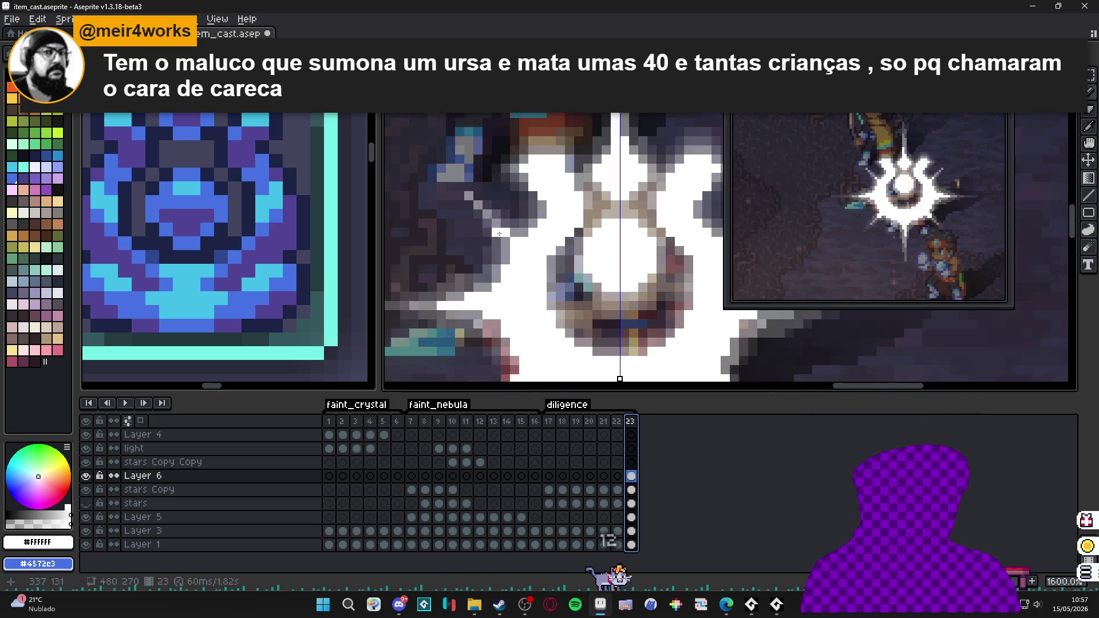
left_click(499, 232, "alt")
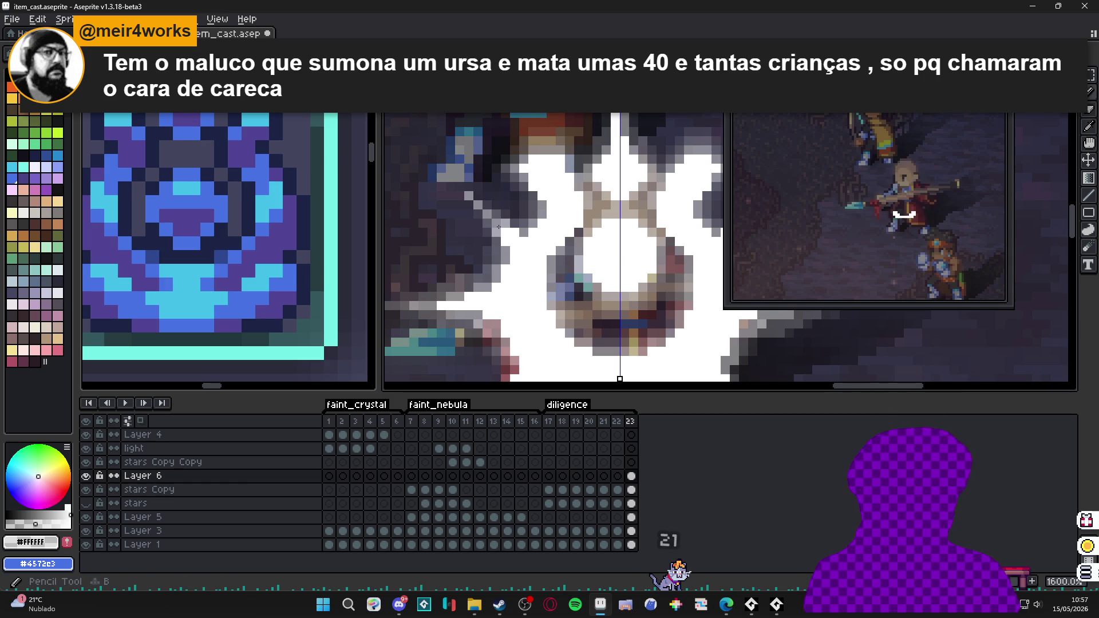
scroll(507, 243, "down", 1)
scroll(508, 244, "up", 1)
scroll(531, 277, "down", 2)
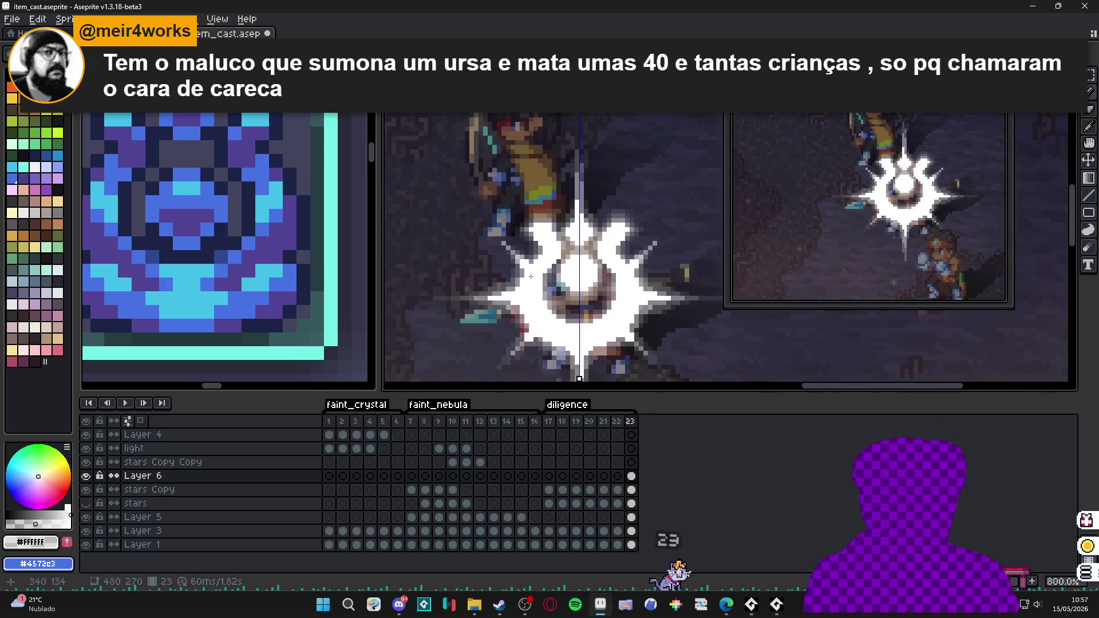
scroll(526, 264, "up", 3)
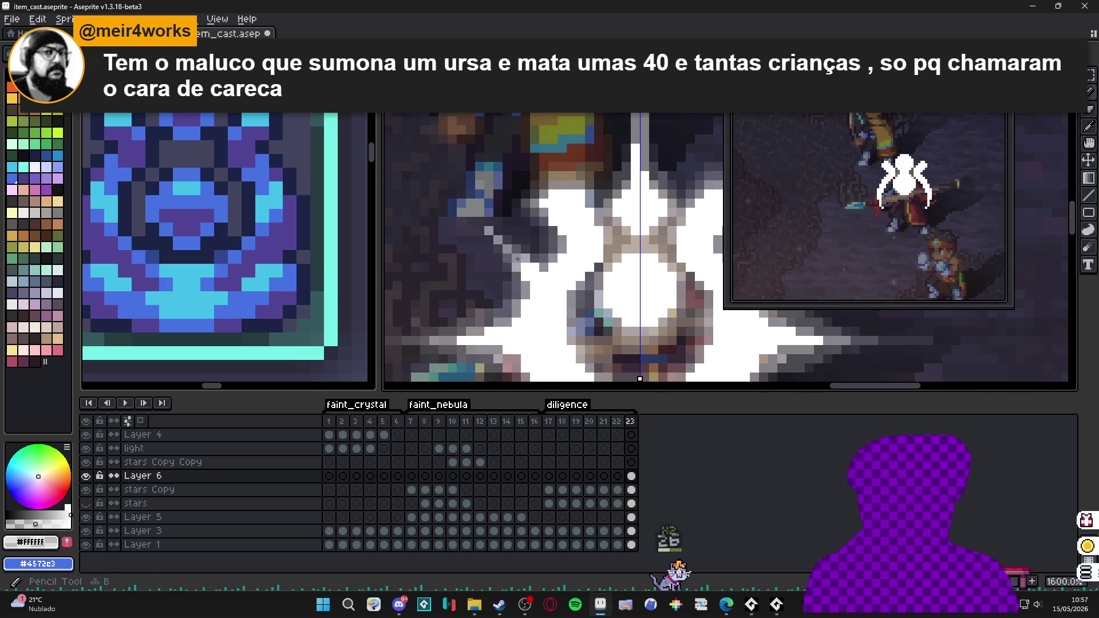